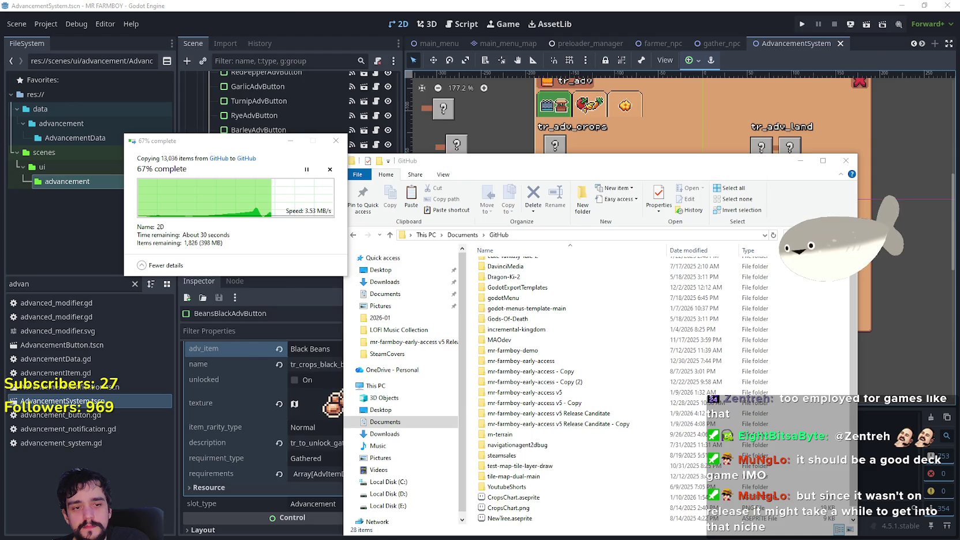
View the Dreadmyst page in Steam's Library, then minimize Steam
{"action": "key", "text": "alt+Tab"}
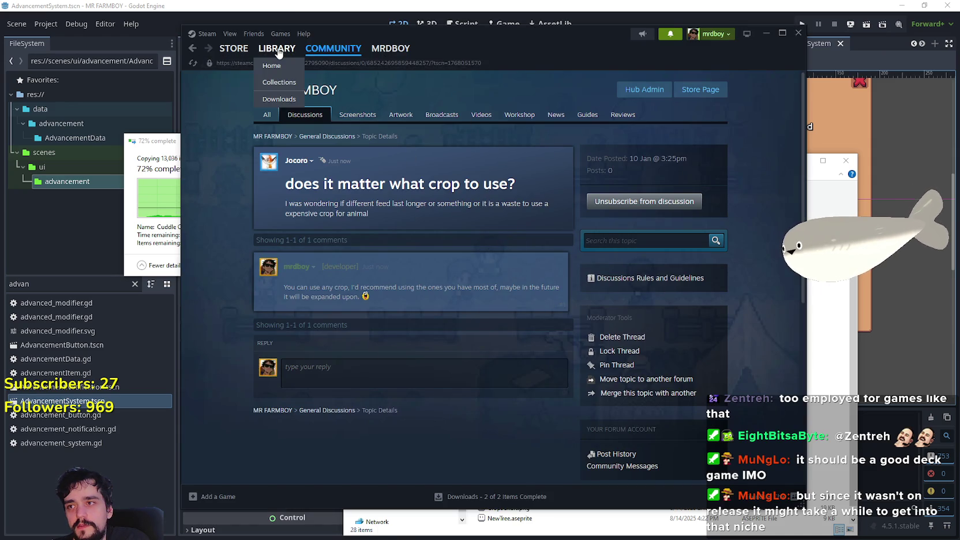
{"action": "left_click", "coordinate": [279, 53]}
{"action": "left_click", "coordinate": [221, 159]}
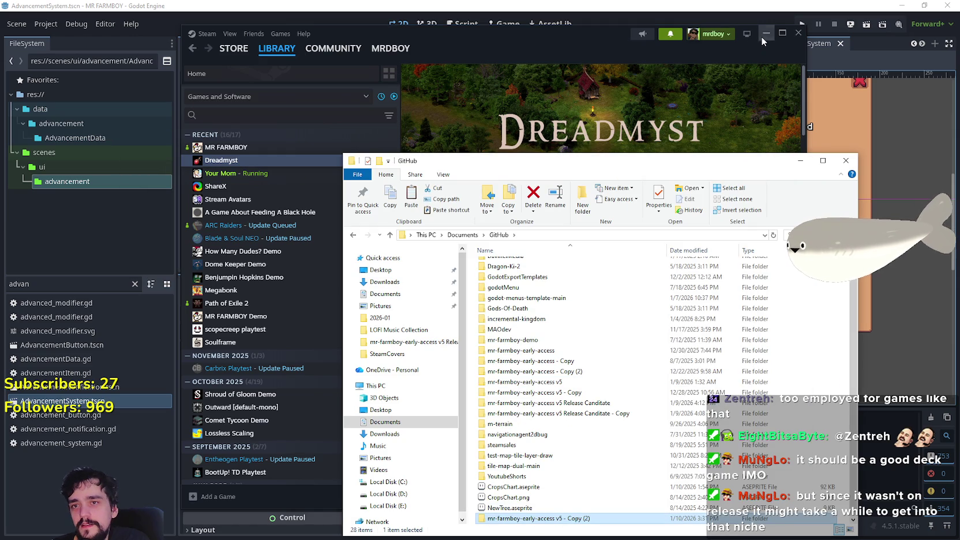
{"action": "left_click", "coordinate": [762, 33]}
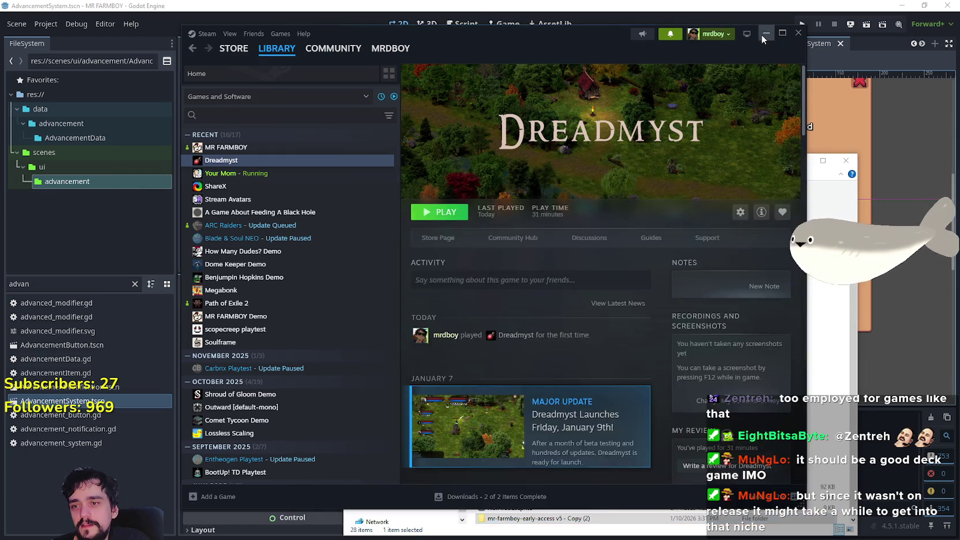
{"action": "left_click", "coordinate": [762, 34]}
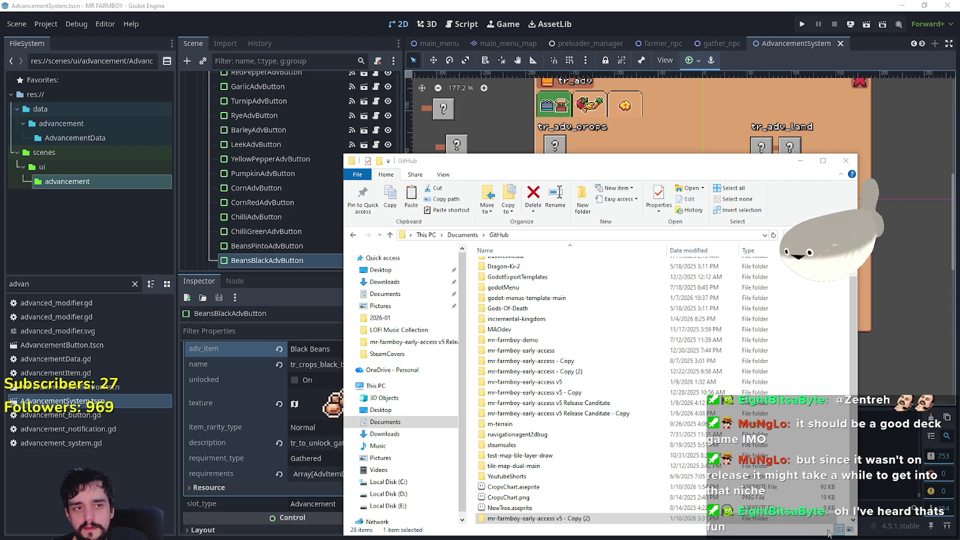
Rename the folder 'mr-farmboy-early-access v5 - Copy (2)' to 'mr-farmboy-early-access v5 Demo'
{"action": "left_click", "coordinate": [568, 520]}
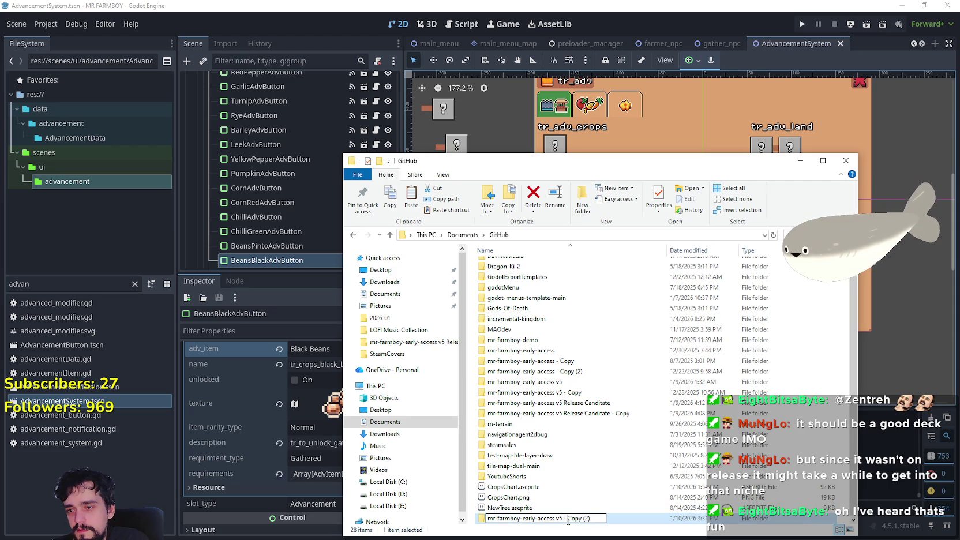
{"action": "left_click_drag", "start_coordinate": [563, 520], "coordinate": [610, 517]}
{"action": "type", "text": "Demo"}
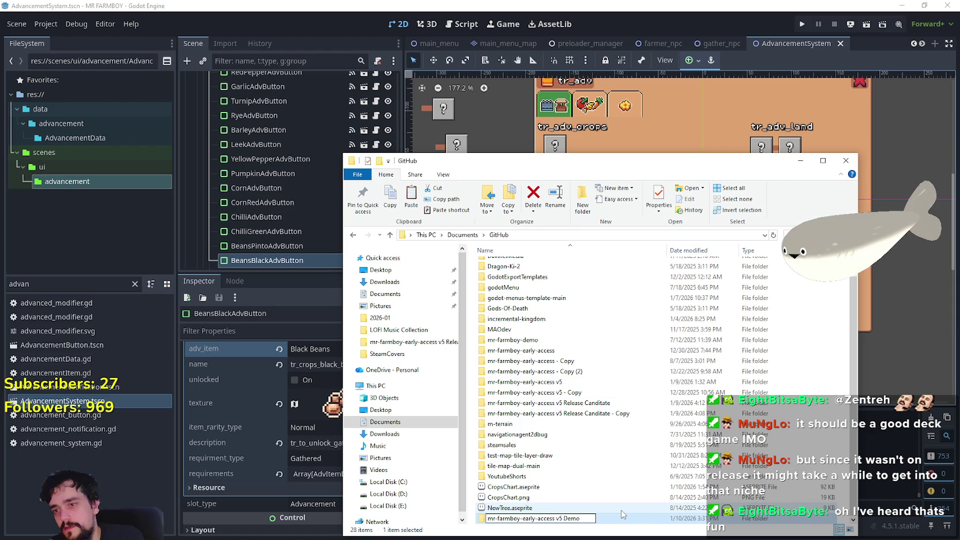
{"action": "key", "text": "Return"}
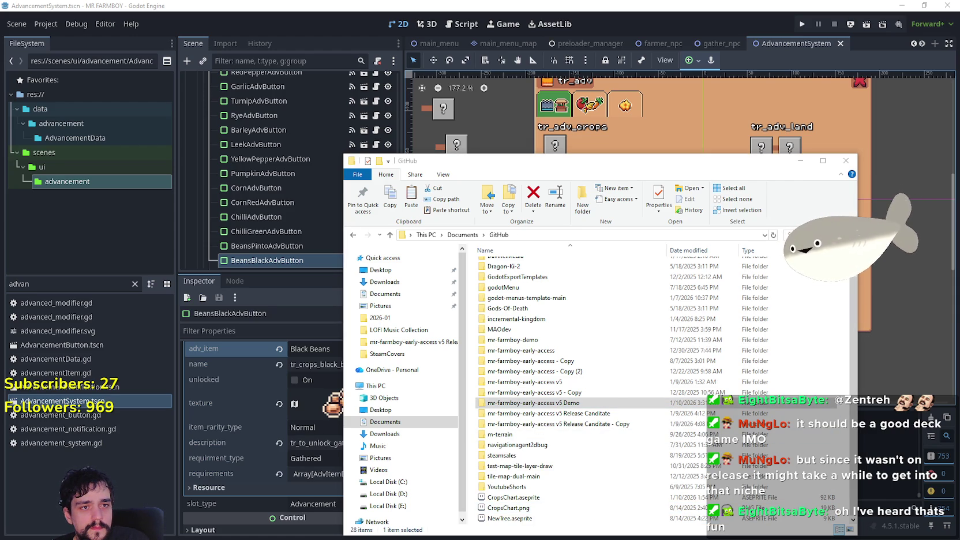
{"action": "key", "text": "alt+Tab"}
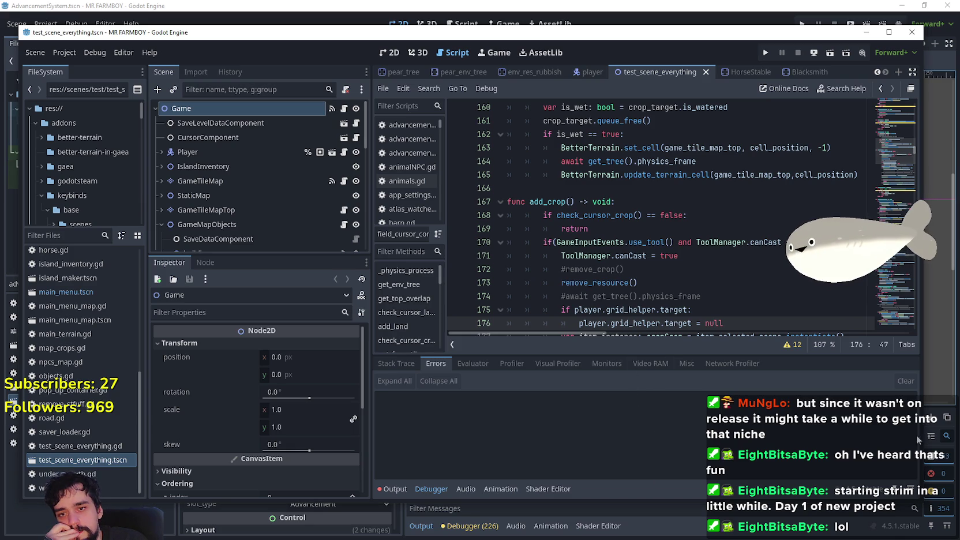
Clear the Errors panel in the Godot editor
{"action": "left_click", "coordinate": [907, 382]}
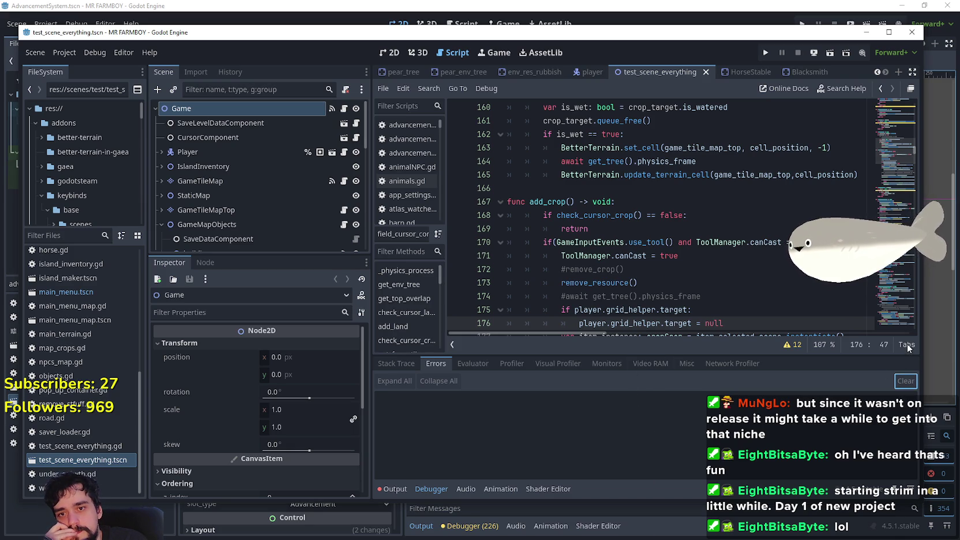
Check Project Settings, then run MR FARMBOY with F5 and open its Update 4.4 notes
{"action": "left_click", "coordinate": [624, 269]}
{"action": "scroll", "coordinate": [681, 291], "scroll_direction": "down", "scroll_amount": 1}
{"action": "scroll", "coordinate": [683, 286], "scroll_direction": "down", "scroll_amount": 2}
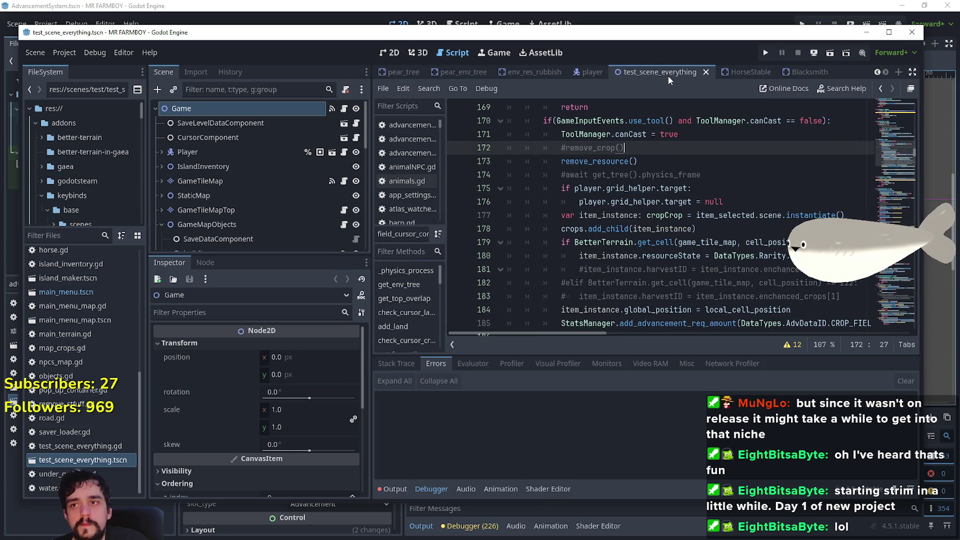
{"action": "left_click", "coordinate": [65, 53]}
{"action": "left_click", "coordinate": [75, 68]}
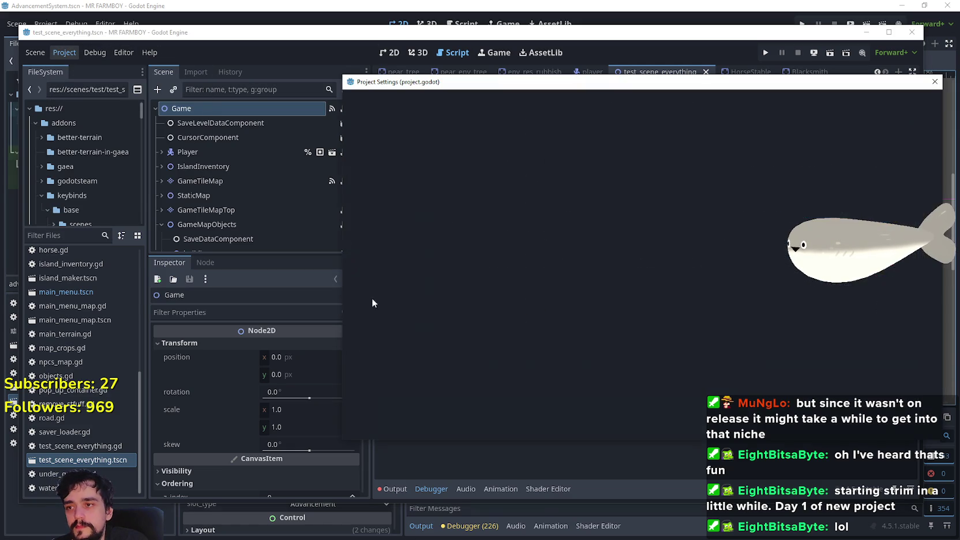
{"action": "left_click", "coordinate": [641, 426]}
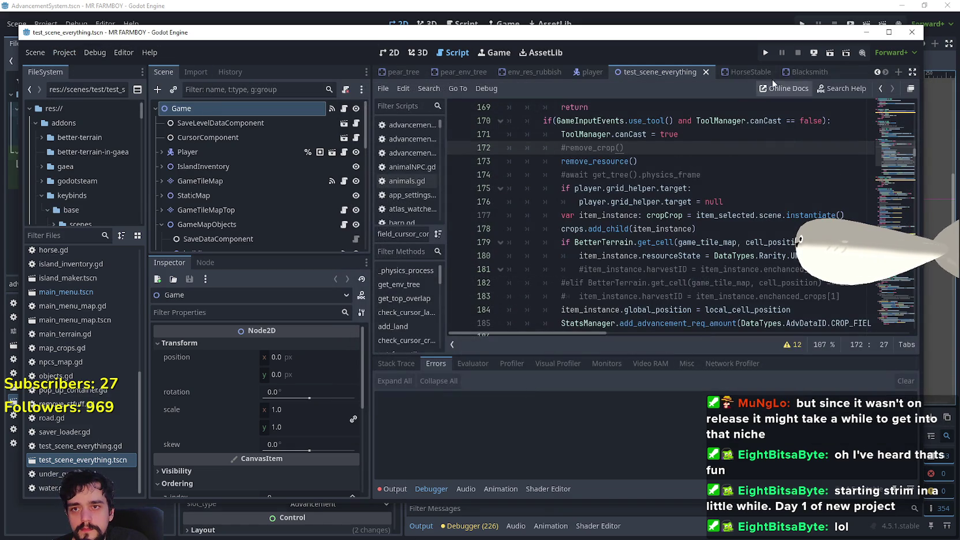
{"action": "key", "text": "F5"}
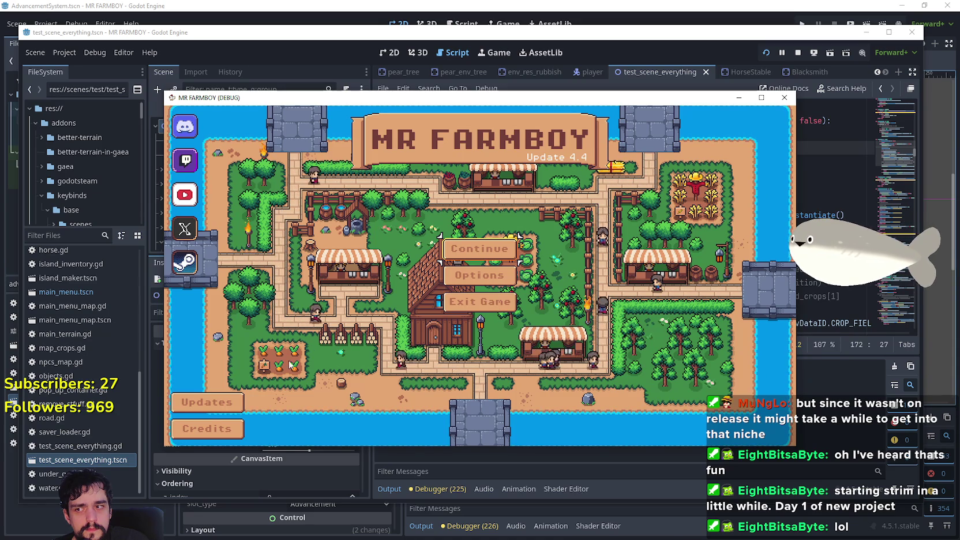
{"action": "left_click", "coordinate": [223, 400]}
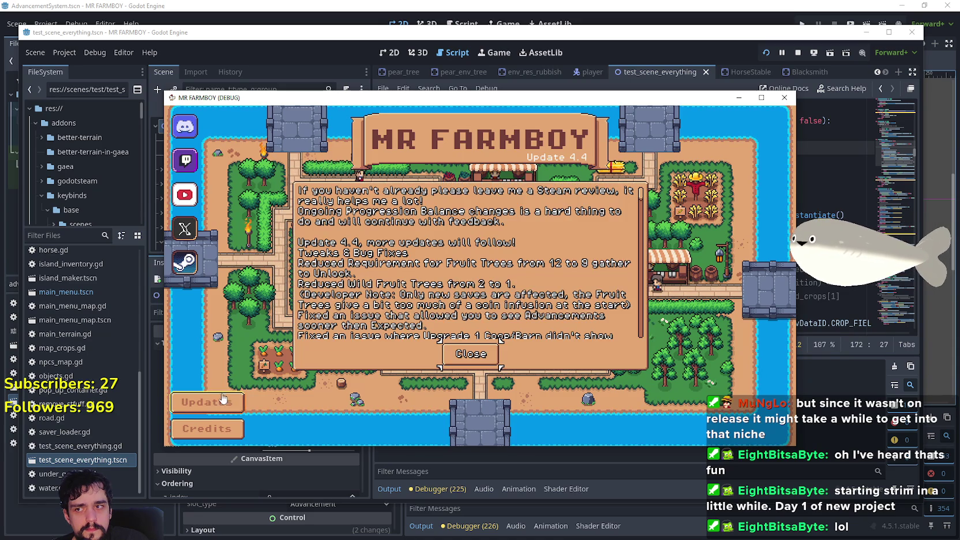
Close the update notes, stop the test run, and select the v5 Release Canditate - Copy folder
{"action": "left_click", "coordinate": [471, 353]}
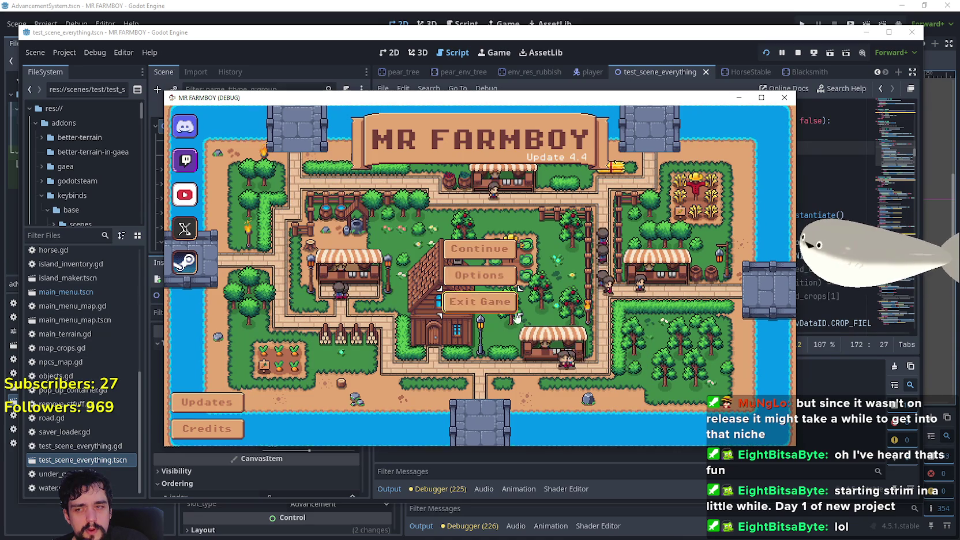
{"action": "left_click", "coordinate": [478, 302]}
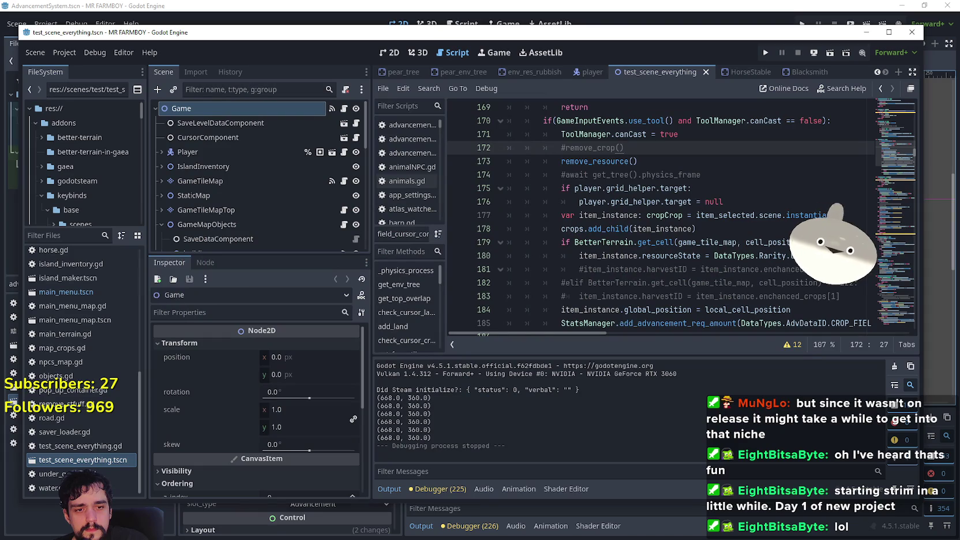
{"action": "key", "text": "alt+Tab"}
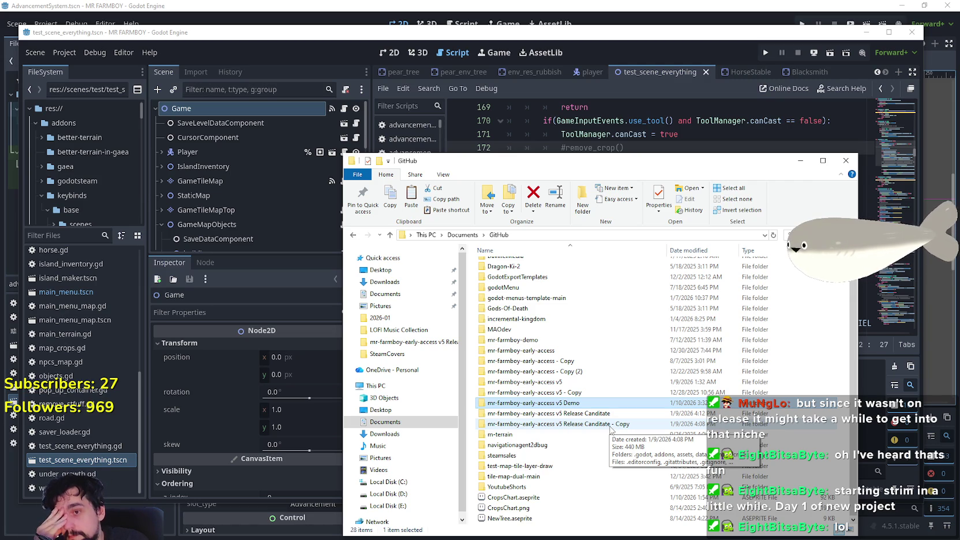
{"action": "left_click", "coordinate": [611, 427]}
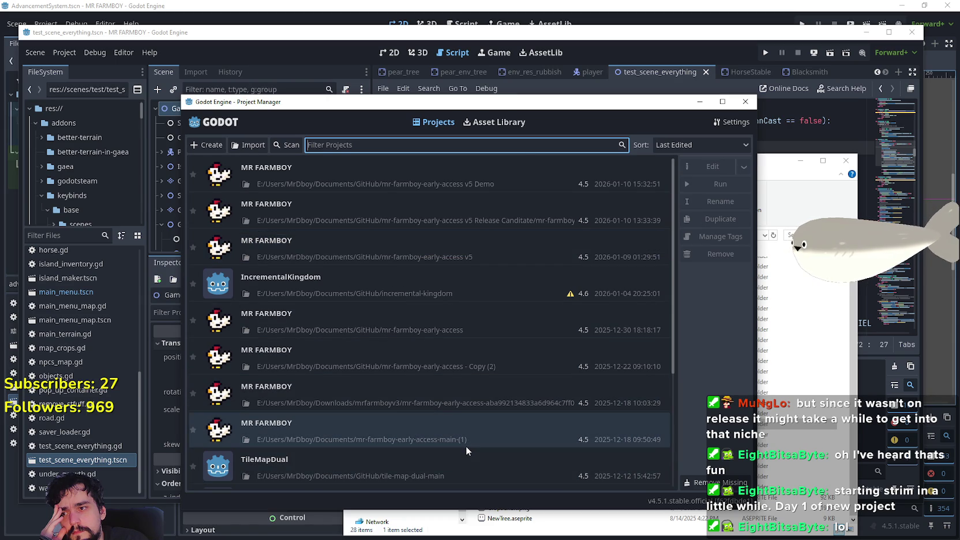
Open the mr-farmboy-early-access v5 project from the Project Manager list
{"action": "double_click", "coordinate": [434, 263]}
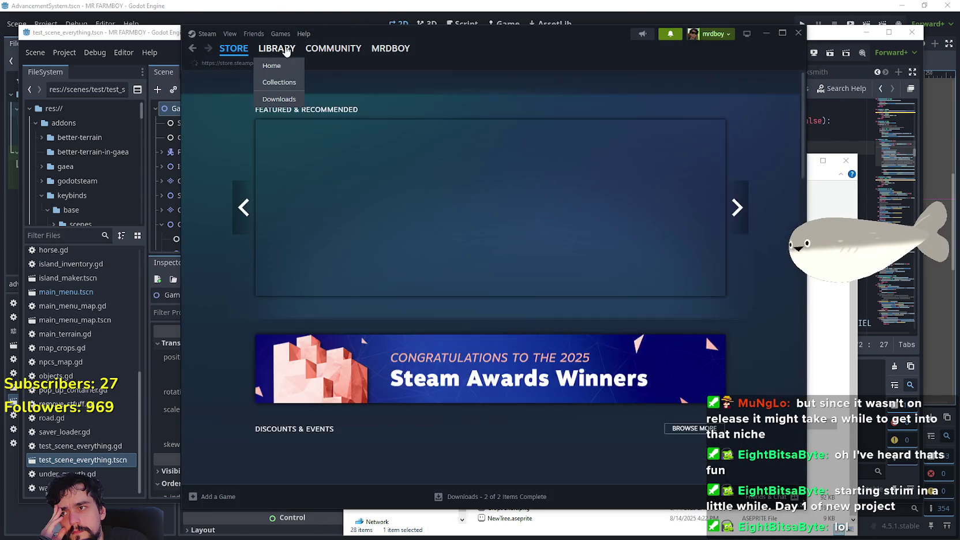
Launch the released MR FARMBOY from Steam's library, view its Update 4.4 screen, then close it
{"action": "left_click", "coordinate": [277, 48]}
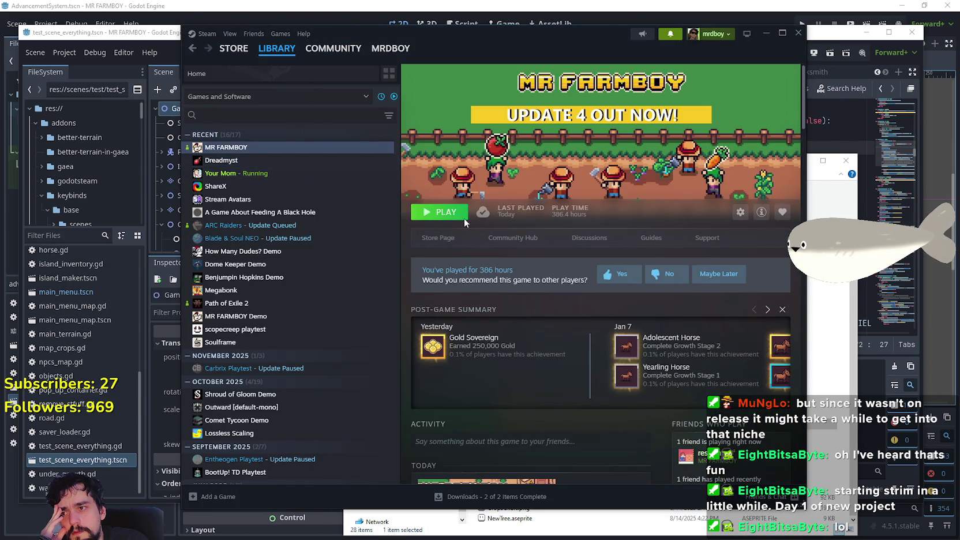
{"action": "left_click", "coordinate": [442, 212]}
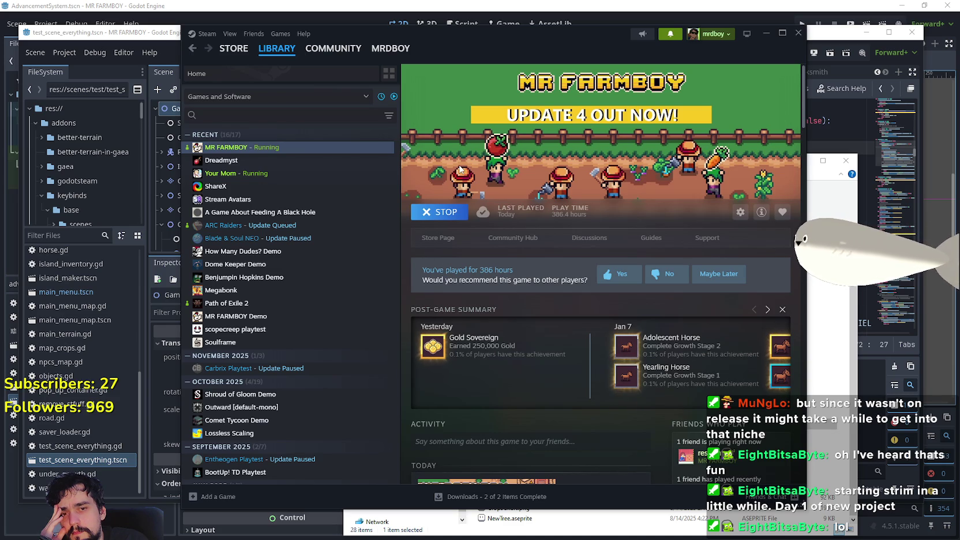
{"action": "scroll", "coordinate": [600, 313], "scroll_direction": "down", "scroll_amount": 10}
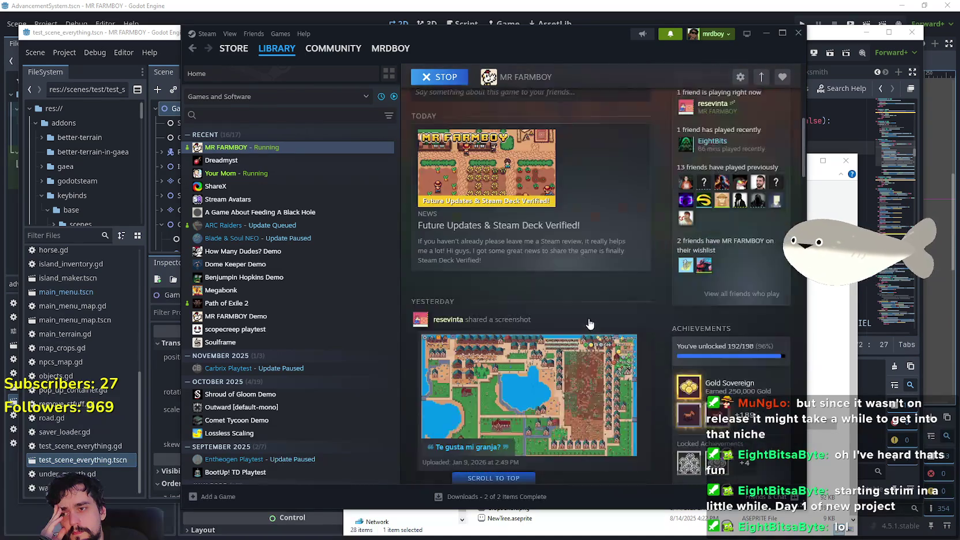
{"action": "scroll", "coordinate": [589, 321], "scroll_direction": "down", "scroll_amount": 5}
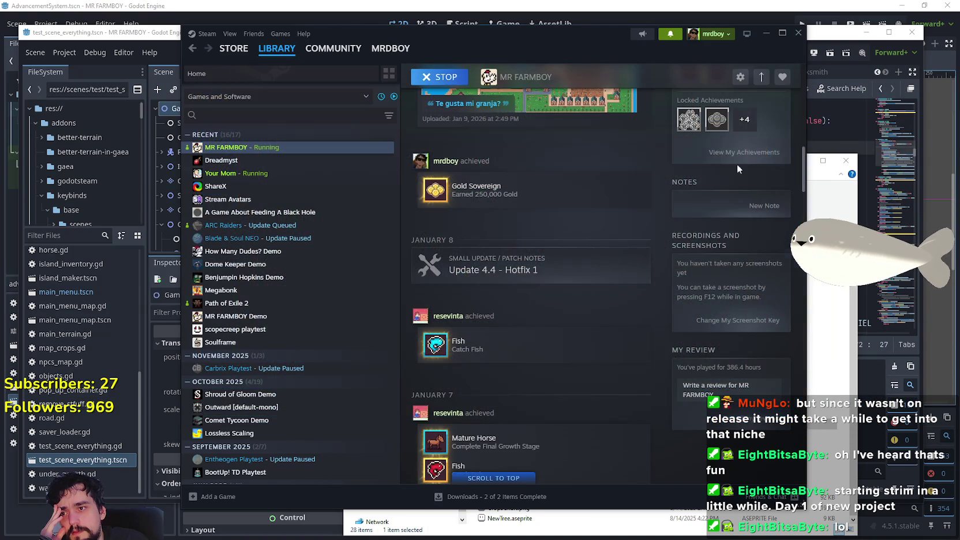
{"action": "left_click", "coordinate": [761, 74]}
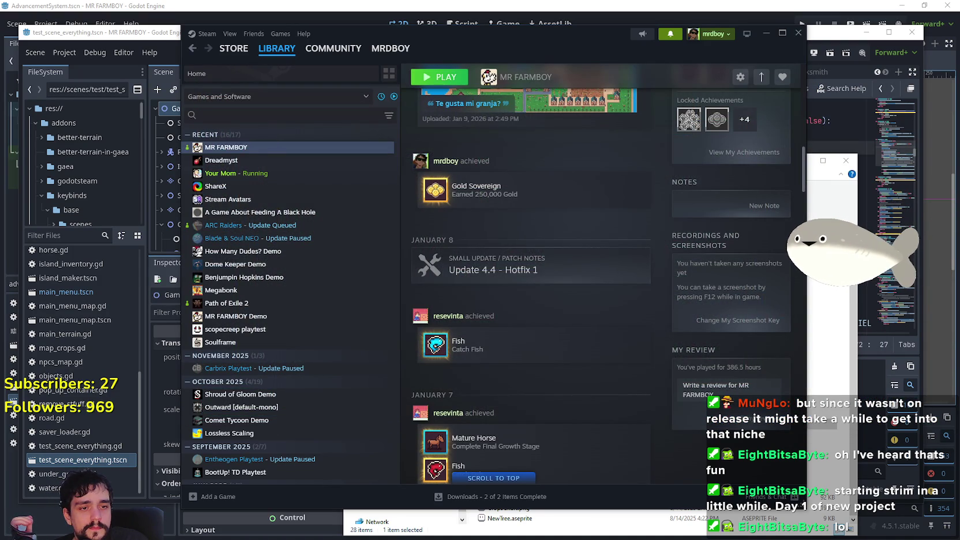
{"action": "left_click", "coordinate": [749, 98]}
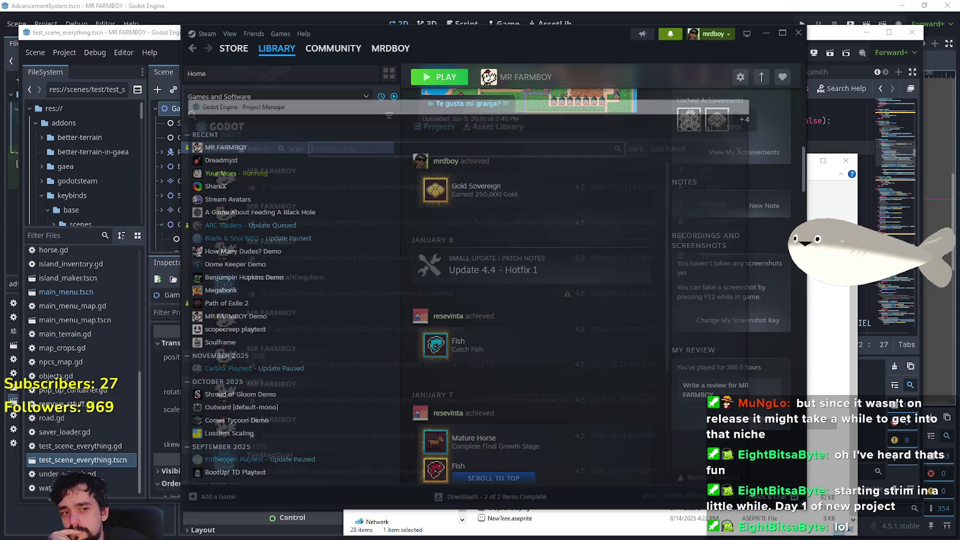
Return to the Godot editor with the caret at the end of line 171 in test_scene_everything
{"action": "key", "text": "alt+Tab"}
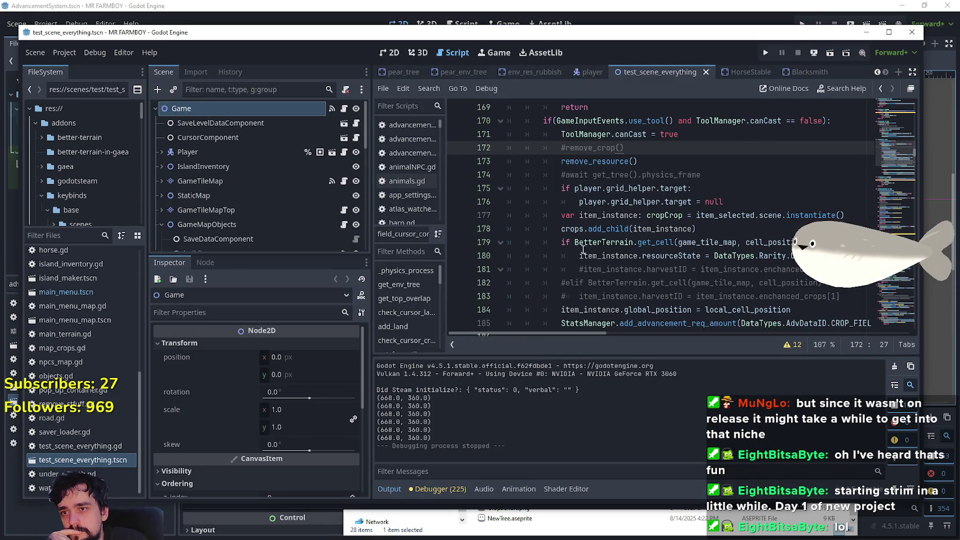
{"action": "left_click", "coordinate": [703, 136]}
{"action": "scroll", "coordinate": [226, 165], "scroll_direction": "down", "scroll_amount": 2}
{"action": "scroll", "coordinate": [231, 167], "scroll_direction": "down", "scroll_amount": 6}
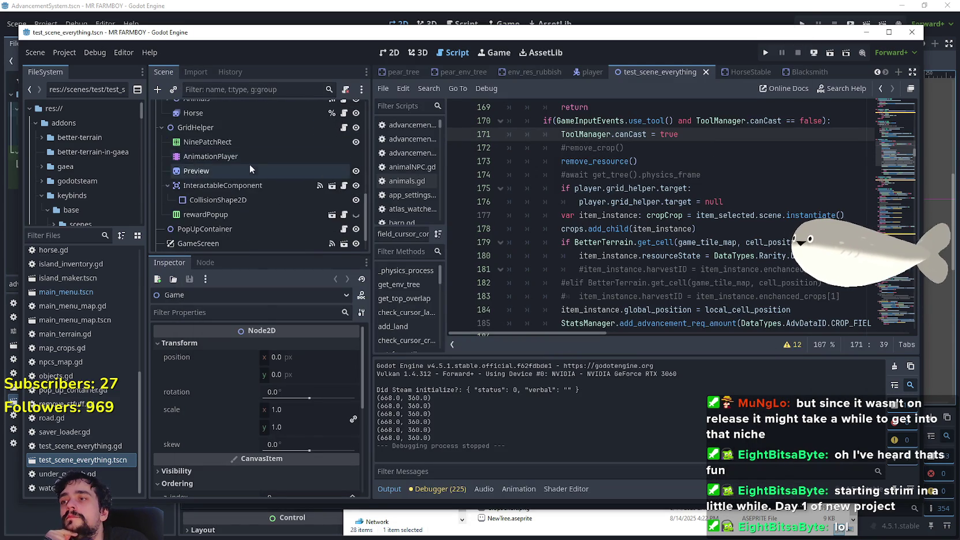
{"action": "scroll", "coordinate": [249, 171], "scroll_direction": "down", "scroll_amount": 1}
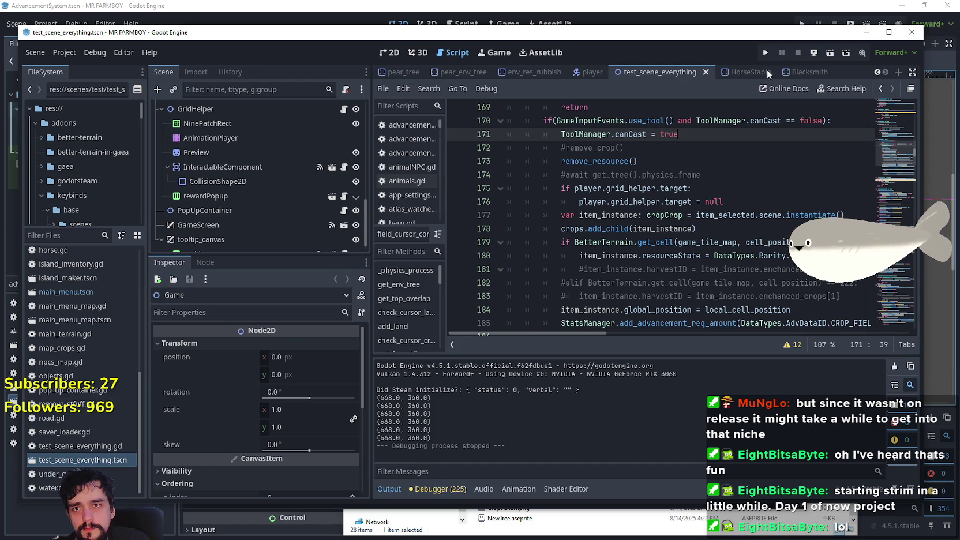
Run the project again and delete the existing Save 9 from the save list
{"action": "left_click", "coordinate": [765, 55]}
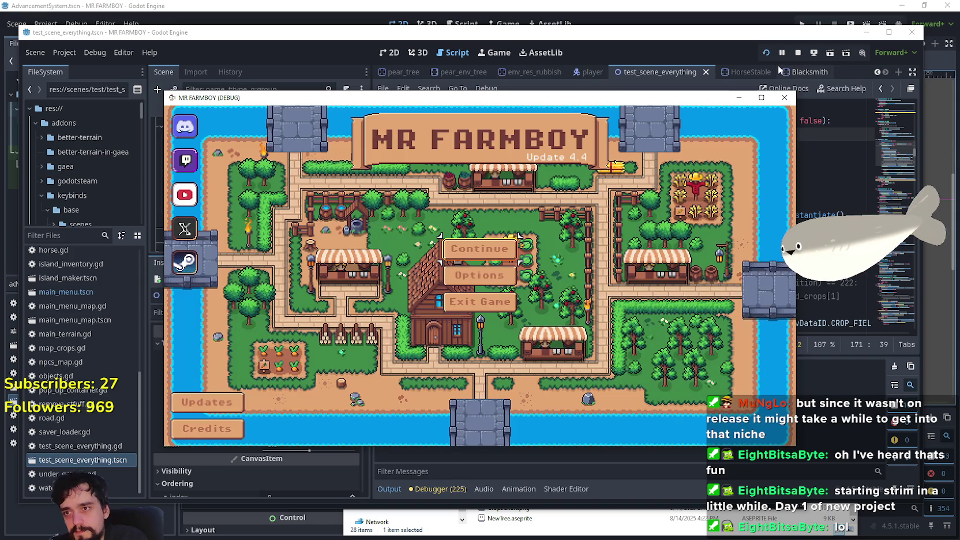
{"action": "key", "text": "Return"}
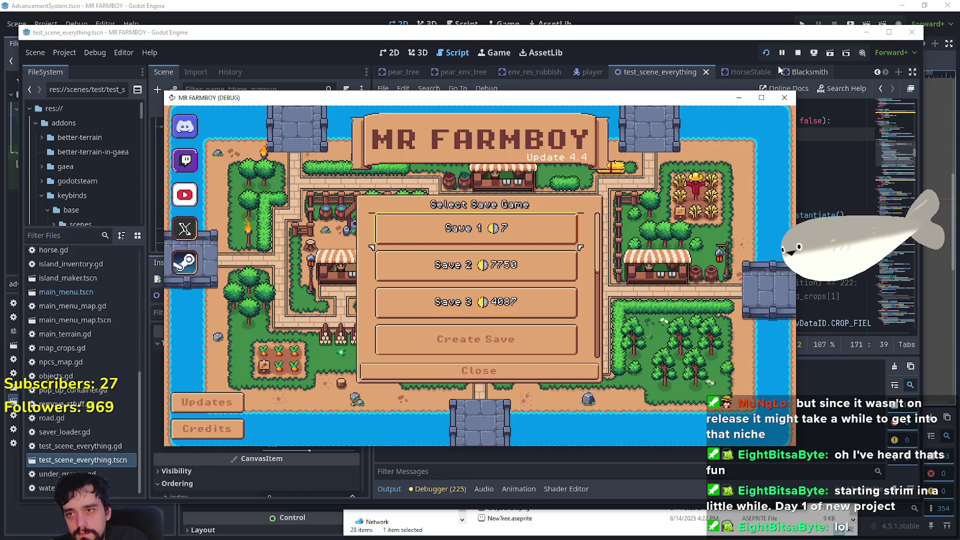
{"action": "key", "text": "Return"}
{"action": "key", "text": "Down"}
{"action": "key", "text": "Down"}
{"action": "key", "text": "Down"}
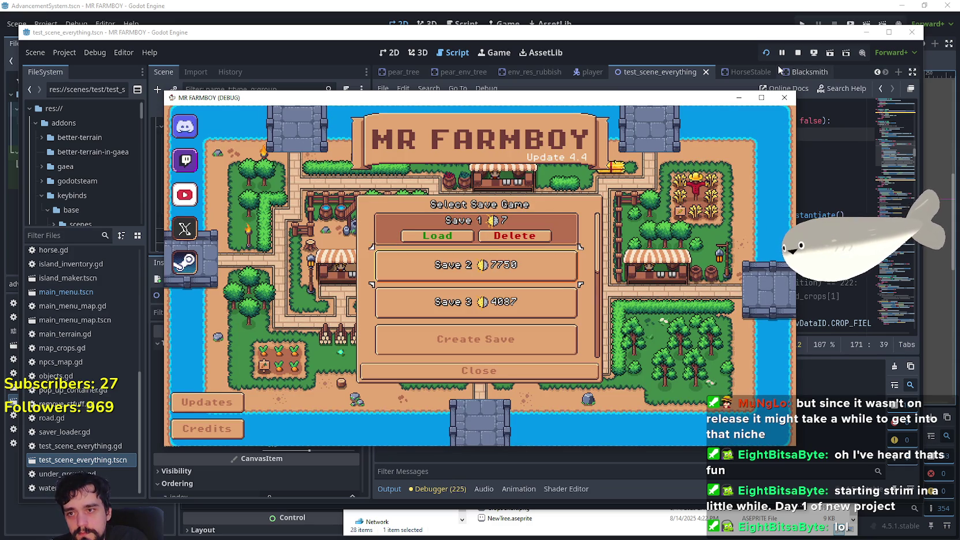
{"action": "key", "text": "Down"}
{"action": "key", "text": "Down"}
{"action": "key", "text": "Down"}
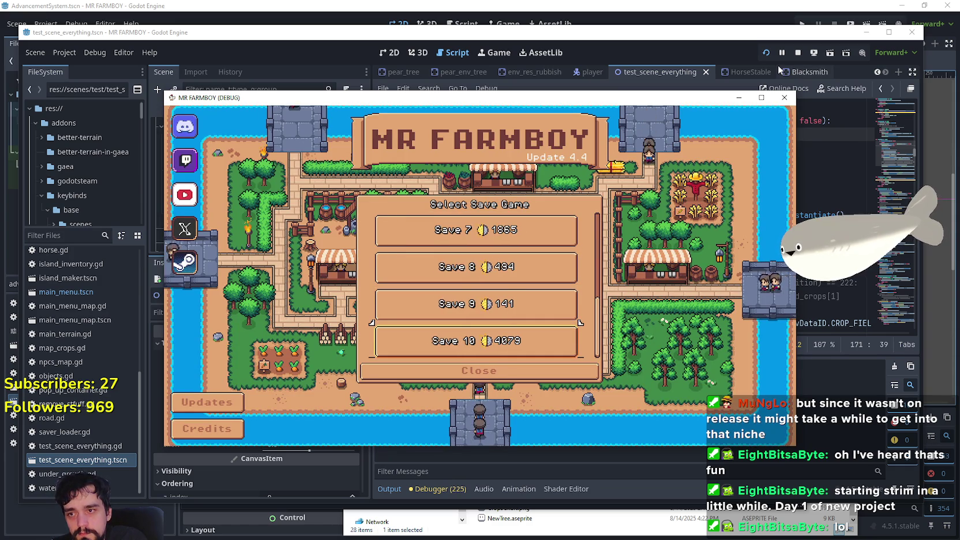
{"action": "key", "text": "Return"}
{"action": "key", "text": "Right"}
{"action": "key", "text": "Return"}
{"action": "key", "text": "Return"}
Start a new game in empty slot 9, dismiss the intro letter, and walk up the path
{"action": "key", "text": "Return"}
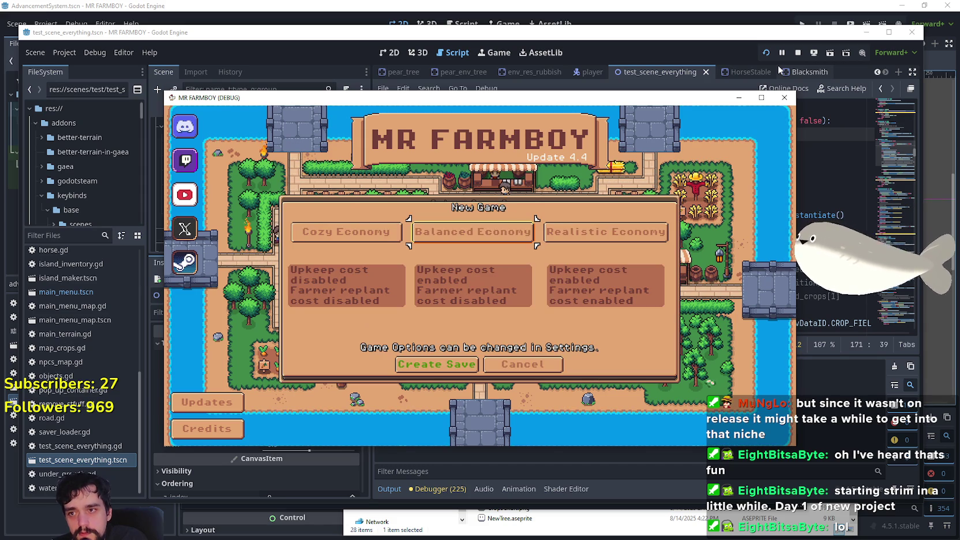
{"action": "key", "text": "Return"}
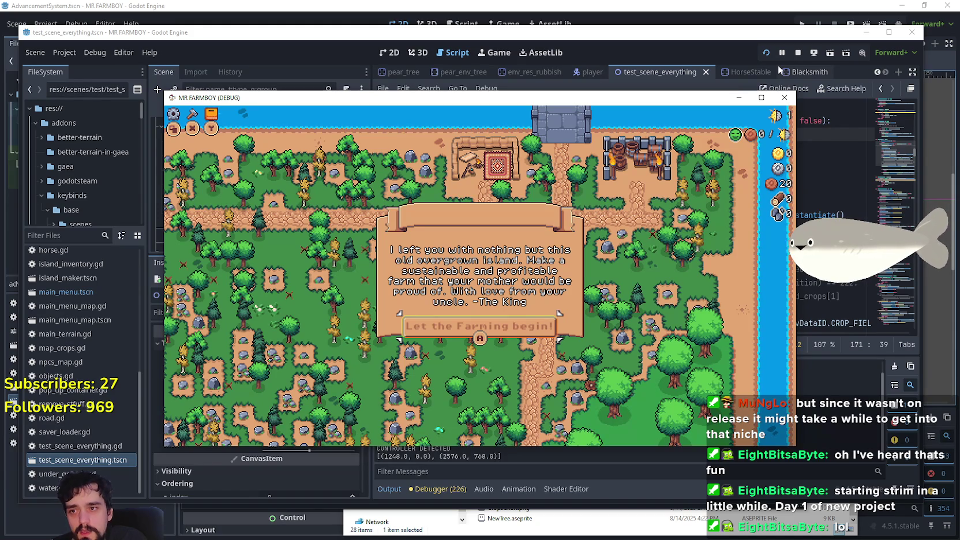
{"action": "key", "text": "Return"}
{"action": "key", "text": "Down"}
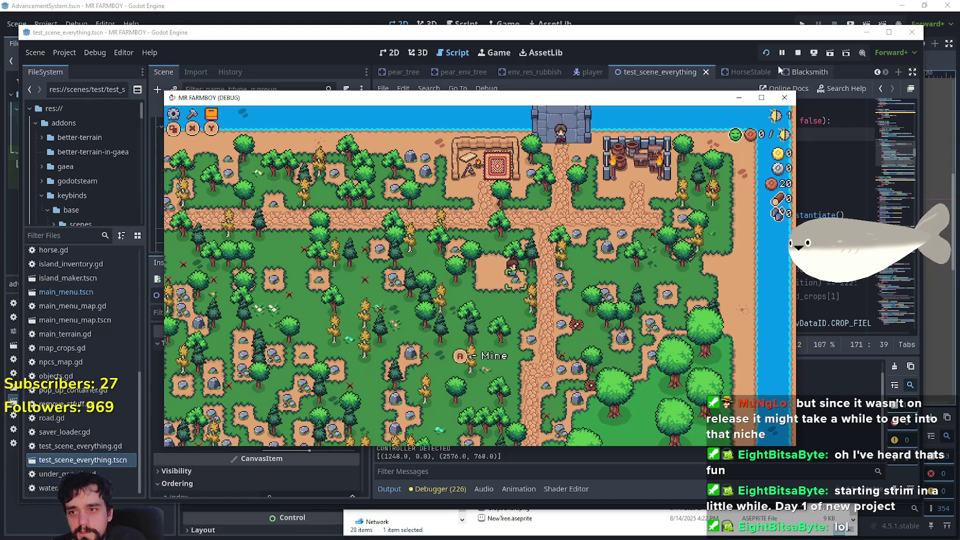
{"action": "key", "text": "Up"}
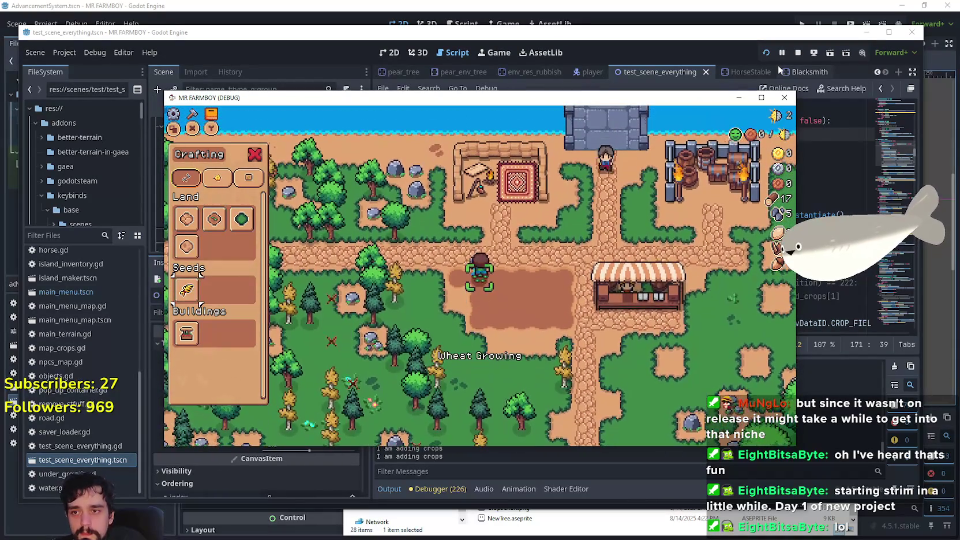
Walk the farmer across the tilled plot to plant and water wheat
{"action": "key", "text": "d"}
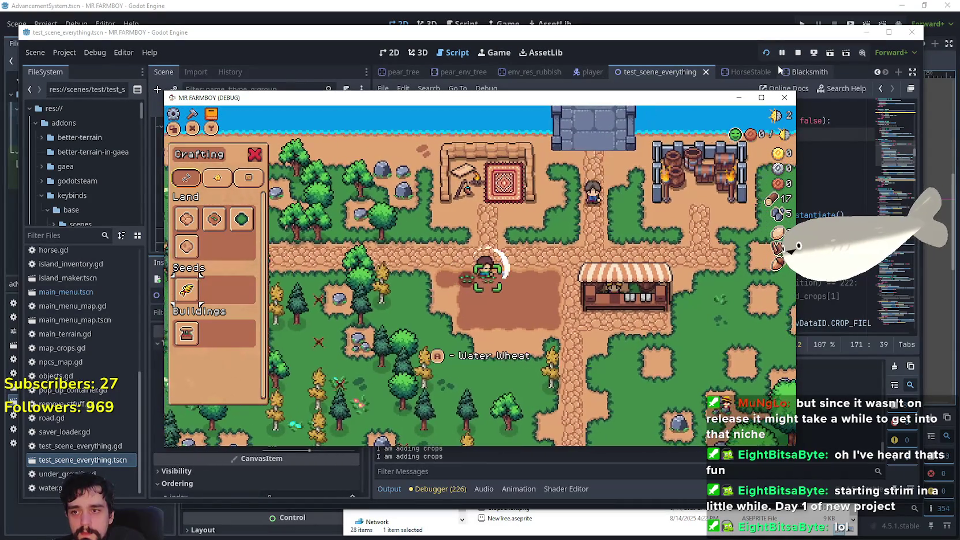
{"action": "key", "text": "d"}
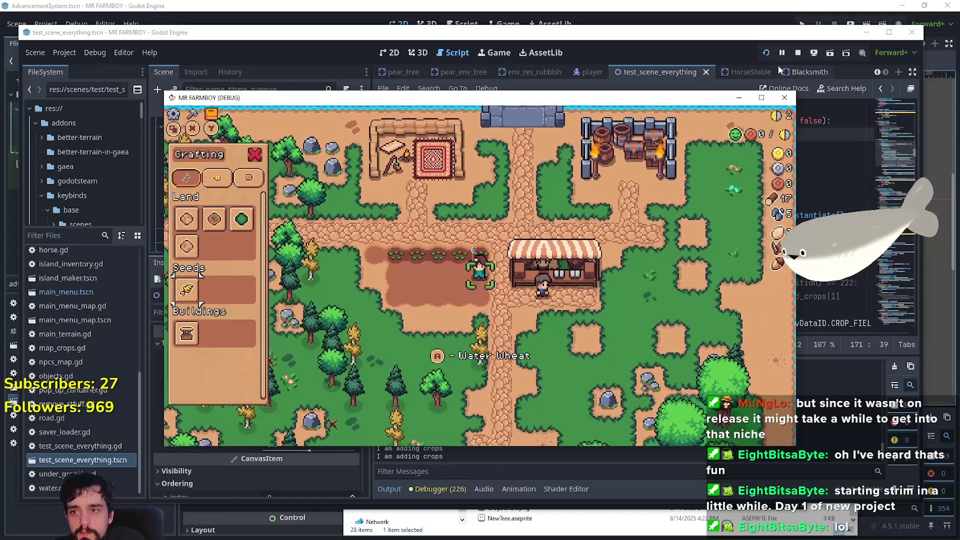
{"action": "key", "text": "a"}
{"action": "key", "text": "s"}
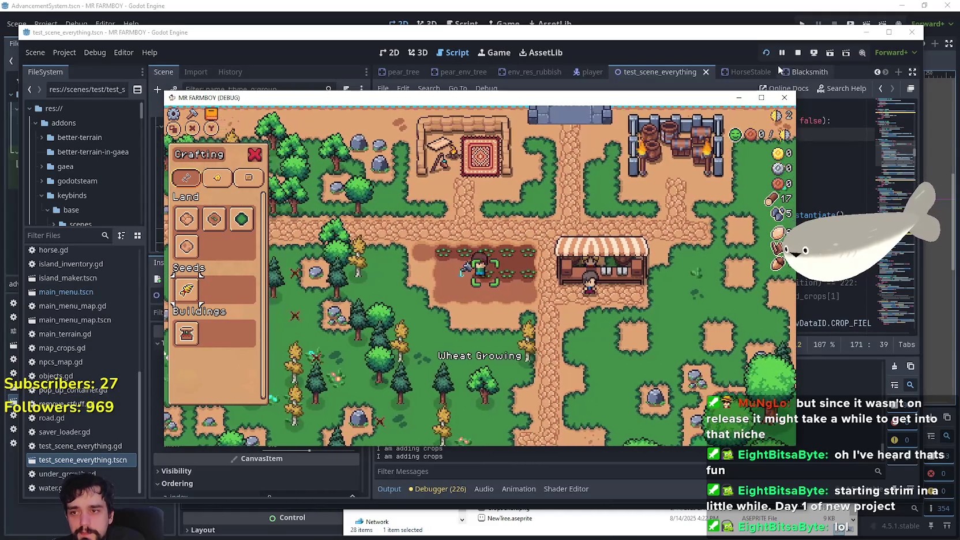
{"action": "key", "text": "a"}
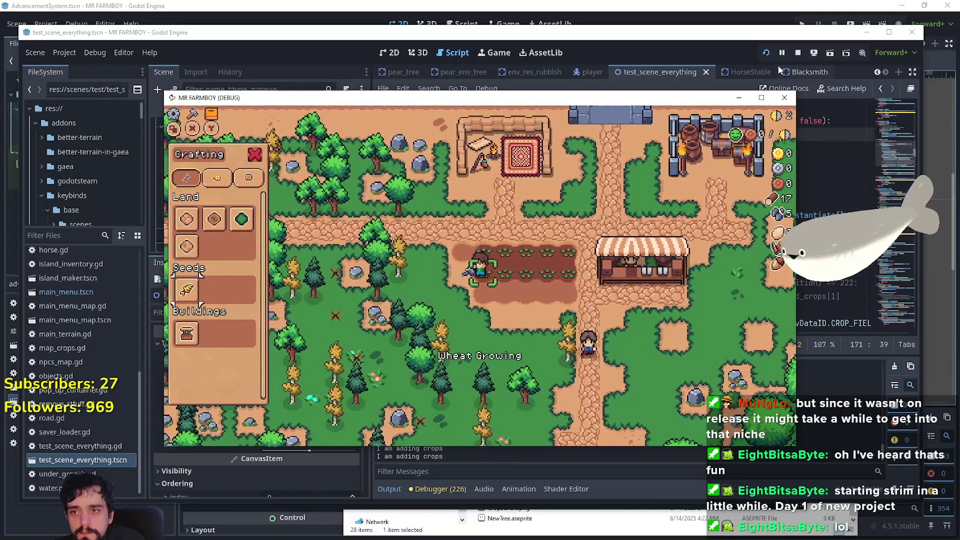
{"action": "key", "text": "s"}
{"action": "key", "text": "d"}
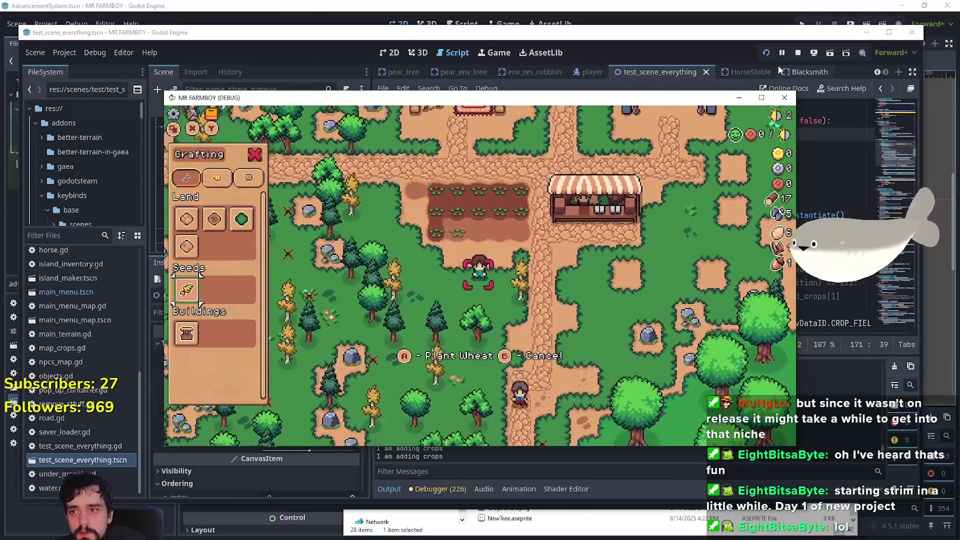
Look over the Advancements panel, then pause and quit the game back to the editor
{"action": "key", "text": "Tab"}
{"action": "key", "text": "w"}
{"action": "key", "text": "d"}
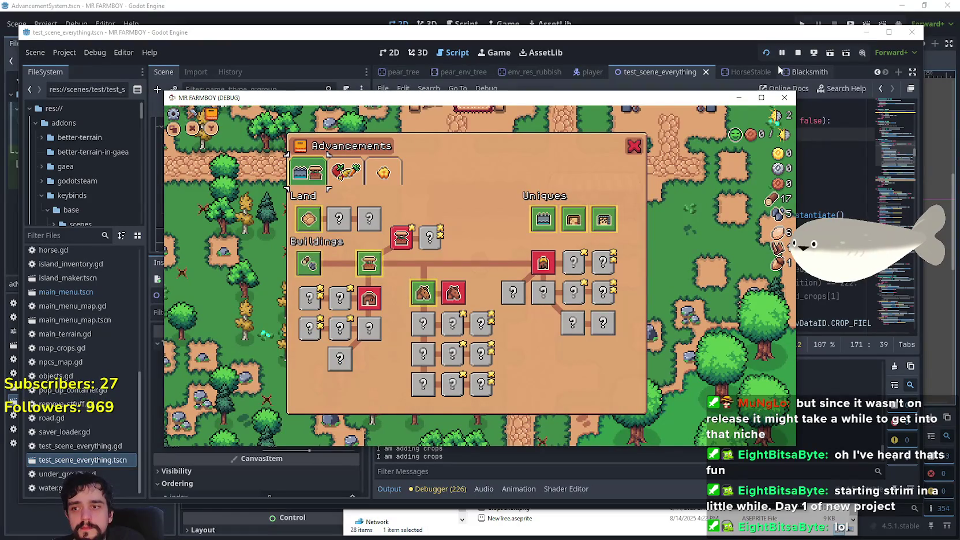
{"action": "key", "text": "w"}
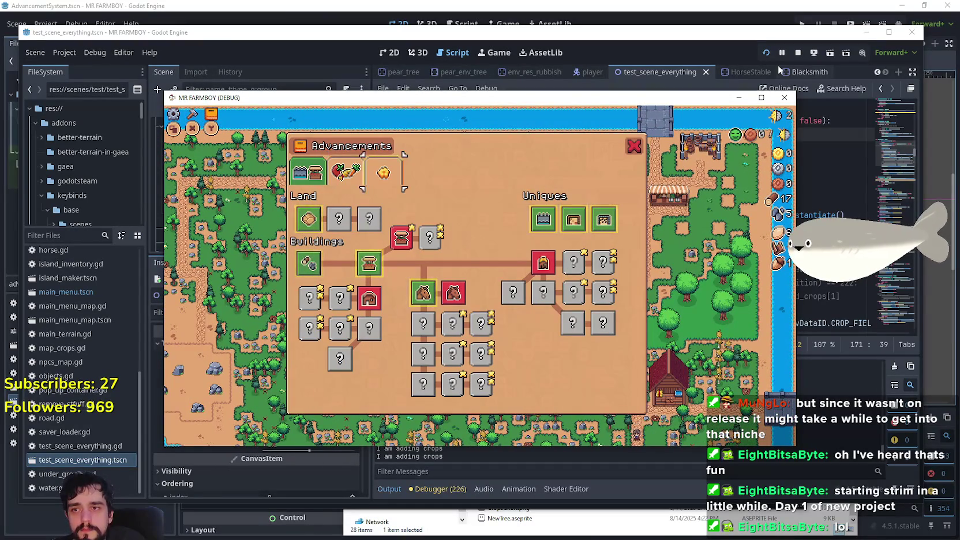
{"action": "key", "text": "Escape"}
{"action": "key", "text": "Escape"}
{"action": "key", "text": "Down"}
{"action": "key", "text": "Down"}
{"action": "key", "text": "Down"}
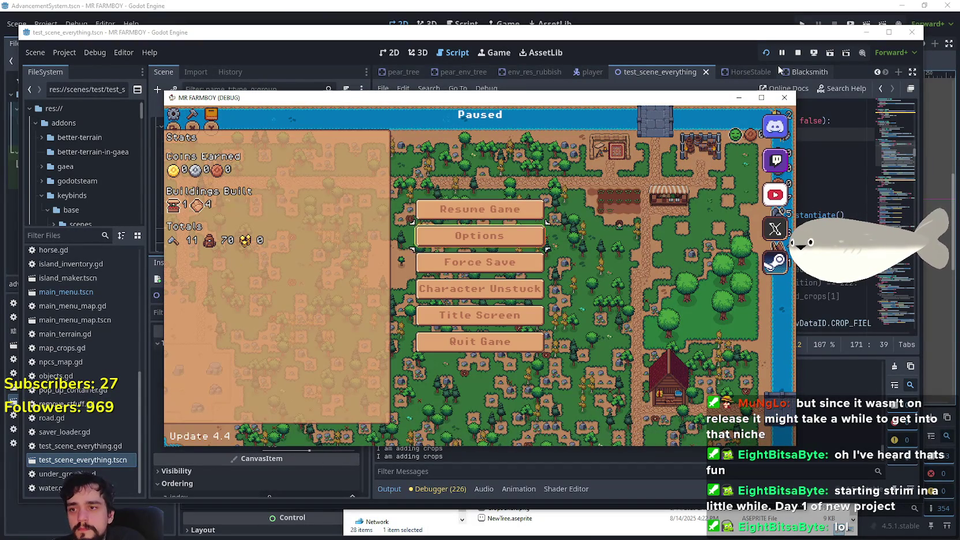
{"action": "key", "text": "Return"}
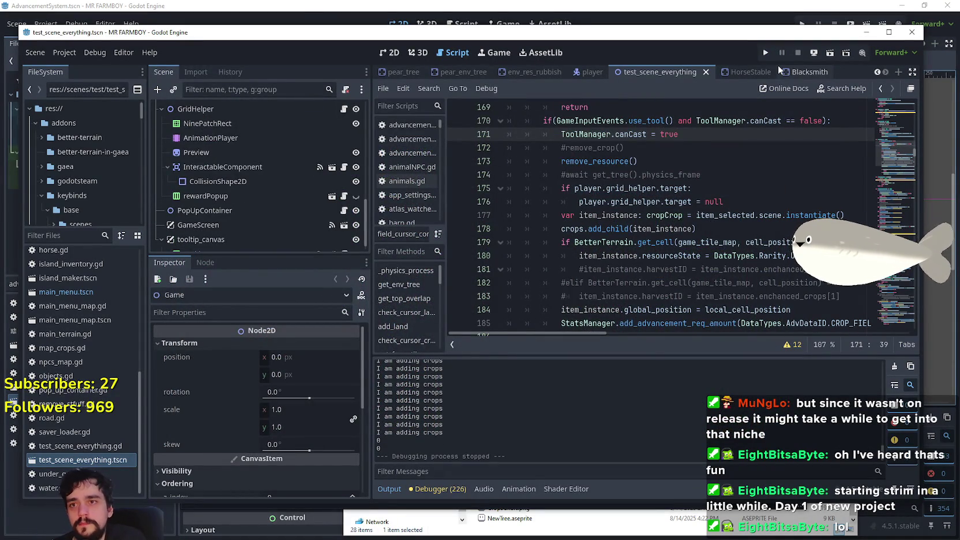
Change the project description to 'Hello Farmers v4.4 - Demo' in Project Settings and save the scene
{"action": "left_click", "coordinate": [64, 53]}
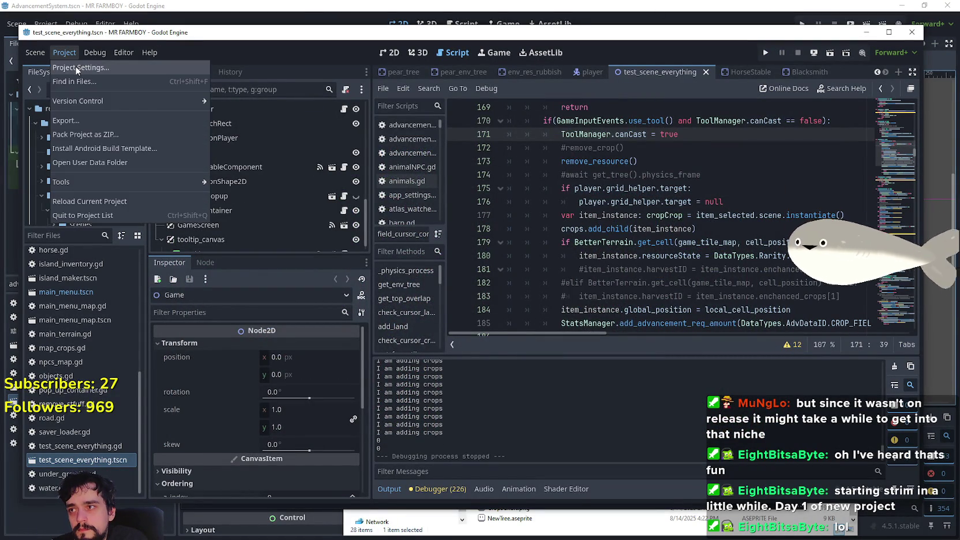
{"action": "left_click", "coordinate": [77, 68]}
{"action": "left_click", "coordinate": [607, 215]}
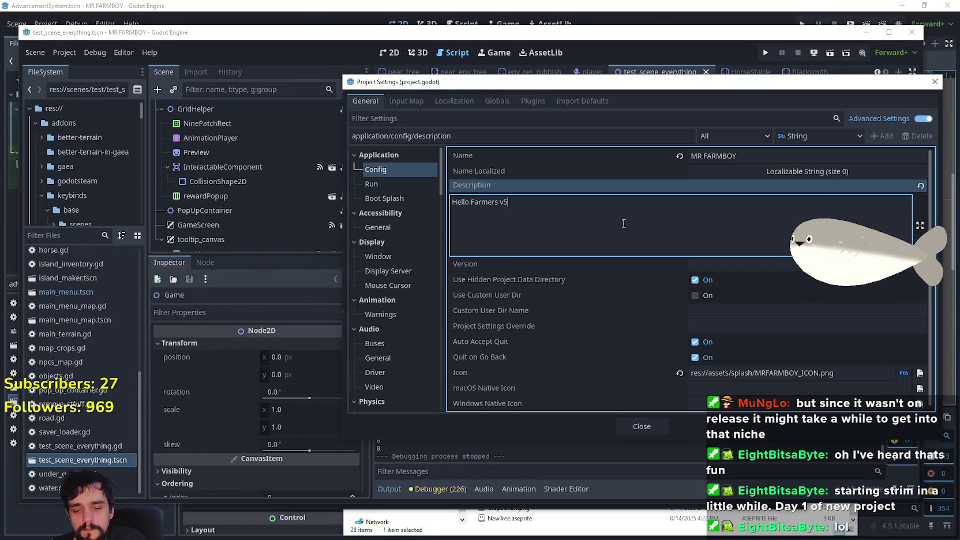
{"action": "type", "text": " - Demo"}
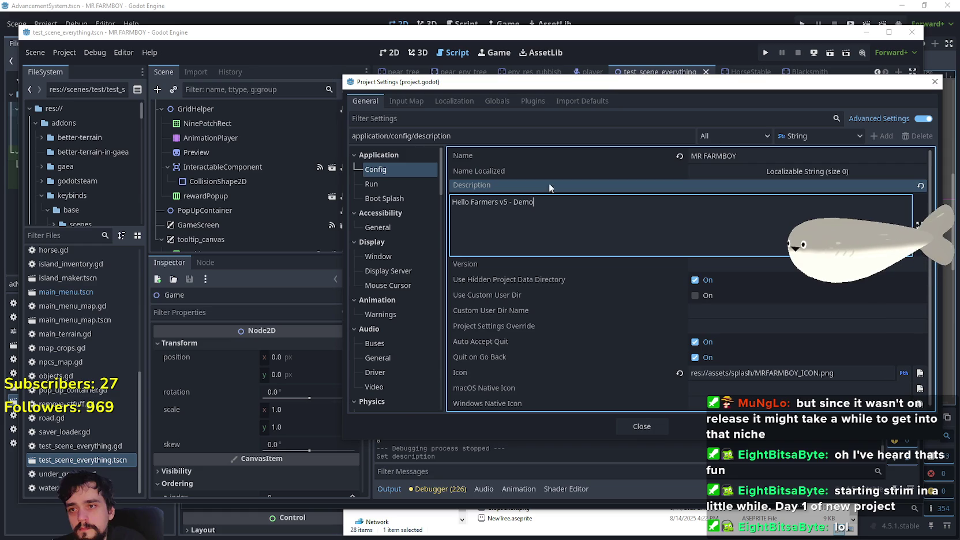
{"action": "type", "text": "4.4"}
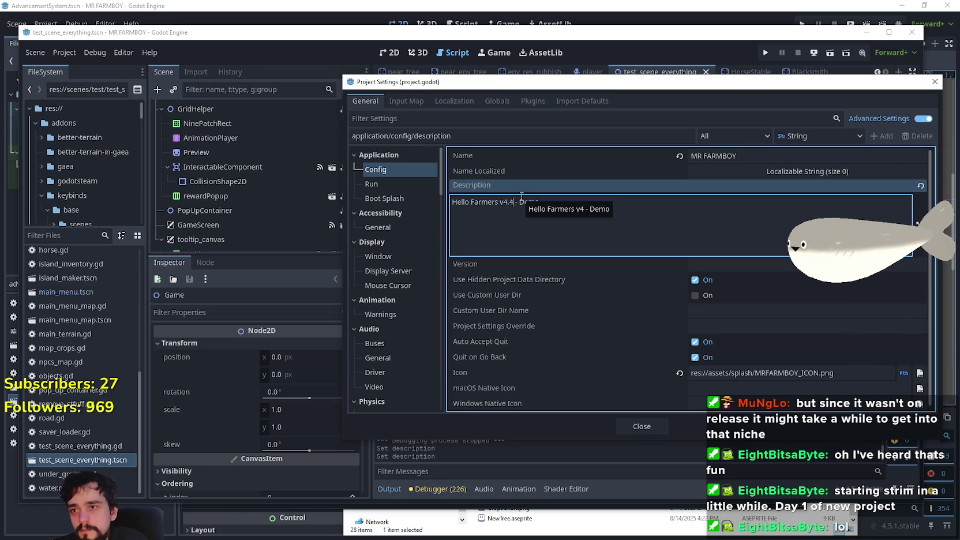
{"action": "left_click", "coordinate": [643, 427]}
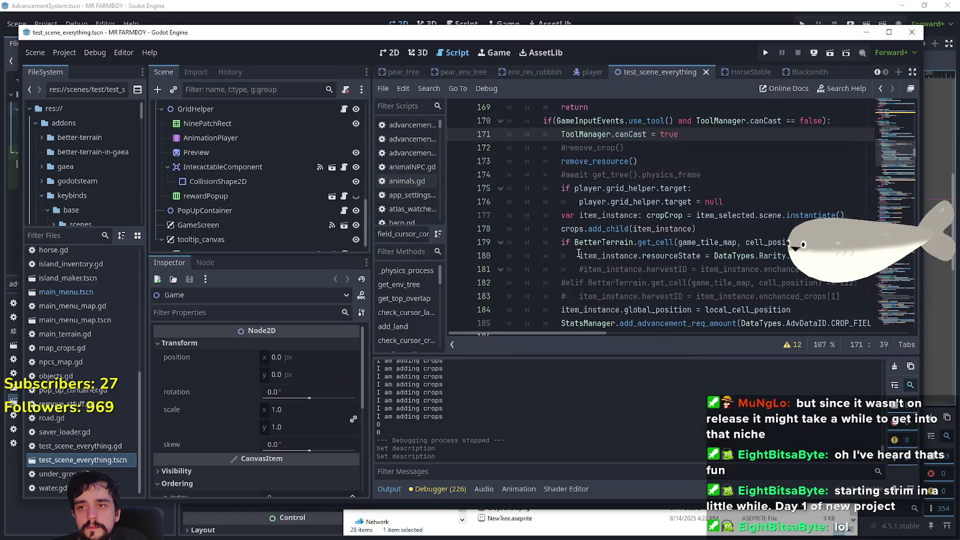
{"action": "left_click", "coordinate": [637, 175]}
{"action": "key", "text": "ctrl+s"}
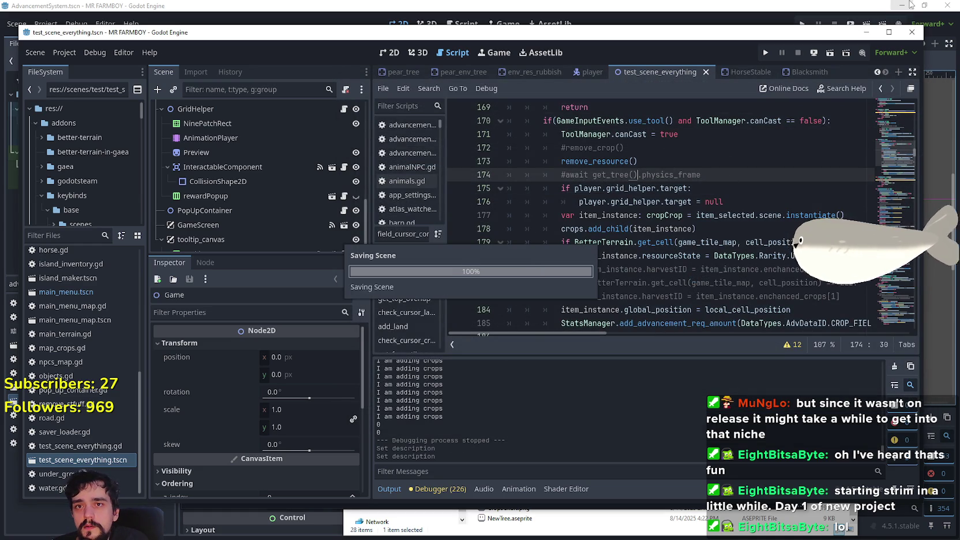
{"action": "left_click", "coordinate": [877, 12]}
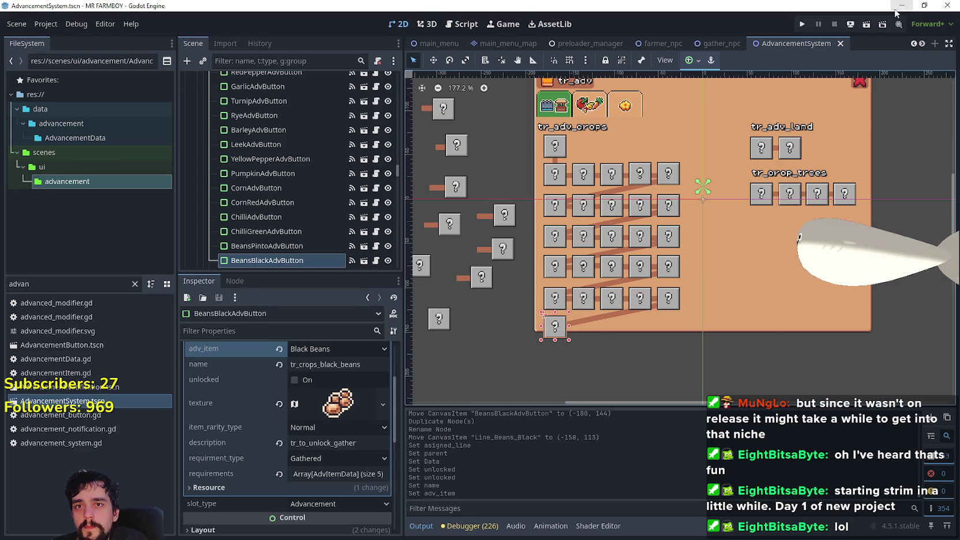
Minimize the second Godot window, refresh the desktop and maximize the main editor
{"action": "left_click", "coordinate": [902, 5]}
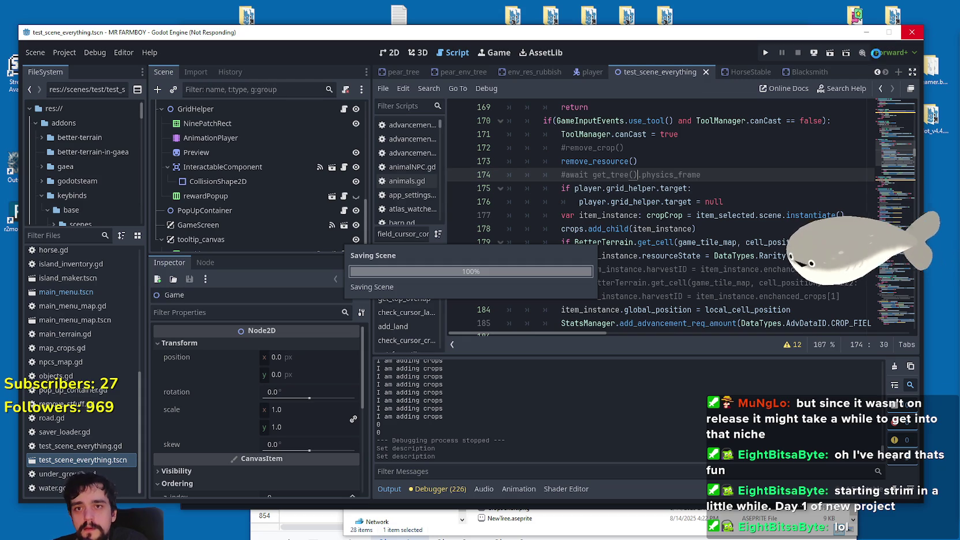
{"action": "right_click", "coordinate": [754, 10]}
{"action": "left_click", "coordinate": [773, 41]}
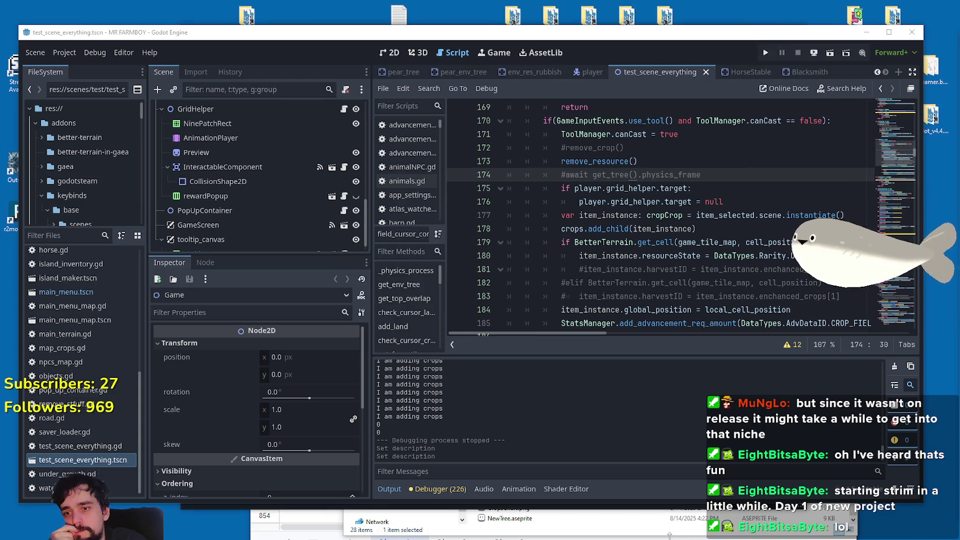
{"action": "left_click", "coordinate": [889, 32]}
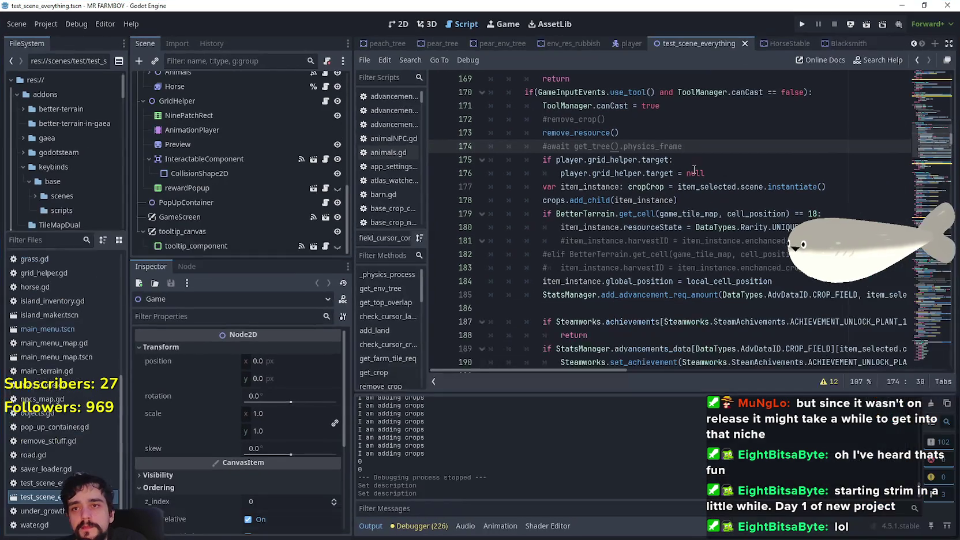
{"action": "left_click", "coordinate": [642, 281]}
{"action": "left_click", "coordinate": [887, 253]}
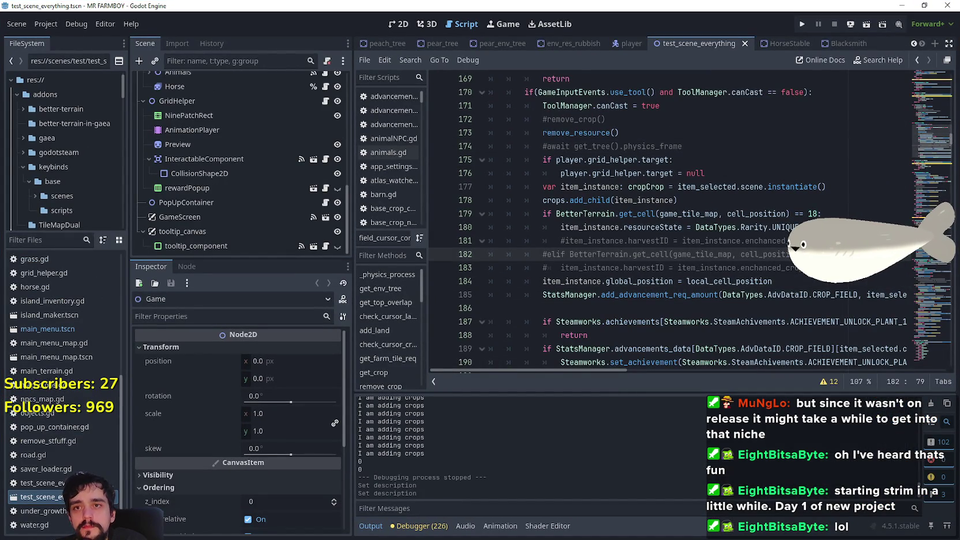
Filter the project files for 'advance' and open AdvancementSystem.tscn
{"action": "left_click", "coordinate": [54, 240]}
{"action": "type", "text": "ad"}
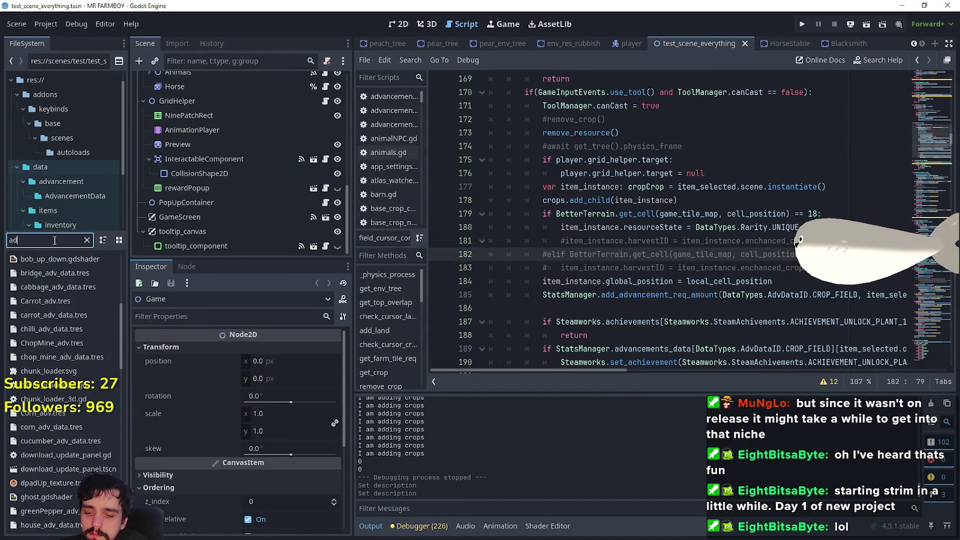
{"action": "type", "text": "vance"}
{"action": "key", "text": "Down"}
{"action": "key", "text": "Down"}
{"action": "key", "text": "Down"}
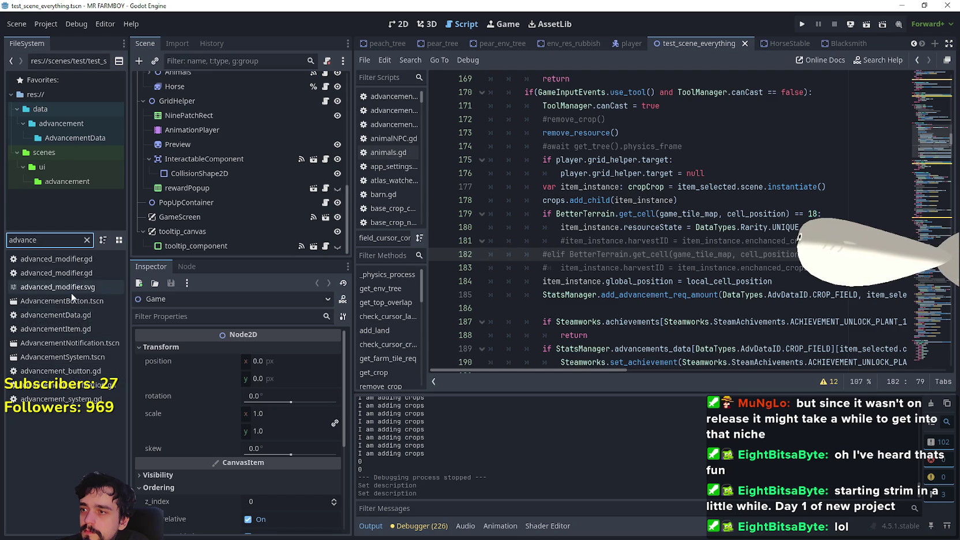
{"action": "double_click", "coordinate": [69, 355]}
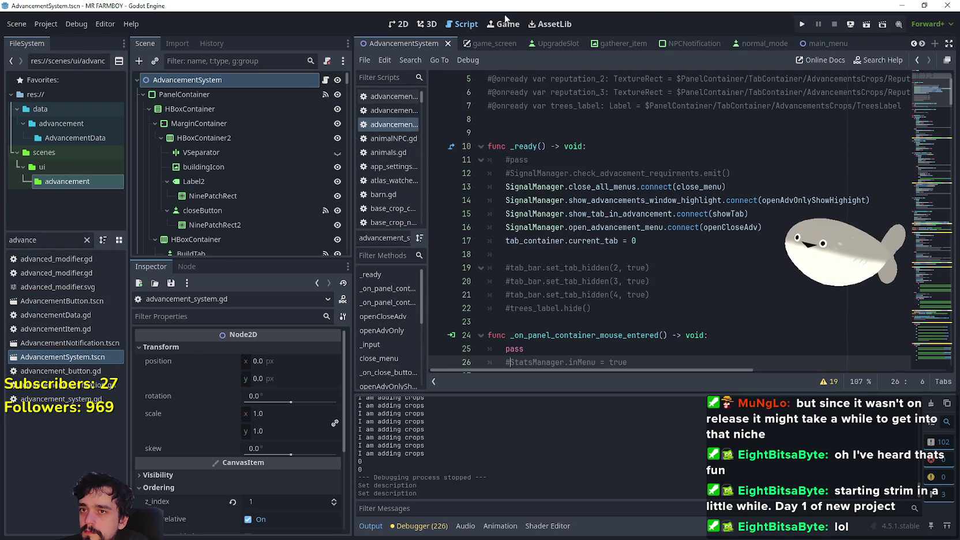
View the advancement tree in 2D and inspect the Coop, Barn and first unique advancement slots
{"action": "left_click", "coordinate": [399, 24]}
{"action": "scroll", "coordinate": [734, 241], "scroll_direction": "down", "scroll_amount": 5}
{"action": "scroll", "coordinate": [772, 241], "scroll_direction": "up", "scroll_amount": 5}
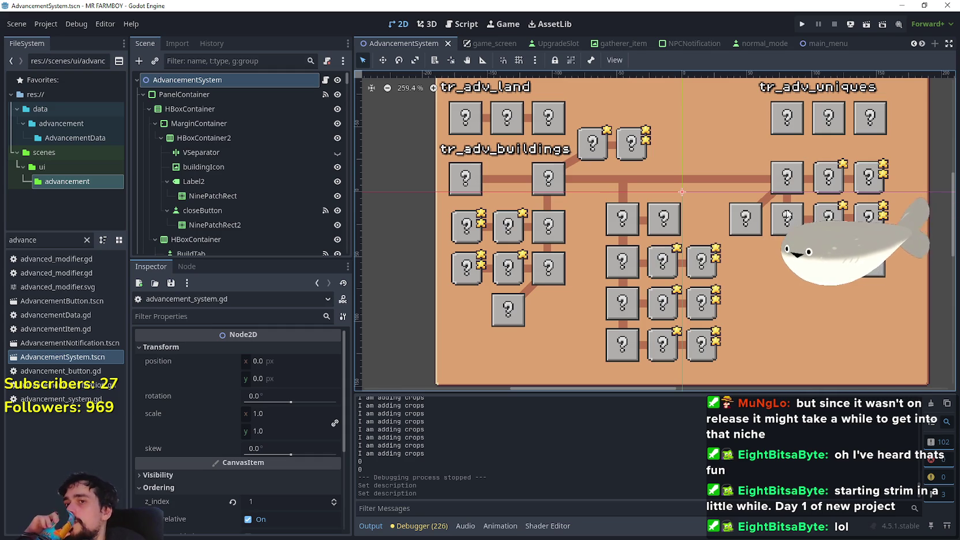
{"action": "left_click", "coordinate": [787, 176]}
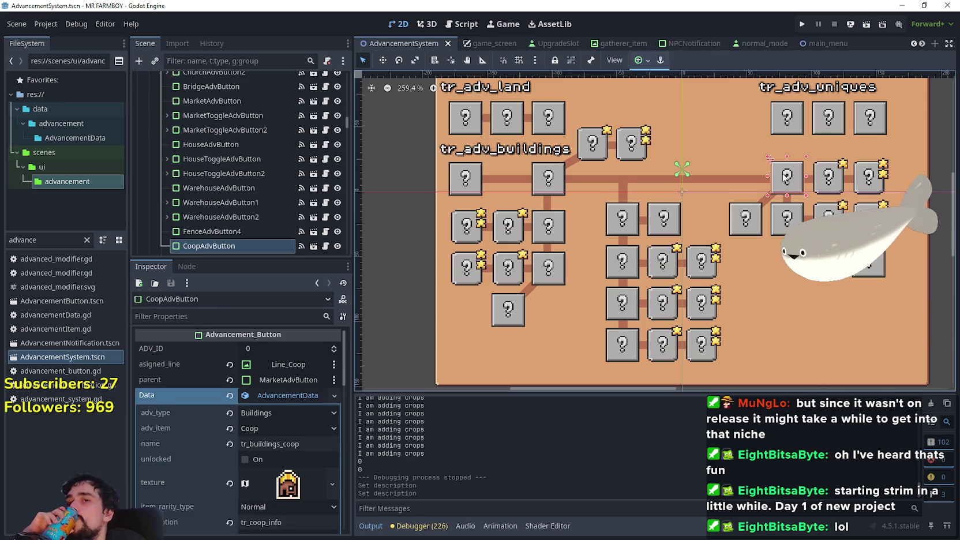
{"action": "left_click", "coordinate": [783, 235]}
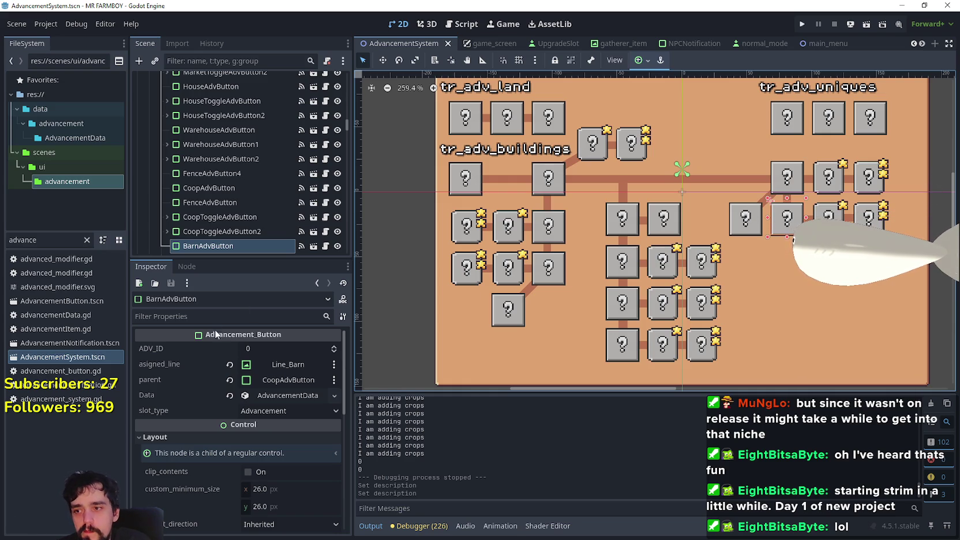
{"action": "left_click", "coordinate": [788, 119]}
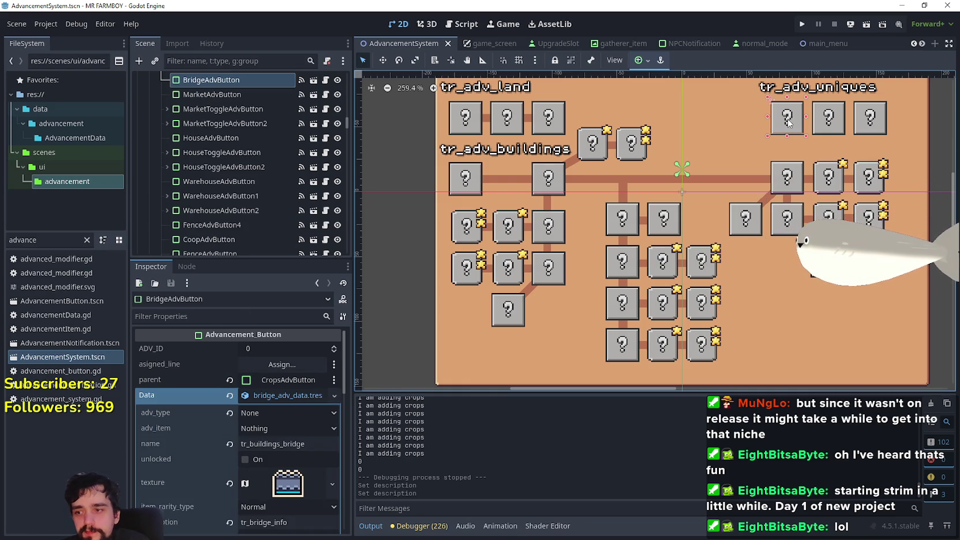
{"action": "scroll", "coordinate": [238, 501], "scroll_direction": "down", "scroll_amount": 3}
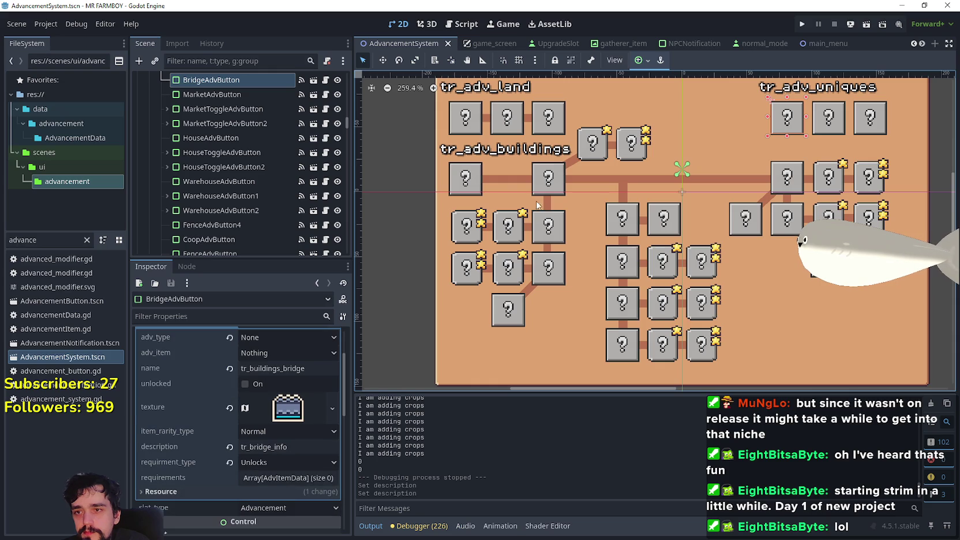
Select the Blacksmith button and expand its requirements to reveal the King Requests item
{"action": "left_click", "coordinate": [623, 262]}
{"action": "scroll", "coordinate": [254, 461], "scroll_direction": "down", "scroll_amount": 2}
{"action": "left_click", "coordinate": [289, 402]}
{"action": "left_click", "coordinate": [277, 437]}
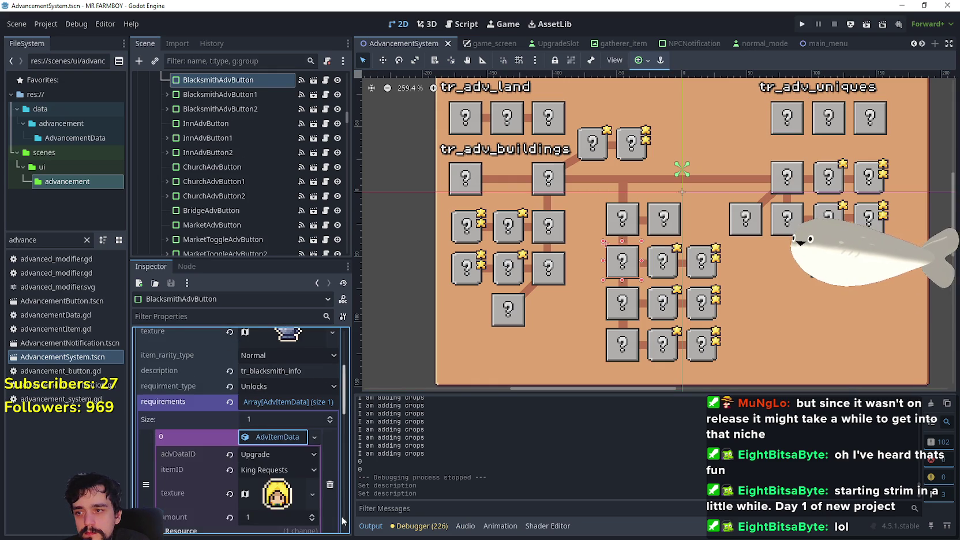
Copy the Blacksmith's King Requests requirement and expand BarnAdvButton's Wheat requirement
{"action": "scroll", "coordinate": [286, 467], "scroll_direction": "down", "scroll_amount": 2}
{"action": "right_click", "coordinate": [262, 390]}
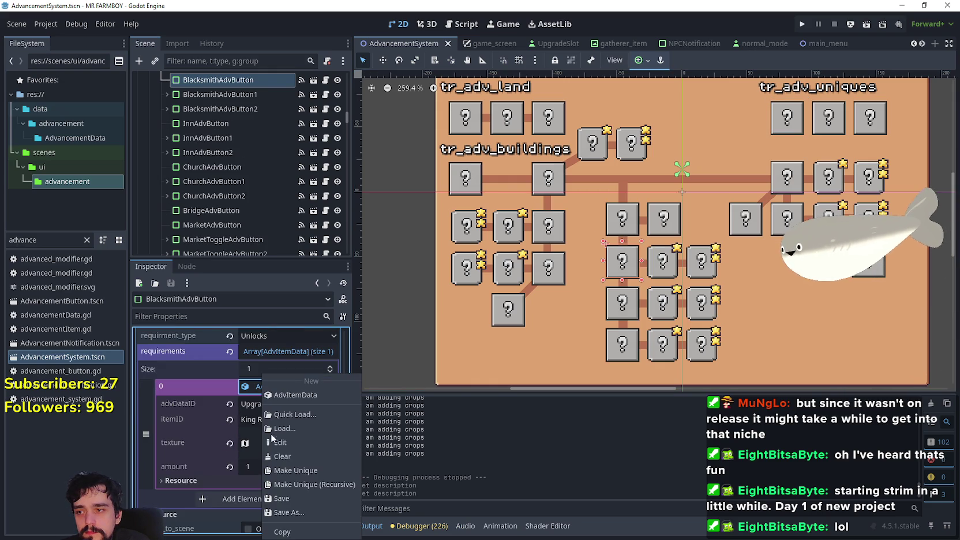
{"action": "left_click", "coordinate": [300, 532]}
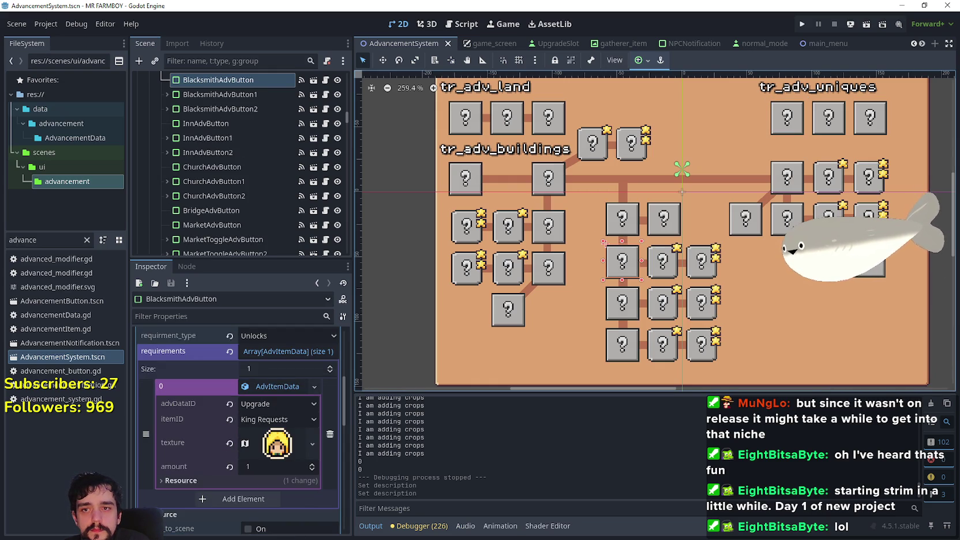
{"action": "left_click", "coordinate": [788, 225]}
{"action": "left_click", "coordinate": [270, 398]}
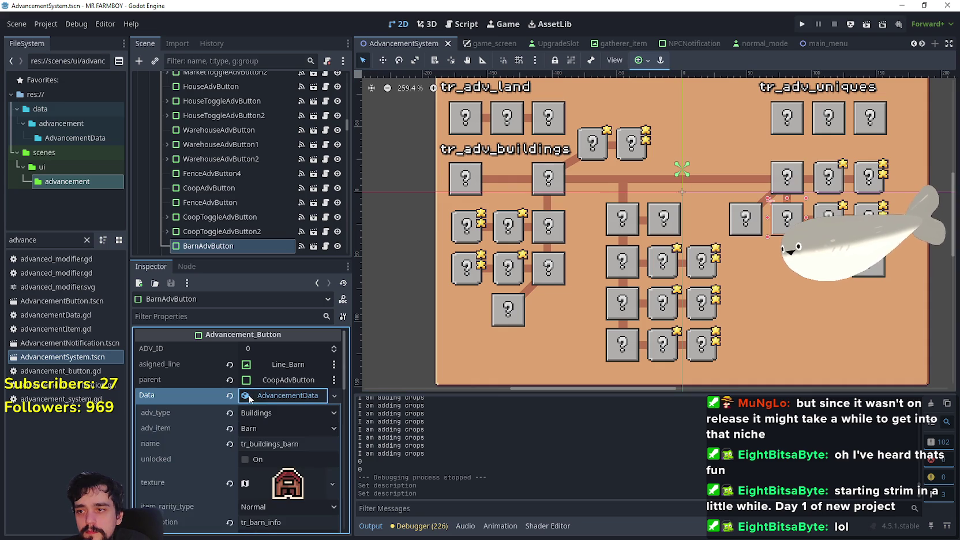
{"action": "scroll", "coordinate": [229, 444], "scroll_direction": "down", "scroll_amount": 5}
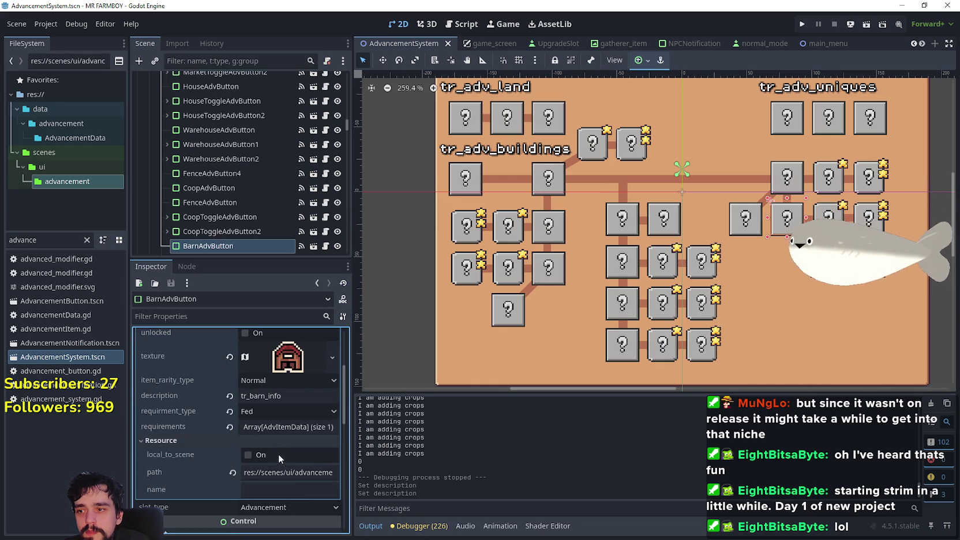
{"action": "left_click", "coordinate": [278, 427]}
{"action": "left_click", "coordinate": [275, 461]}
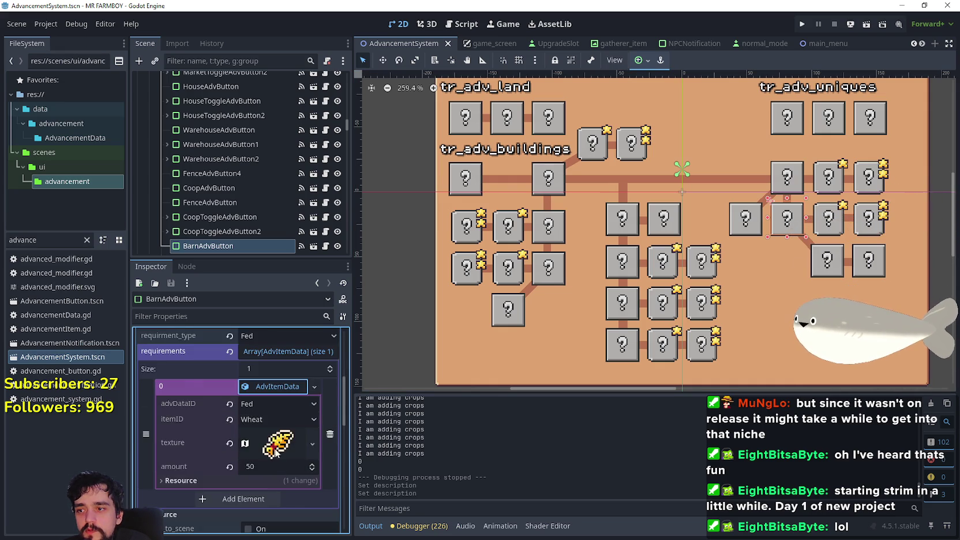
Replace the Barn's Wheat requirement with the pasted King Requests entry and save the scene
{"action": "right_click", "coordinate": [220, 427]}
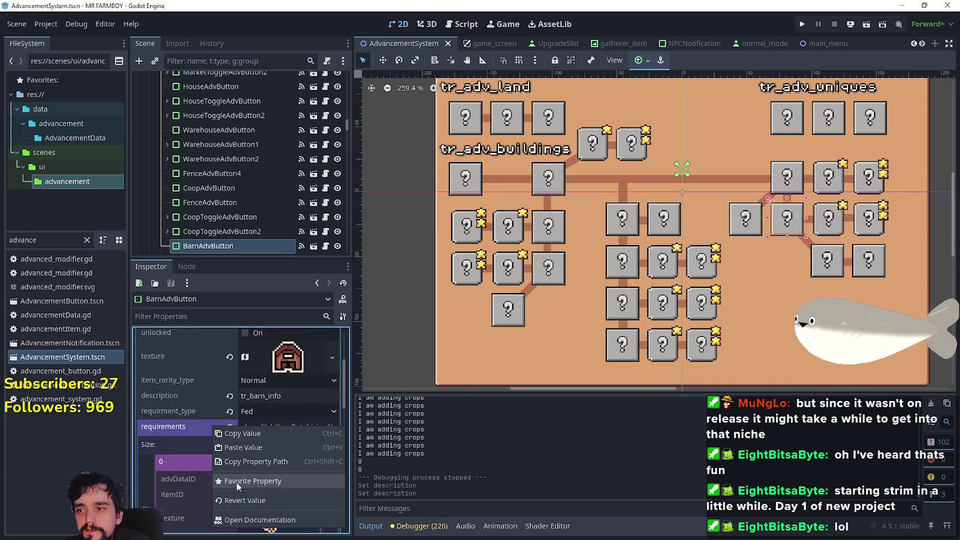
{"action": "left_click", "coordinate": [245, 446]}
{"action": "key", "text": "ctrl+z"}
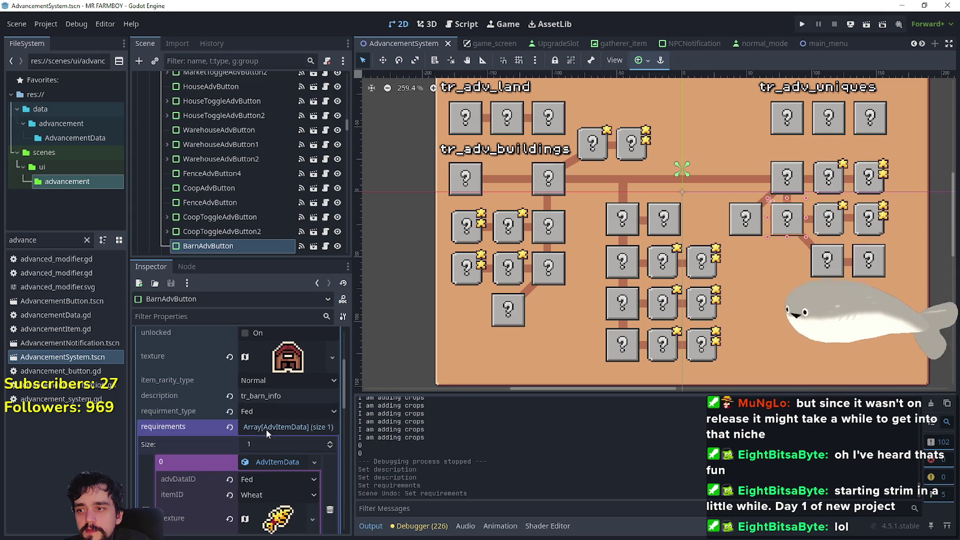
{"action": "left_click", "coordinate": [330, 462]}
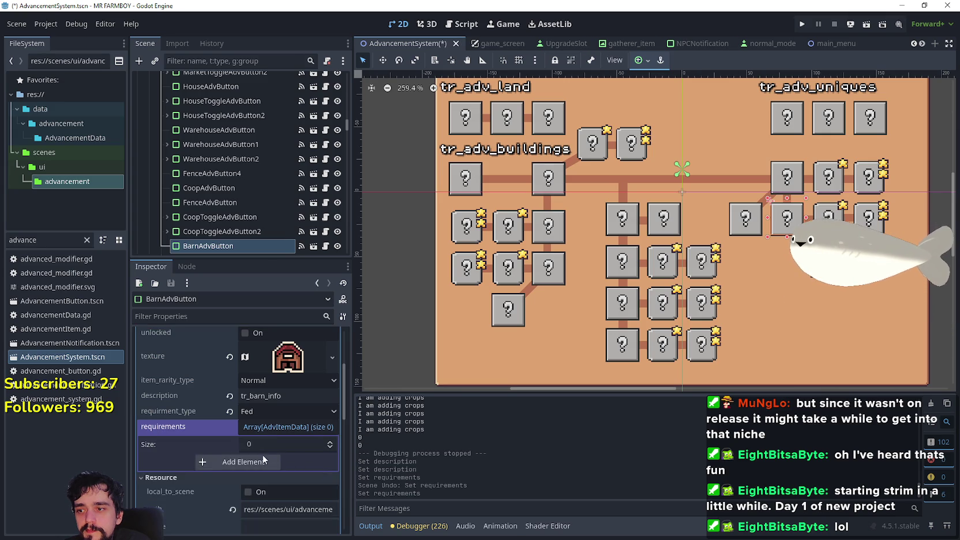
{"action": "left_click", "coordinate": [269, 462]}
{"action": "left_click", "coordinate": [287, 517]}
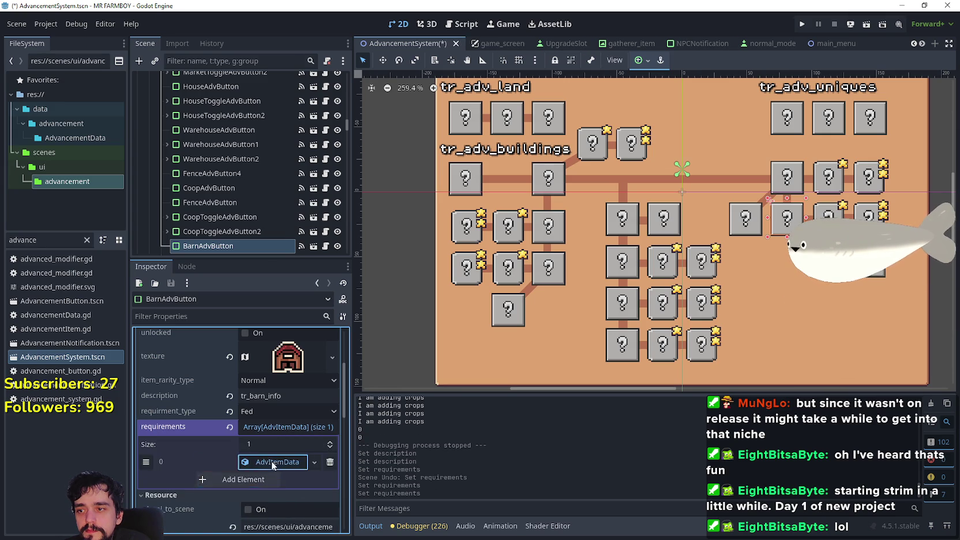
{"action": "key", "text": "ctrl+s"}
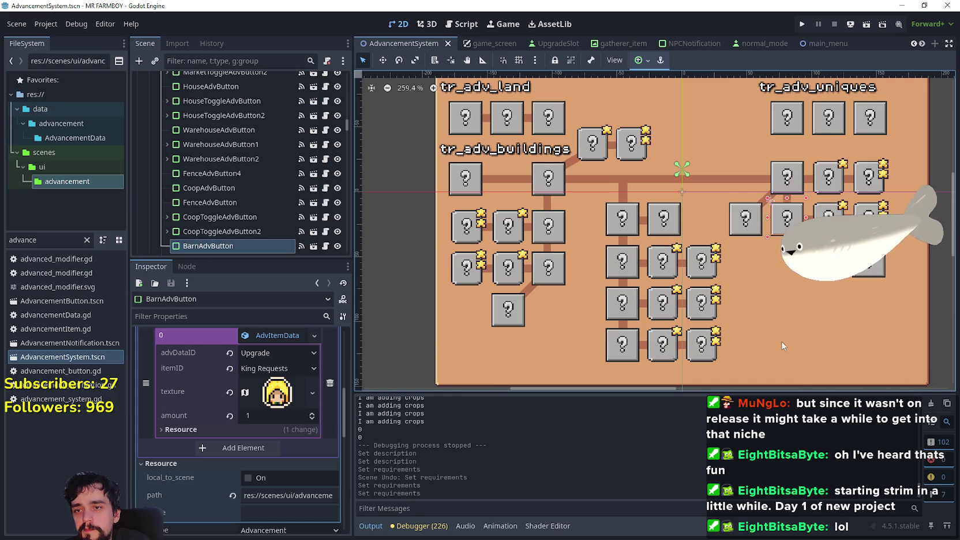
{"action": "scroll", "coordinate": [531, 194], "scroll_direction": "down", "scroll_amount": 1}
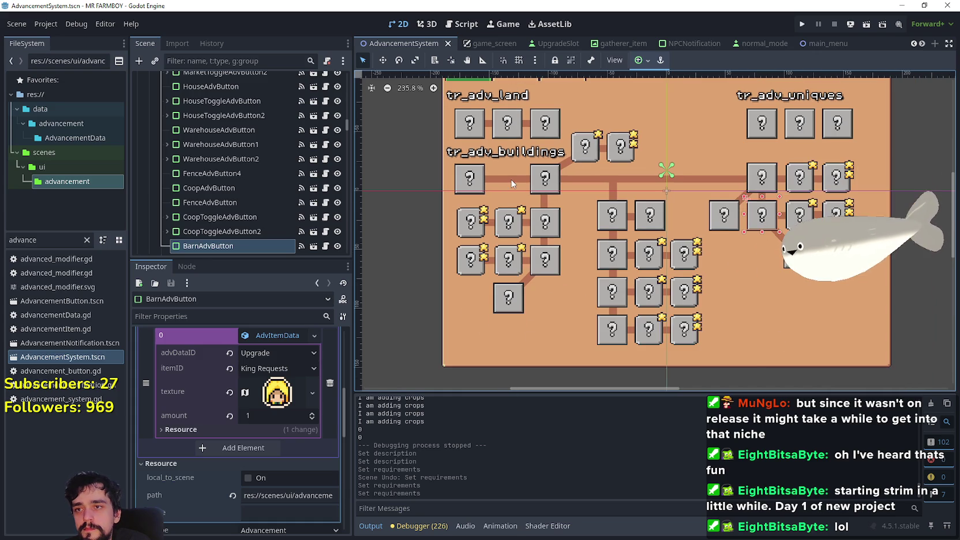
{"action": "scroll", "coordinate": [508, 122], "scroll_direction": "up", "scroll_amount": 1}
{"action": "left_click", "coordinate": [498, 129]}
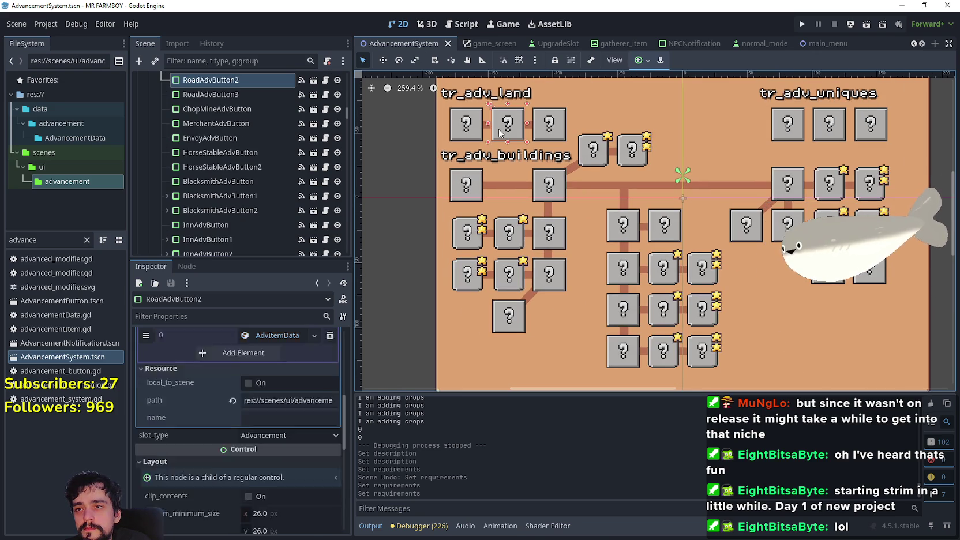
{"action": "scroll", "coordinate": [283, 416], "scroll_direction": "up", "scroll_amount": 2}
{"action": "left_click", "coordinate": [265, 485]}
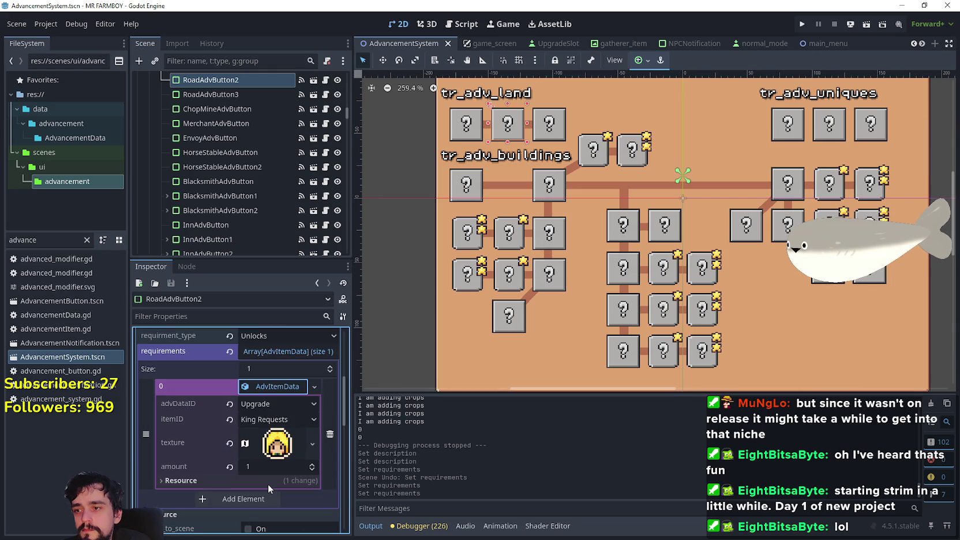
{"action": "scroll", "coordinate": [266, 492], "scroll_direction": "up", "scroll_amount": 4}
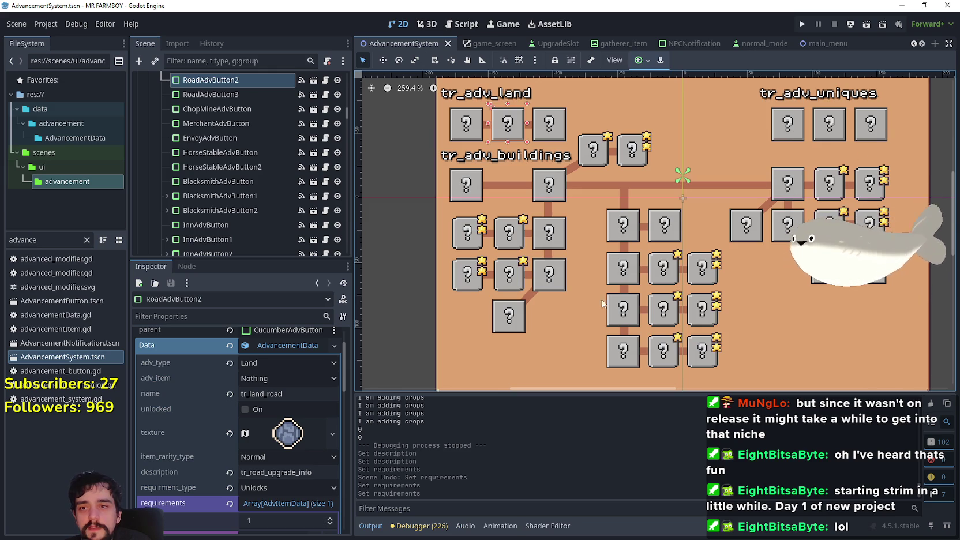
{"action": "left_click", "coordinate": [633, 274]}
{"action": "left_click", "coordinate": [290, 391]}
{"action": "scroll", "coordinate": [288, 398], "scroll_direction": "up", "scroll_amount": 1}
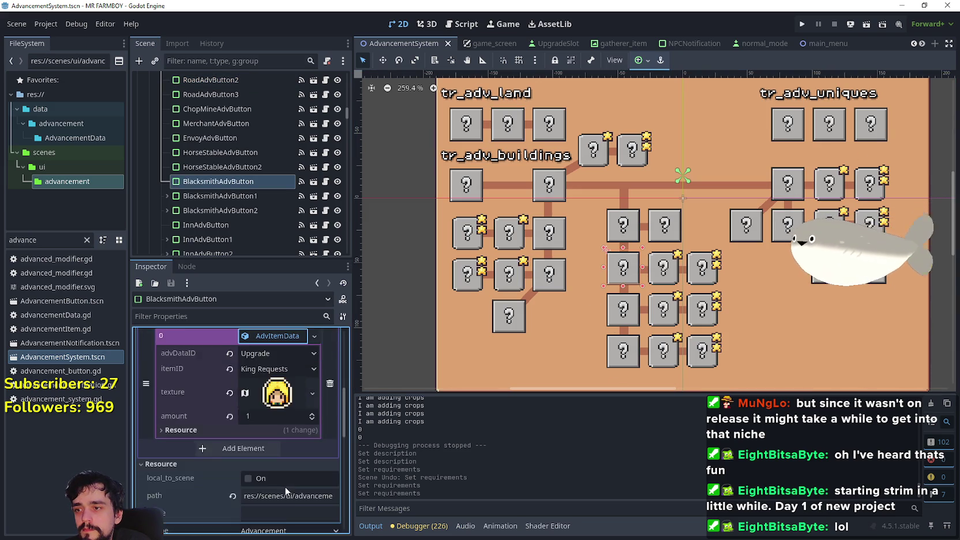
{"action": "left_click", "coordinate": [283, 436]}
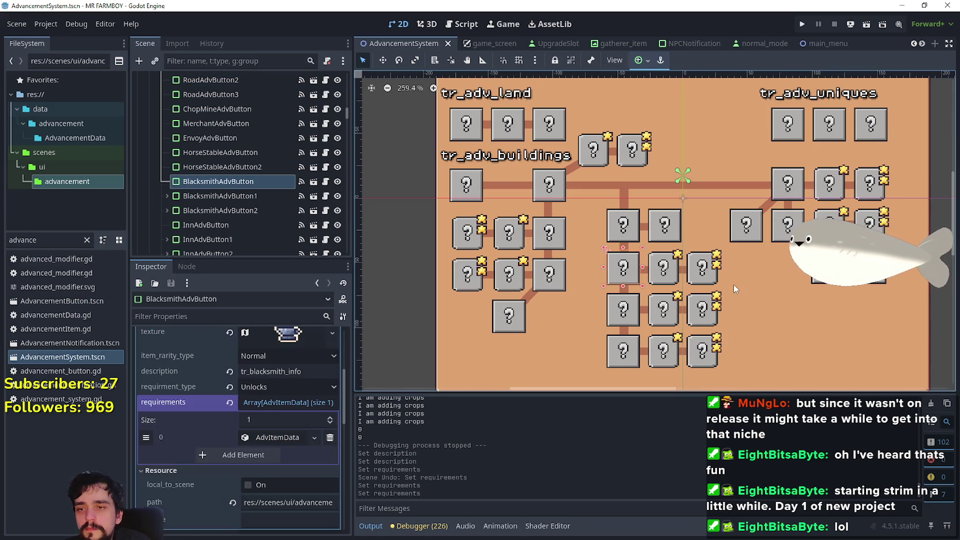
{"action": "left_click", "coordinate": [634, 305]}
{"action": "left_click", "coordinate": [269, 398]}
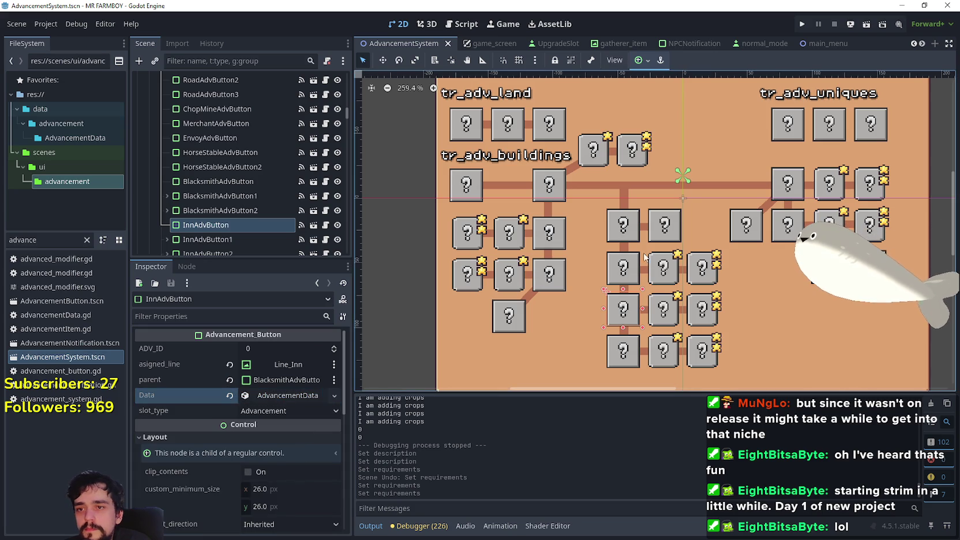
{"action": "left_click", "coordinate": [633, 239]}
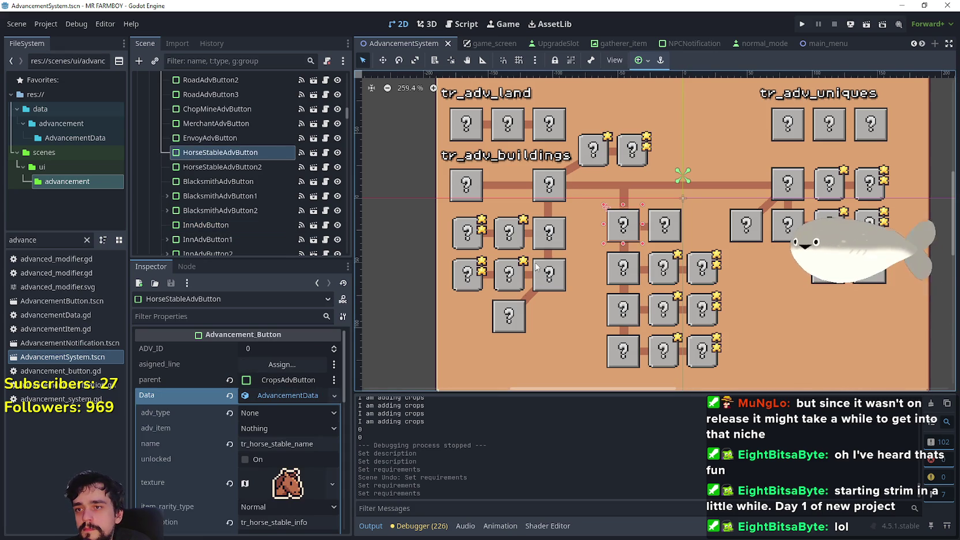
{"action": "left_click", "coordinate": [504, 318]}
{"action": "left_click", "coordinate": [553, 281]}
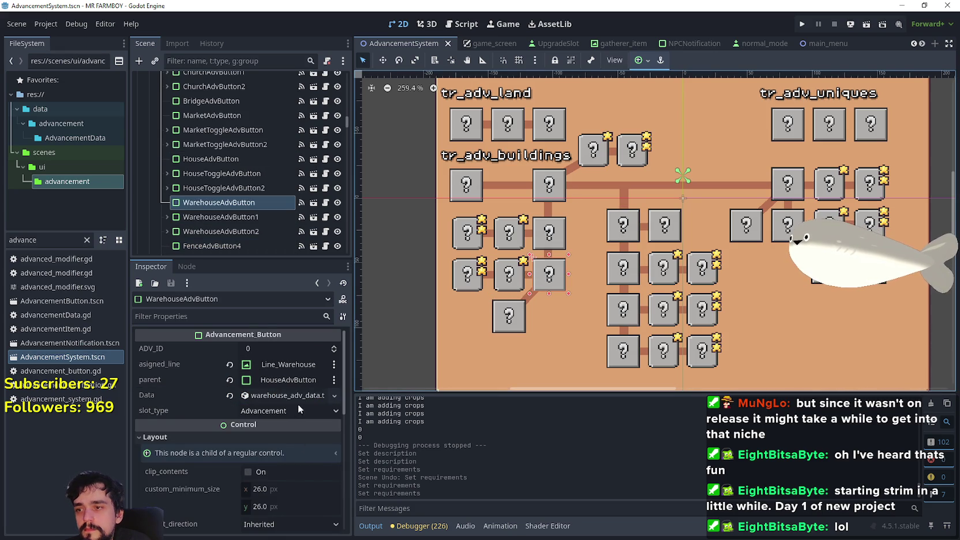
{"action": "left_click", "coordinate": [560, 226]}
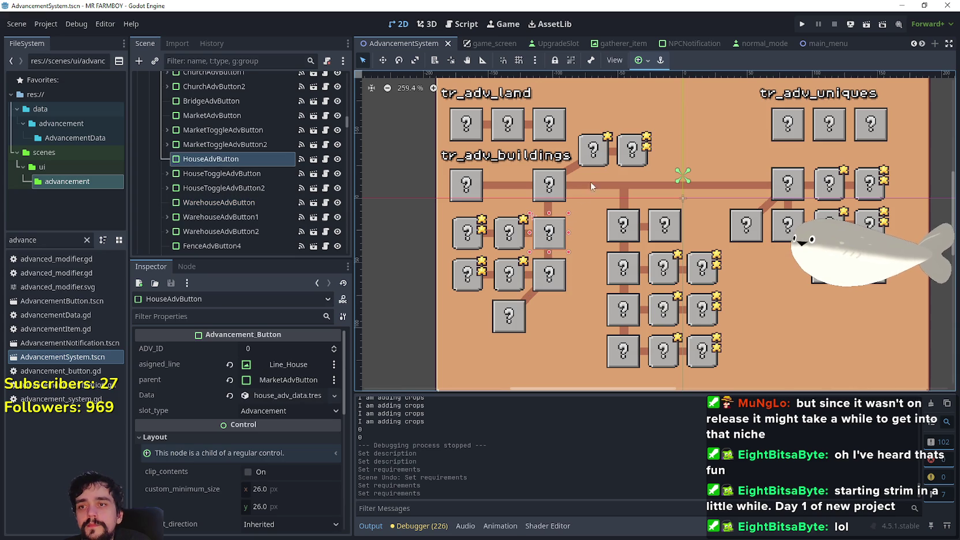
{"action": "key", "text": "ctrl+s"}
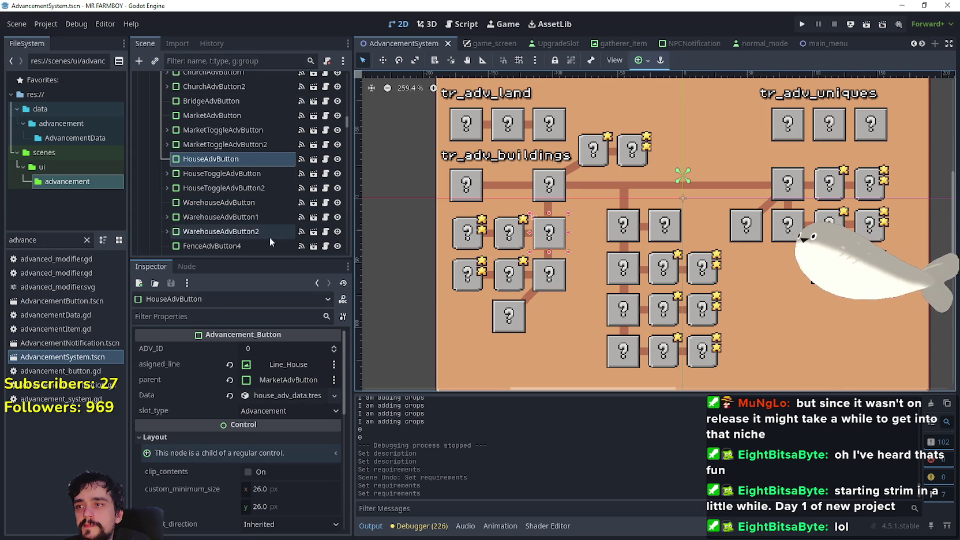
{"action": "scroll", "coordinate": [653, 193], "scroll_direction": "down", "scroll_amount": 2}
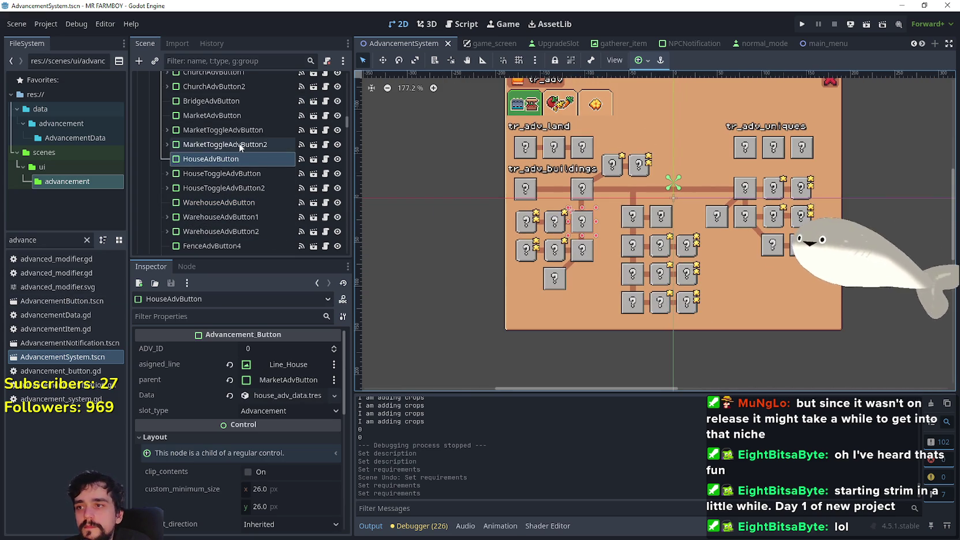
{"action": "mouse_move", "coordinate": [345, 119]}
{"action": "left_mouse_down"}
{"action": "mouse_move", "coordinate": [341, 87]}
{"action": "mouse_move", "coordinate": [340, 168]}
{"action": "mouse_move", "coordinate": [343, 118]}
{"action": "mouse_move", "coordinate": [342, 132]}
{"action": "left_mouse_up"}
Show the crops advancement group and inspect the Cucumber and Leek buttons' requirements
{"action": "left_click", "coordinate": [338, 103]}
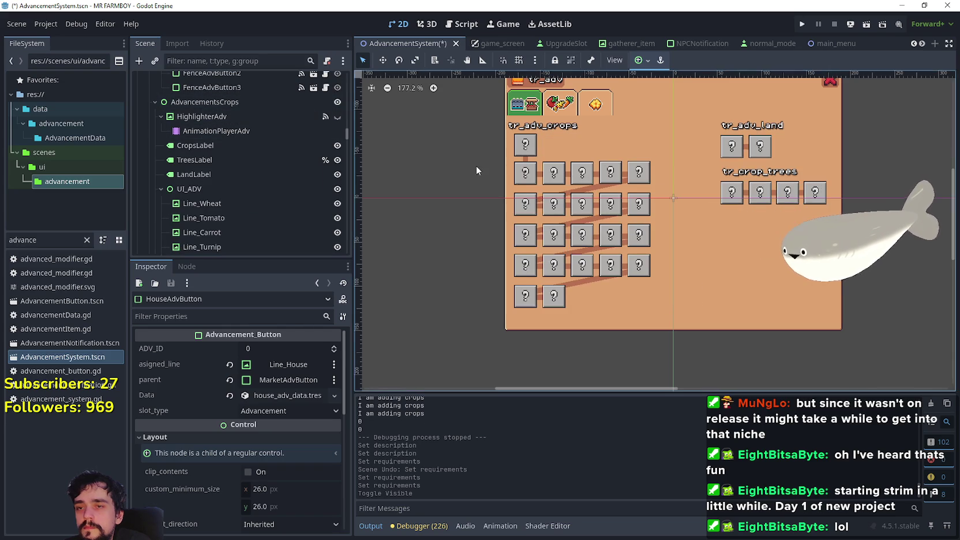
{"action": "scroll", "coordinate": [536, 221], "scroll_direction": "up", "scroll_amount": 4}
{"action": "left_click", "coordinate": [519, 218]}
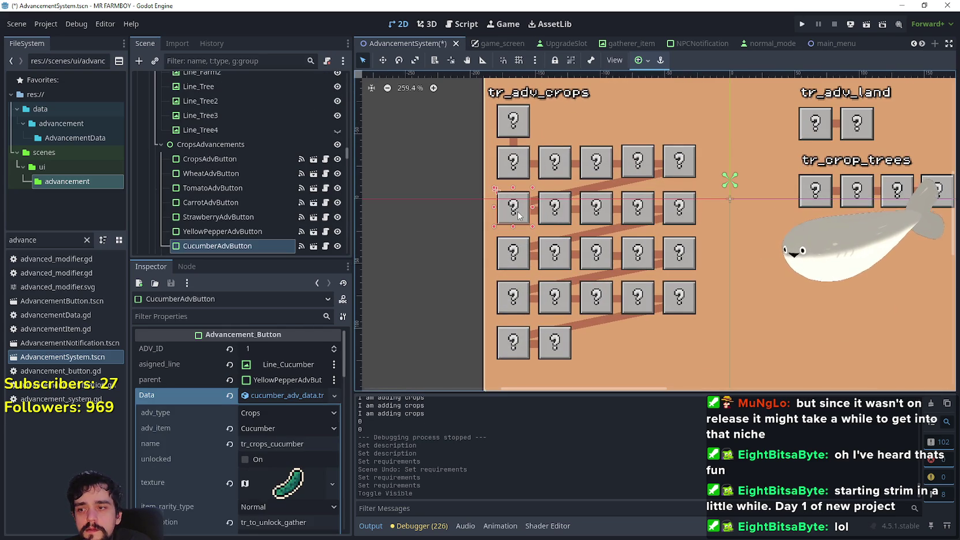
{"action": "scroll", "coordinate": [518, 218], "scroll_direction": "down", "scroll_amount": 4}
{"action": "scroll", "coordinate": [258, 479], "scroll_direction": "down", "scroll_amount": 5}
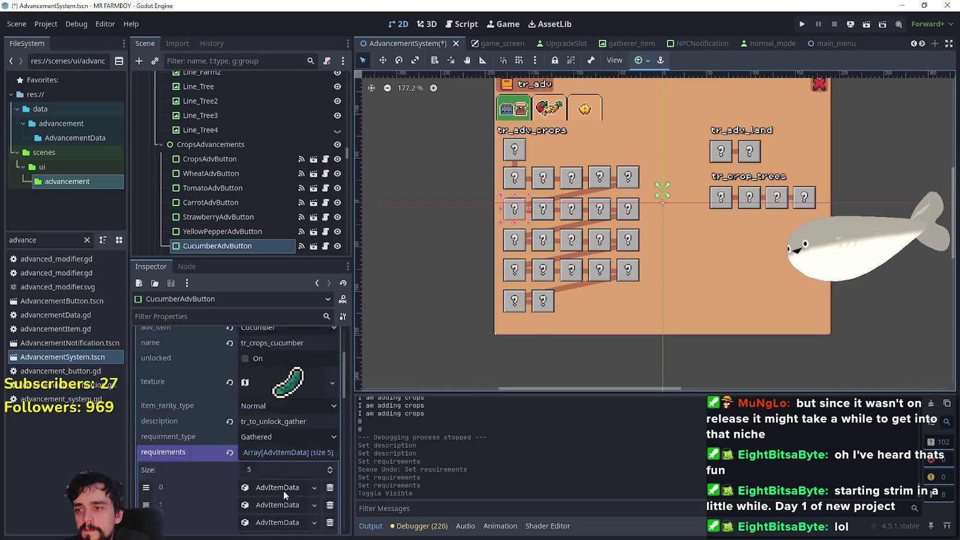
{"action": "scroll", "coordinate": [620, 187], "scroll_direction": "up", "scroll_amount": 3}
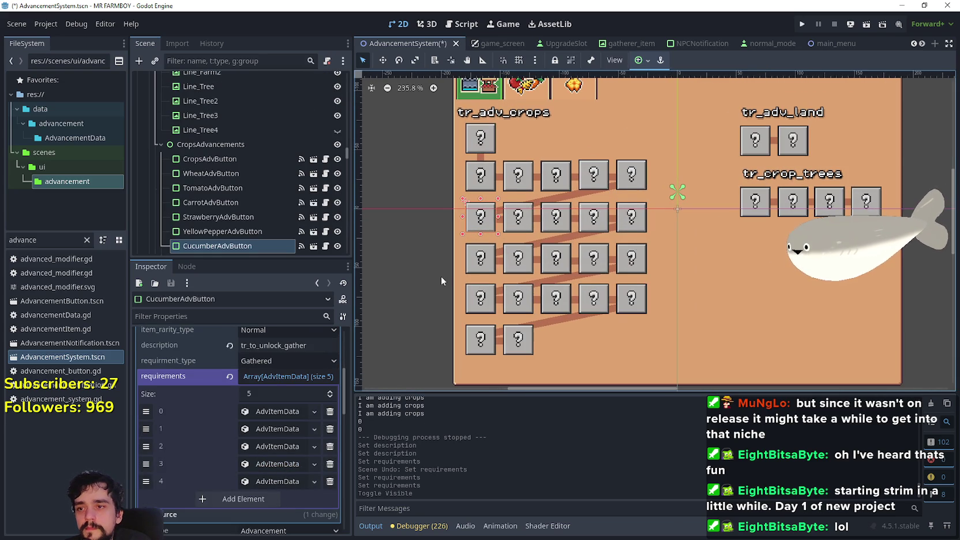
{"action": "left_click", "coordinate": [481, 265]}
{"action": "scroll", "coordinate": [284, 460], "scroll_direction": "down", "scroll_amount": 5}
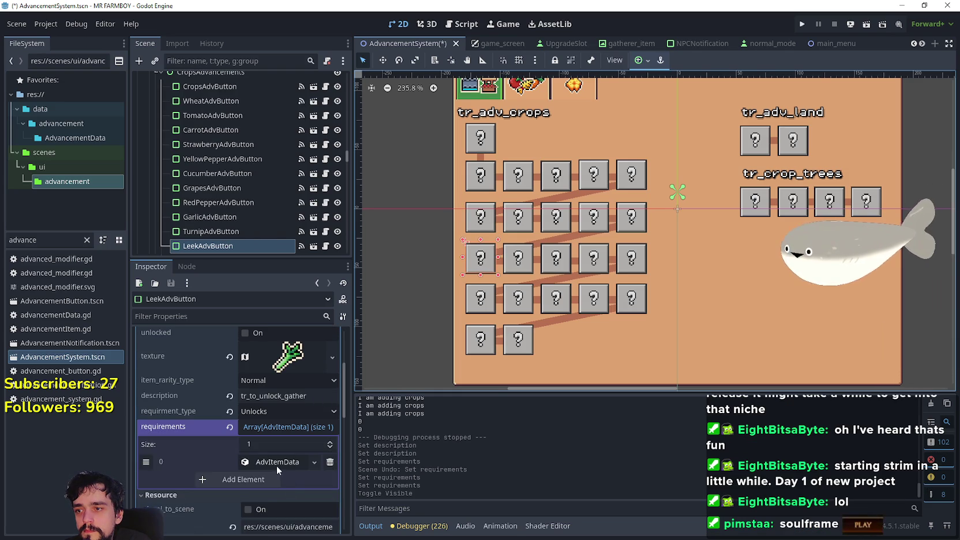
{"action": "left_click", "coordinate": [277, 462]}
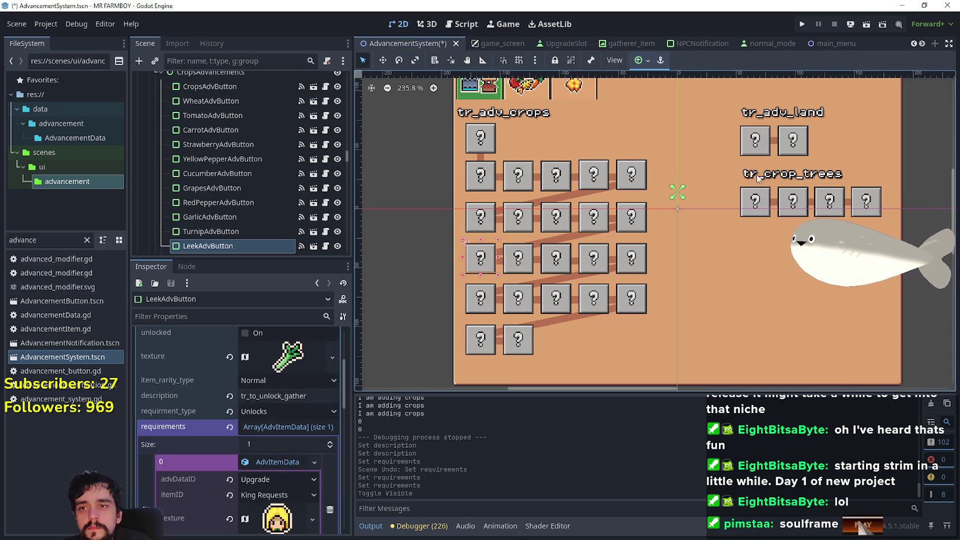
Copy LeekAdvButton's first requirement entry and select CucumberAdvButton
{"action": "left_click", "coordinate": [642, 179]}
{"action": "scroll", "coordinate": [318, 515], "scroll_direction": "down", "scroll_amount": 4}
{"action": "scroll", "coordinate": [316, 512], "scroll_direction": "down", "scroll_amount": 1}
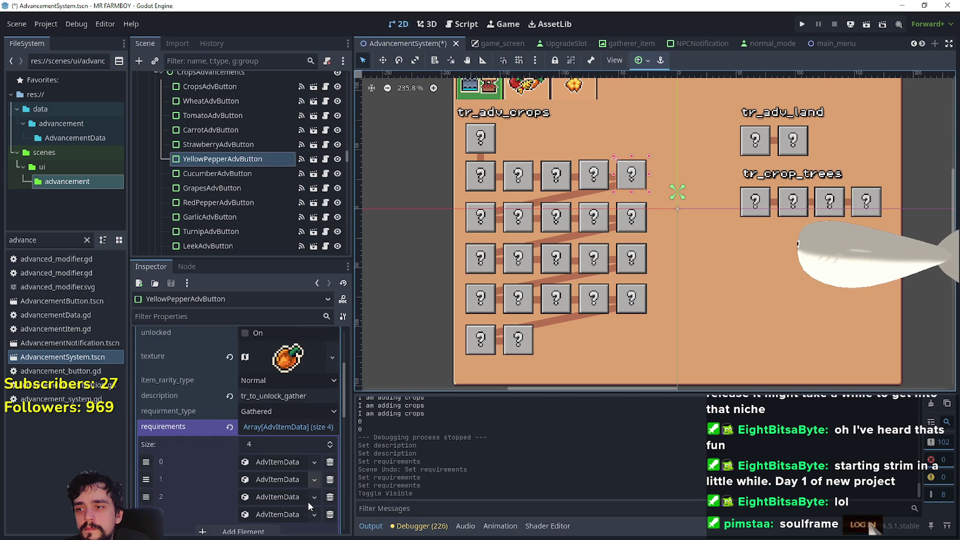
{"action": "left_click", "coordinate": [479, 222]}
{"action": "left_click", "coordinate": [482, 256]}
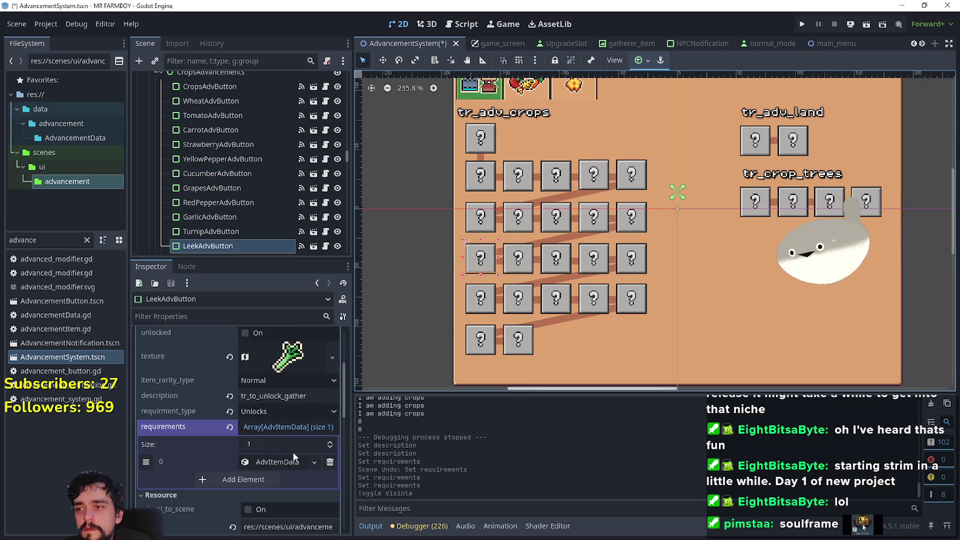
{"action": "left_click", "coordinate": [282, 461]}
{"action": "right_click", "coordinate": [267, 462]}
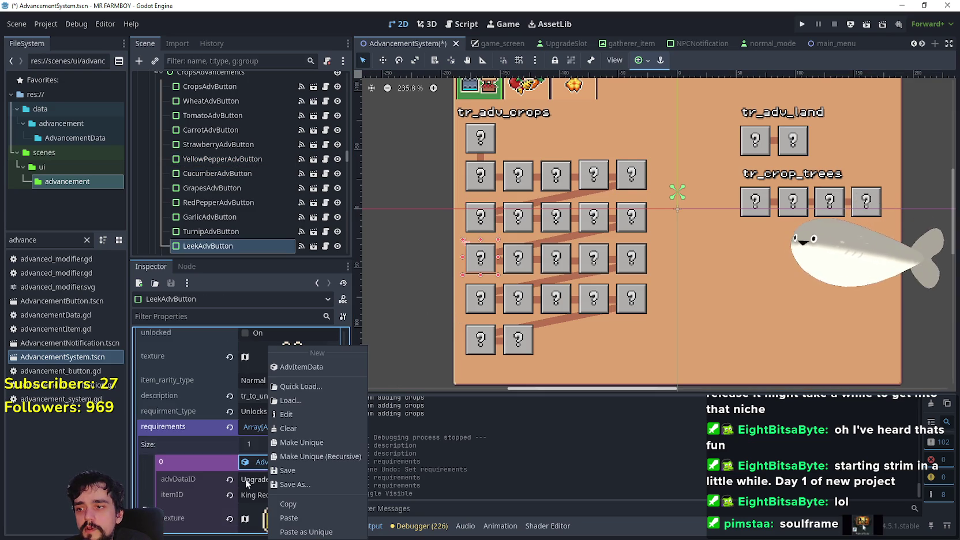
{"action": "left_click", "coordinate": [296, 509]}
{"action": "left_click", "coordinate": [481, 223]}
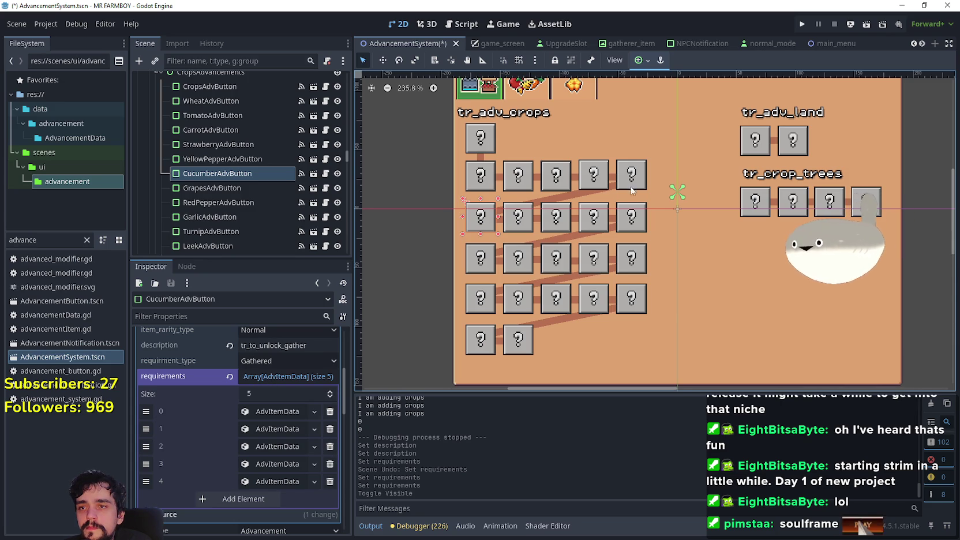
Trim the Cucumber requirements to one entry holding the pasted King Requests upgrade and save
{"action": "left_click", "coordinate": [329, 481]}
{"action": "left_click", "coordinate": [329, 463]}
{"action": "left_click", "coordinate": [329, 429]}
{"action": "left_click", "coordinate": [314, 411]}
{"action": "left_click", "coordinate": [288, 479]}
{"action": "left_click", "coordinate": [314, 411]}
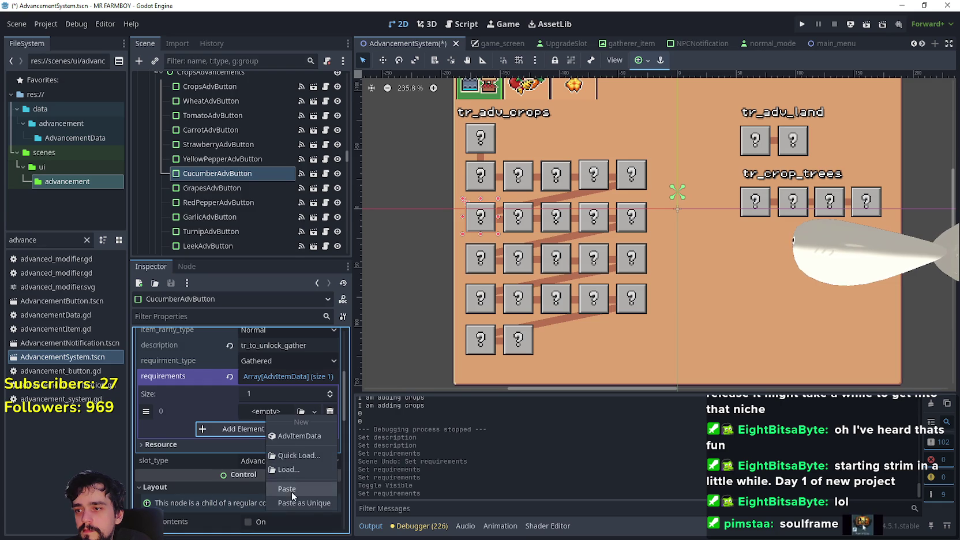
{"action": "left_click", "coordinate": [287, 488]}
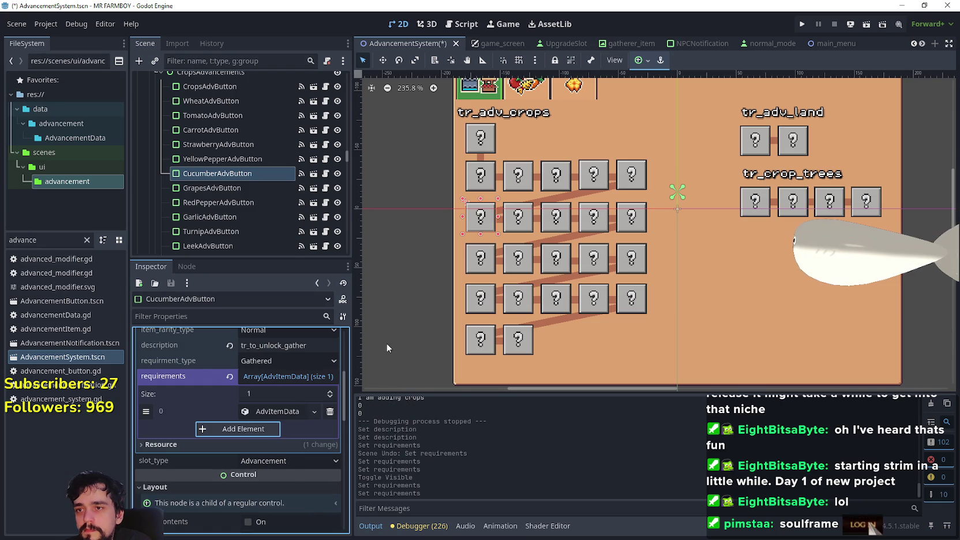
{"action": "left_click", "coordinate": [279, 411]}
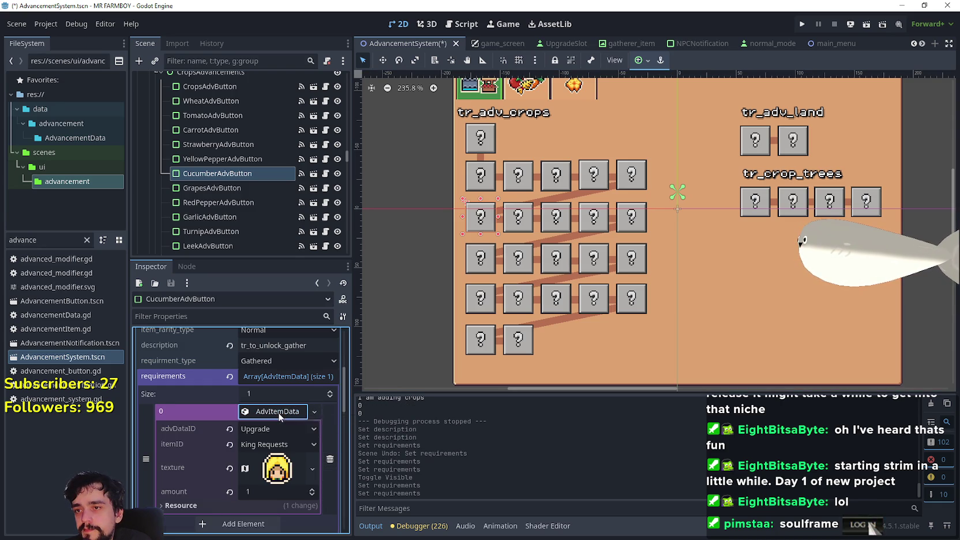
{"action": "key", "text": "ctrl+s"}
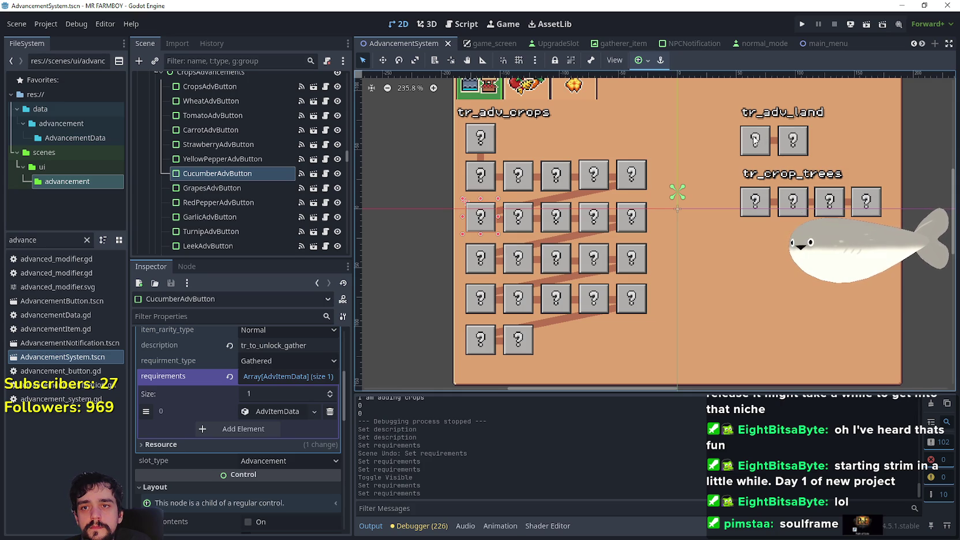
Inspect the farm2 land button's Data resource and save the scene again
{"action": "left_click", "coordinate": [789, 139]}
{"action": "left_click", "coordinate": [291, 398]}
{"action": "left_click", "coordinate": [291, 398]}
{"action": "key", "text": "ctrl+s"}
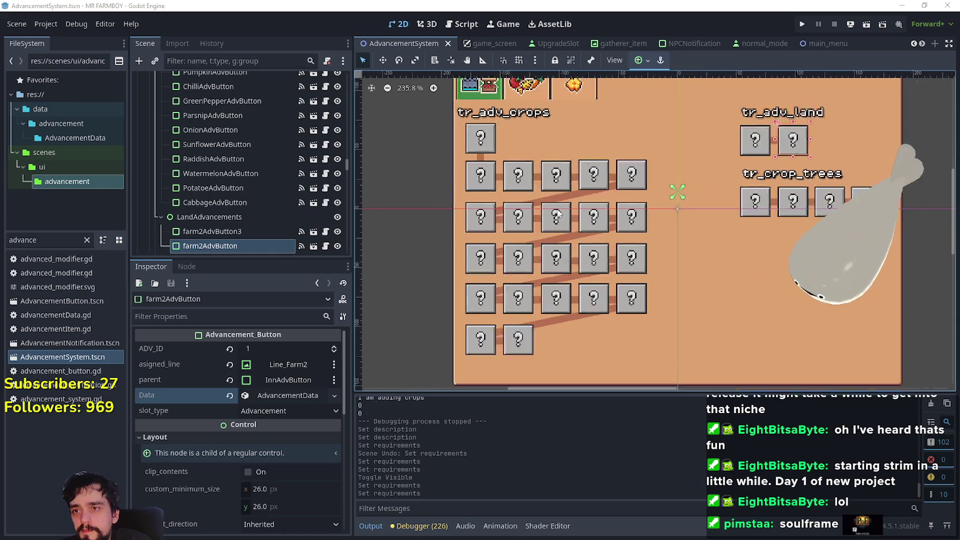
{"action": "scroll", "coordinate": [229, 227], "scroll_direction": "down", "scroll_amount": 3}
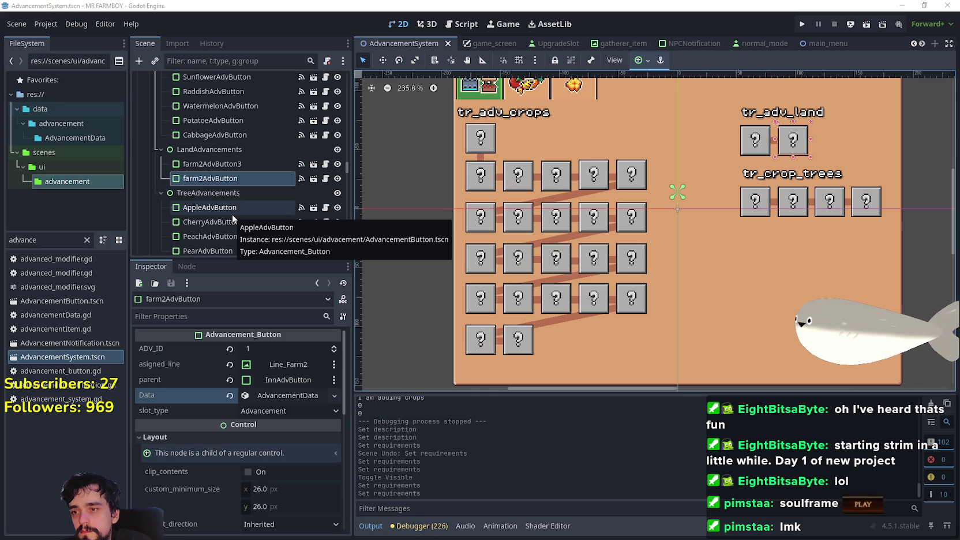
{"action": "scroll", "coordinate": [523, 187], "scroll_direction": "down", "scroll_amount": 1}
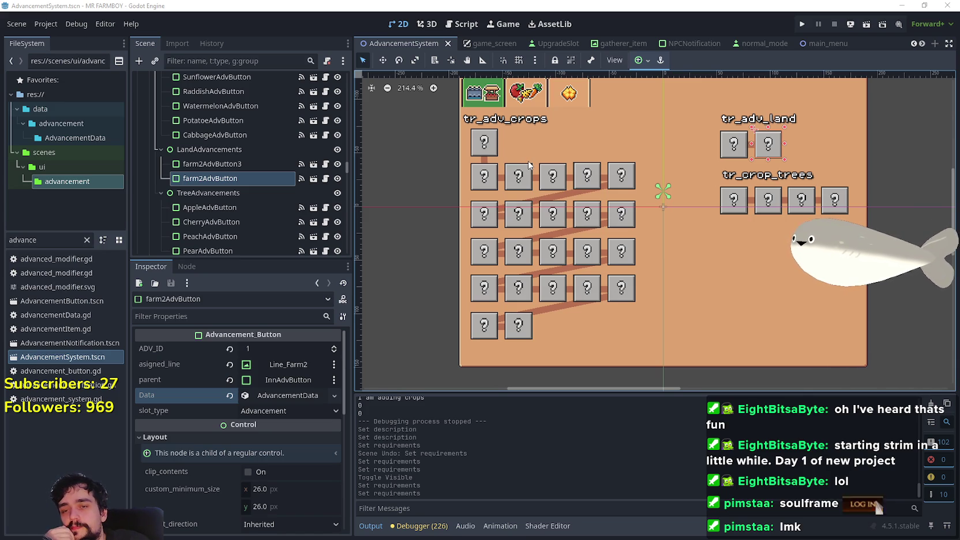
{"action": "scroll", "coordinate": [529, 165], "scroll_direction": "up", "scroll_amount": 1}
{"action": "scroll", "coordinate": [529, 165], "scroll_direction": "down", "scroll_amount": 2}
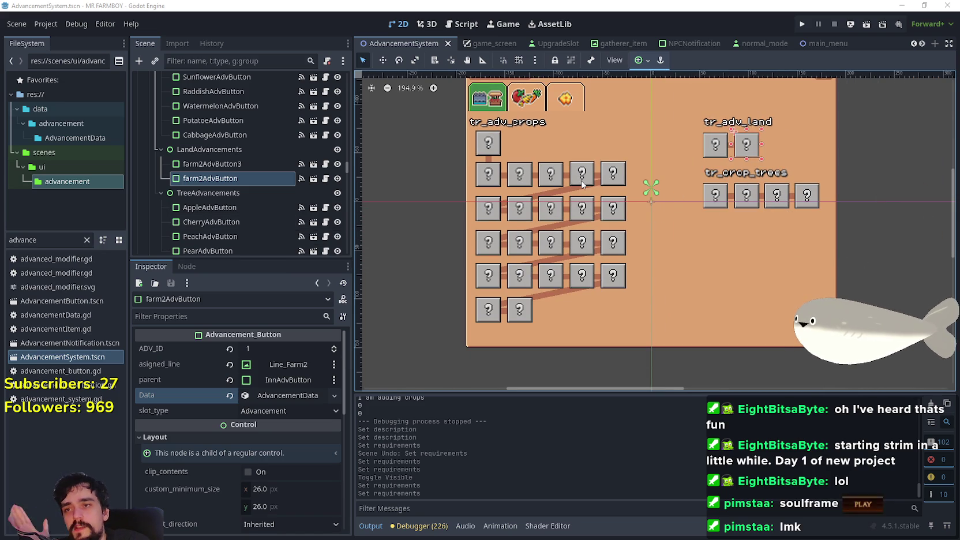
{"action": "scroll", "coordinate": [257, 198], "scroll_direction": "up", "scroll_amount": 4}
{"action": "scroll", "coordinate": [257, 199], "scroll_direction": "down", "scroll_amount": 10}
{"action": "scroll", "coordinate": [310, 205], "scroll_direction": "up", "scroll_amount": 10}
{"action": "scroll", "coordinate": [312, 209], "scroll_direction": "down", "scroll_amount": 2}
{"action": "left_click_drag", "start_coordinate": [348, 160], "coordinate": [353, 197]}
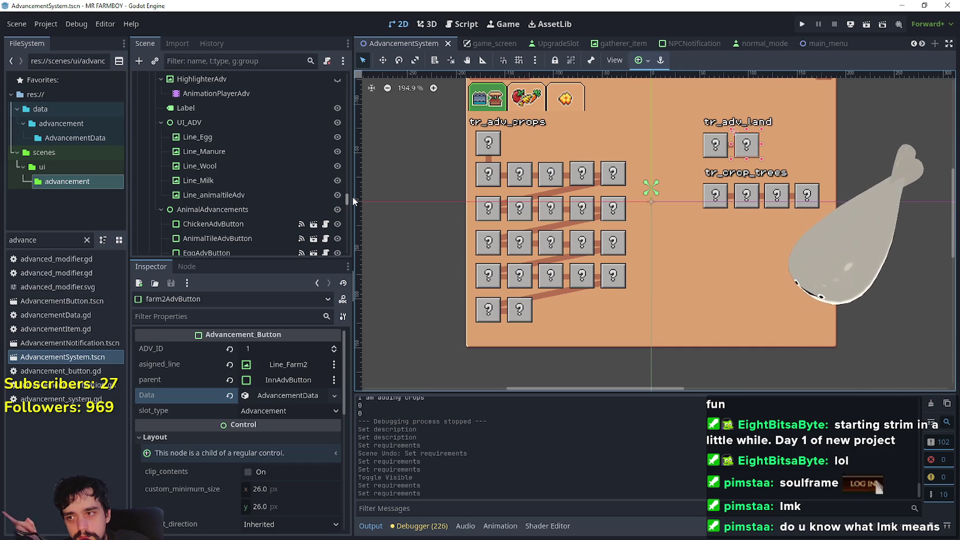
{"action": "left_click", "coordinate": [485, 218]}
{"action": "scroll", "coordinate": [484, 218], "scroll_direction": "up", "scroll_amount": 2}
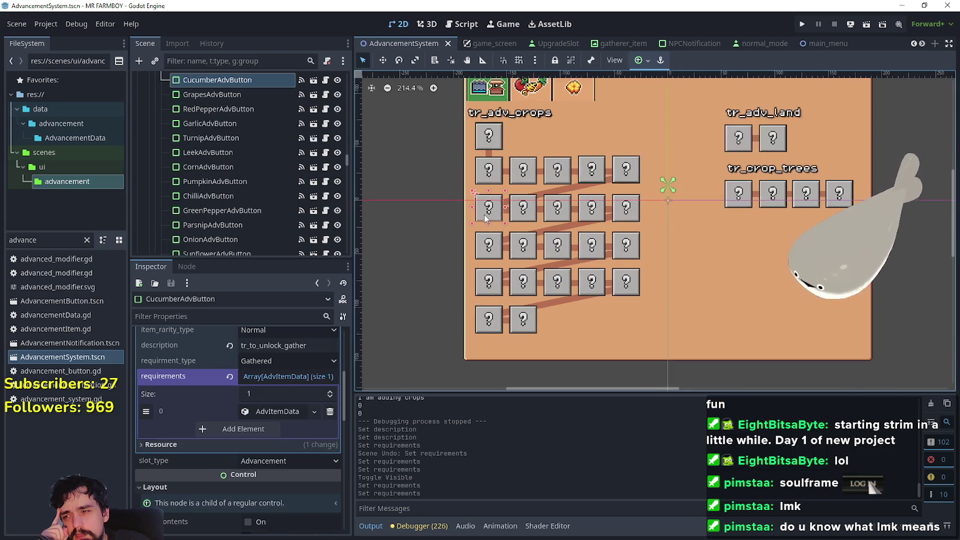
Review the tr_crops_cucumber block (lines 120–124) in advancement_button.gd, then select GrapesAdvButton in 2D
{"action": "left_click", "coordinate": [326, 80]}
{"action": "scroll", "coordinate": [759, 212], "scroll_direction": "up", "scroll_amount": 15}
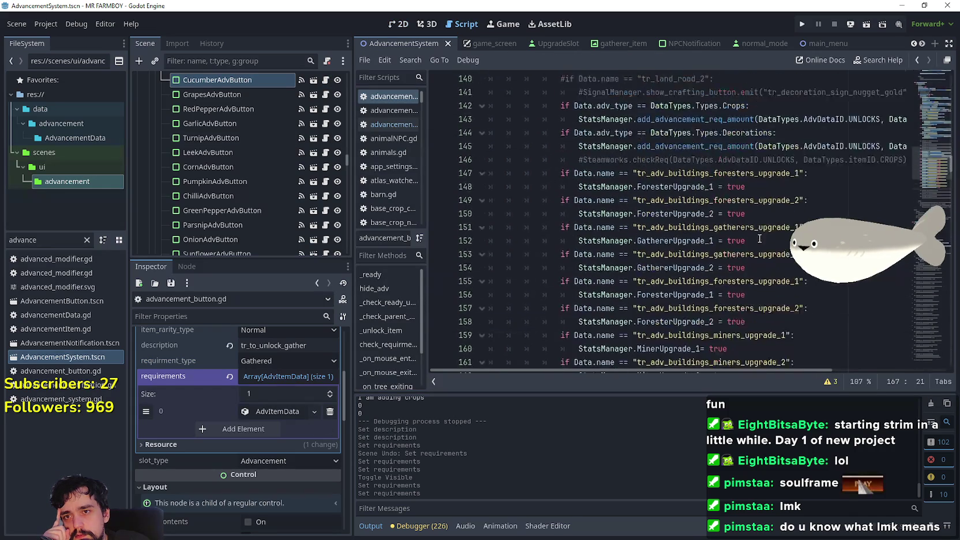
{"action": "scroll", "coordinate": [750, 205], "scroll_direction": "up", "scroll_amount": 3}
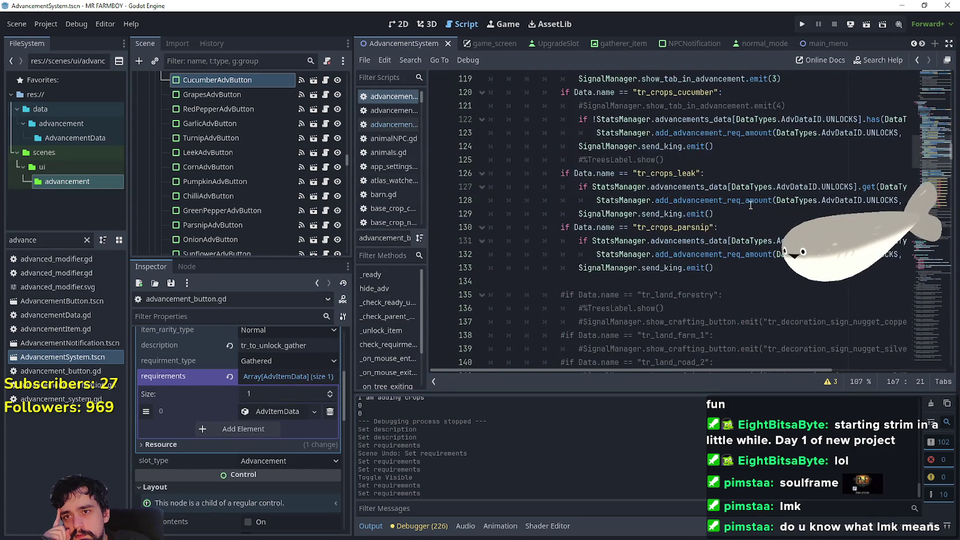
{"action": "left_click_drag", "start_coordinate": [727, 214], "coordinate": [543, 173]}
{"action": "left_click_drag", "start_coordinate": [751, 231], "coordinate": [489, 173]}
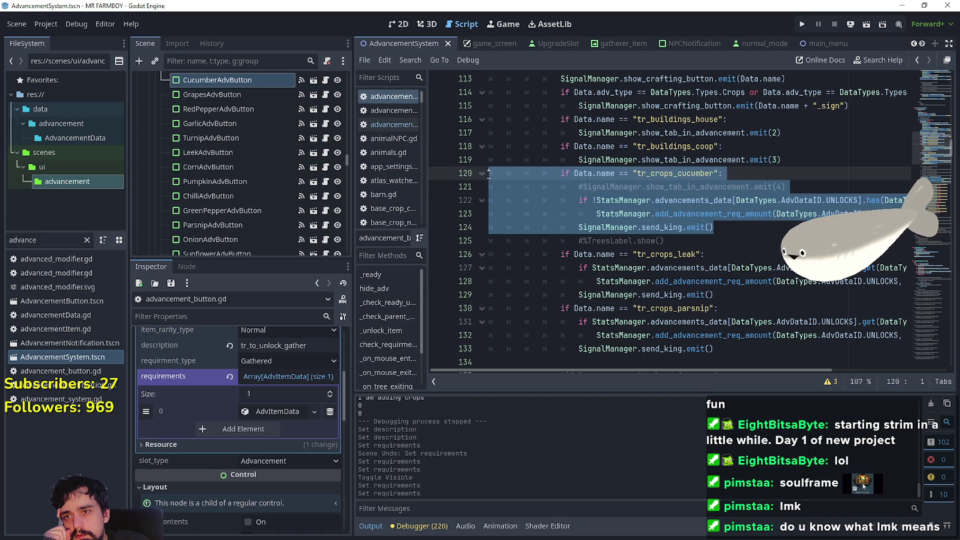
{"action": "scroll", "coordinate": [489, 173], "scroll_direction": "up", "scroll_amount": 3}
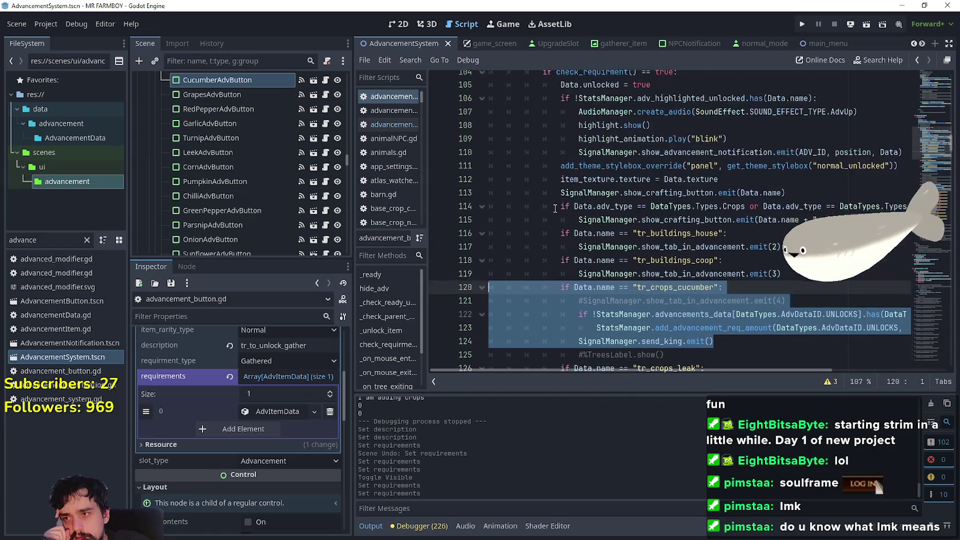
{"action": "scroll", "coordinate": [519, 202], "scroll_direction": "down", "scroll_amount": 1}
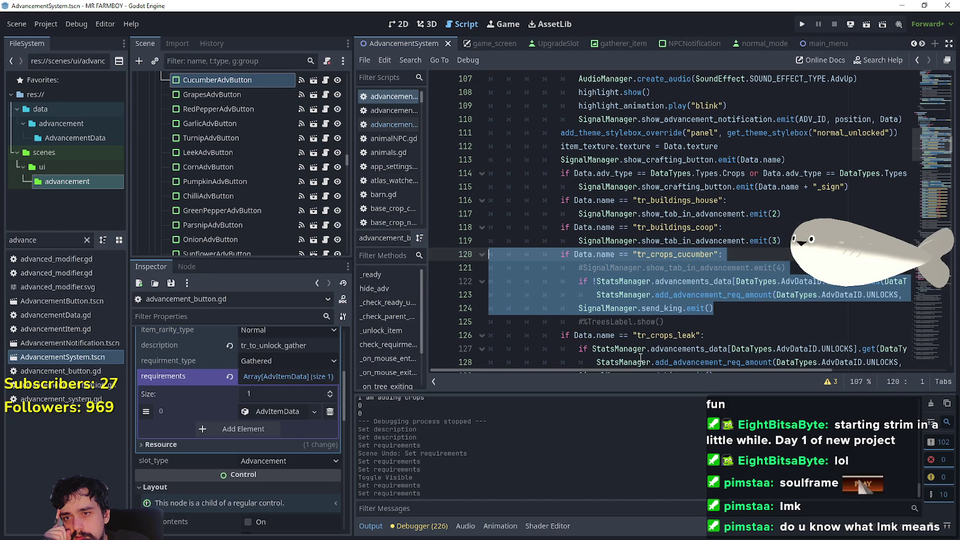
{"action": "left_click", "coordinate": [720, 308]}
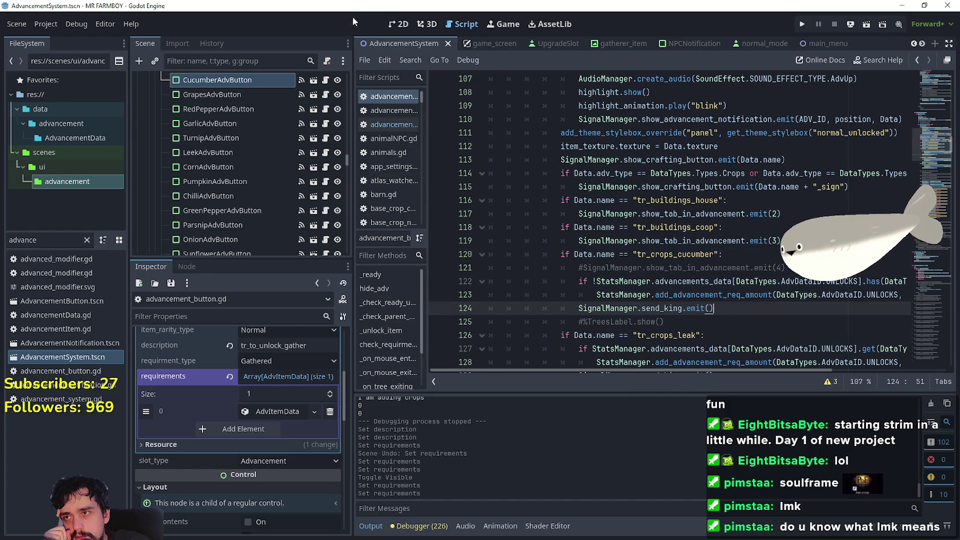
{"action": "left_click", "coordinate": [398, 24]}
{"action": "left_click", "coordinate": [533, 217]}
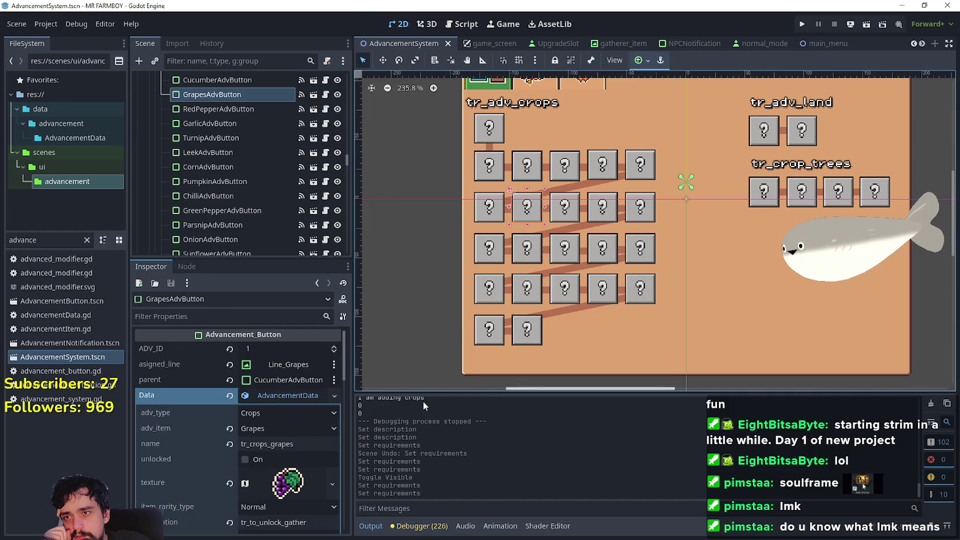
Undo a stray change, reselect GrapesAdvButton and delete all six of its requirement entries
{"action": "scroll", "coordinate": [299, 469], "scroll_direction": "down", "scroll_amount": 5}
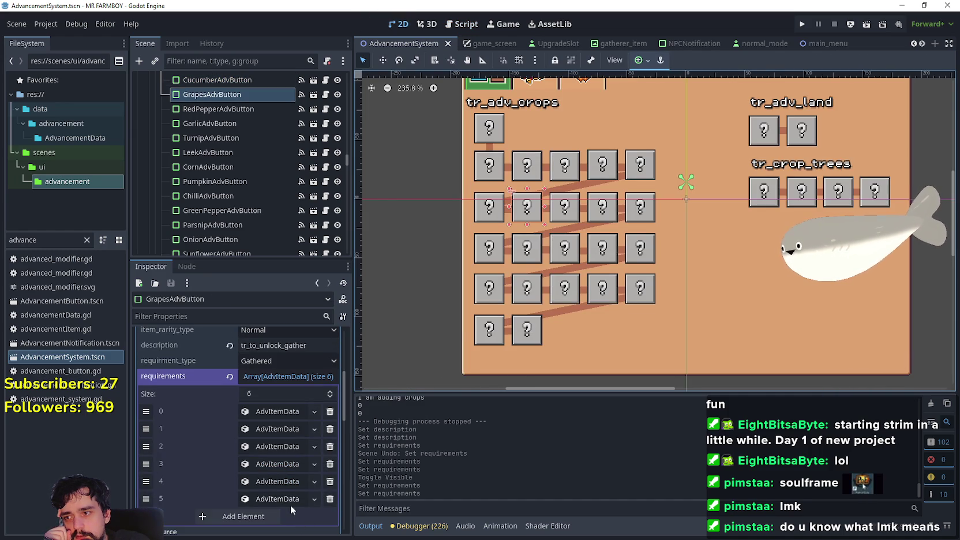
{"action": "left_click", "coordinate": [495, 210]}
{"action": "key", "text": "ctrl+z"}
{"action": "key", "text": "ctrl+z"}
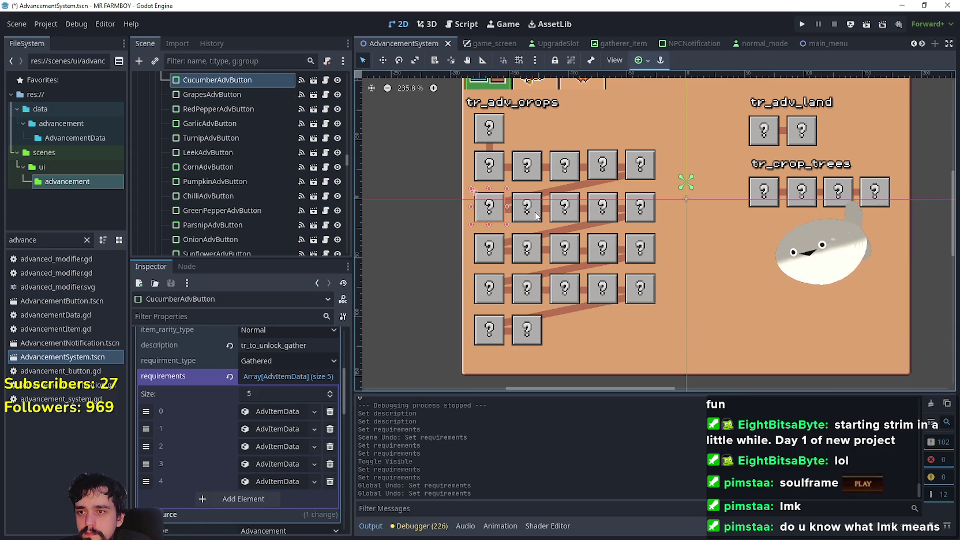
{"action": "left_click", "coordinate": [537, 215]}
{"action": "scroll", "coordinate": [300, 463], "scroll_direction": "down", "scroll_amount": 2}
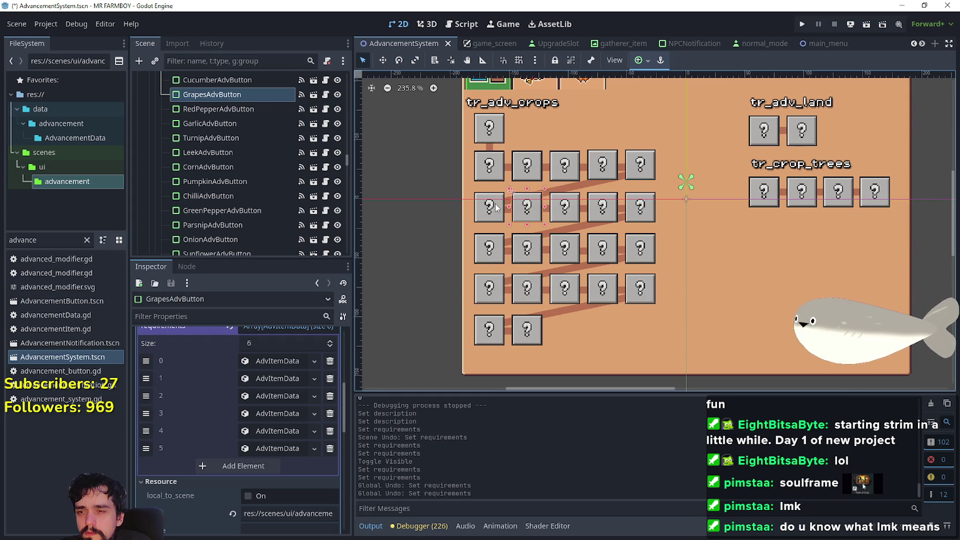
{"action": "left_click", "coordinate": [520, 214]}
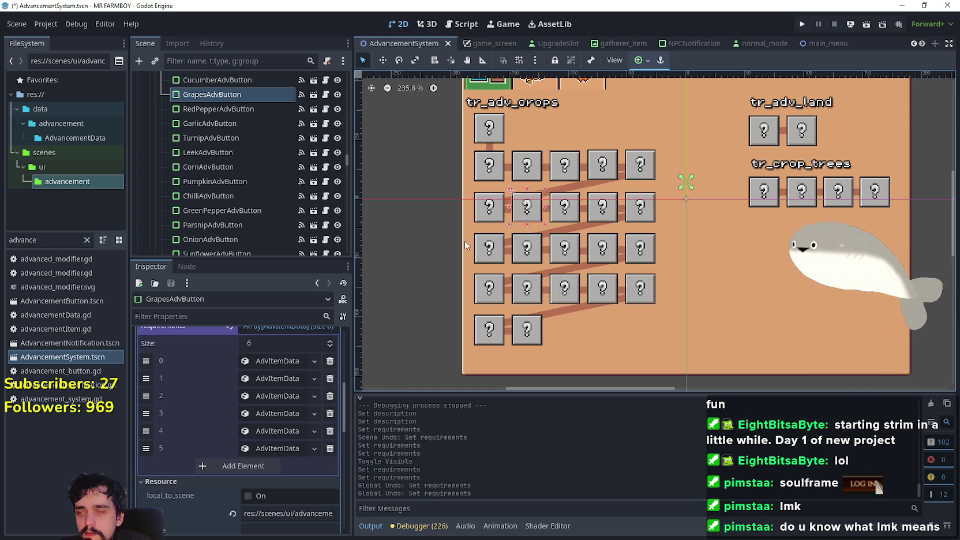
{"action": "left_click", "coordinate": [330, 448]}
{"action": "left_click", "coordinate": [330, 431]}
{"action": "left_click", "coordinate": [330, 413]}
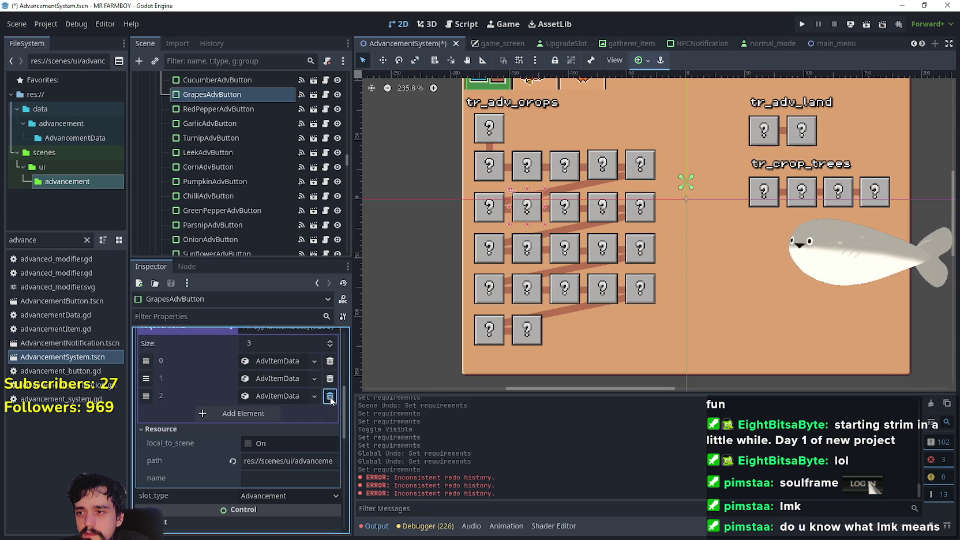
{"action": "left_click", "coordinate": [330, 395]}
{"action": "left_click", "coordinate": [330, 378]}
{"action": "left_click", "coordinate": [330, 361]}
Add one requirement holding the pasted King Requests upgrade, save, and reselect the script's cucumber block
{"action": "left_click", "coordinate": [267, 362]}
{"action": "left_click", "coordinate": [268, 364]}
{"action": "left_click", "coordinate": [300, 438]}
{"action": "left_click", "coordinate": [283, 361]}
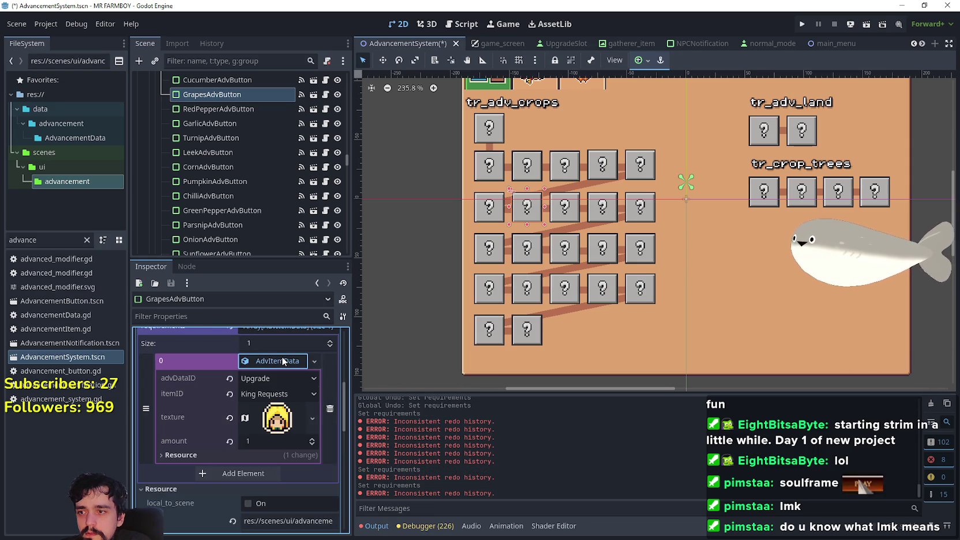
{"action": "key", "text": "ctrl+s"}
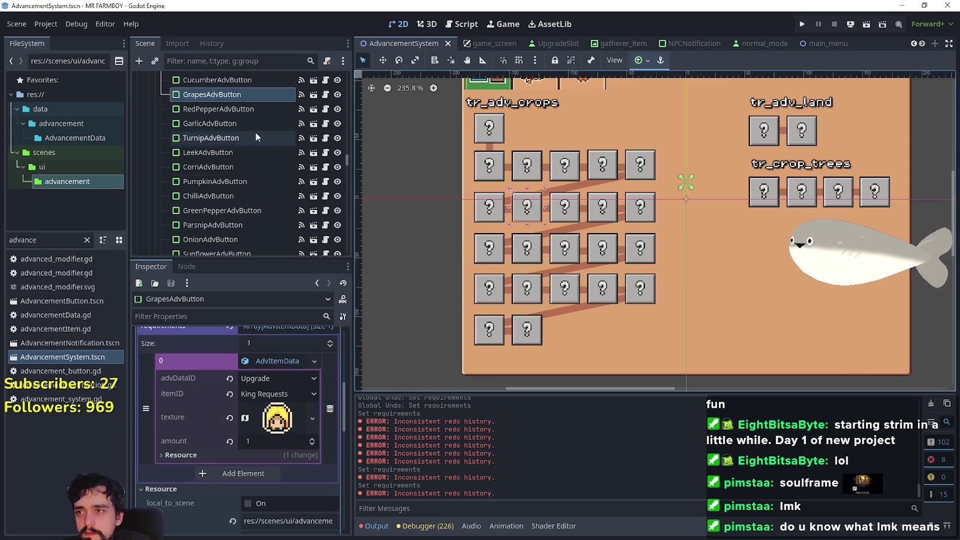
{"action": "left_click", "coordinate": [325, 94]}
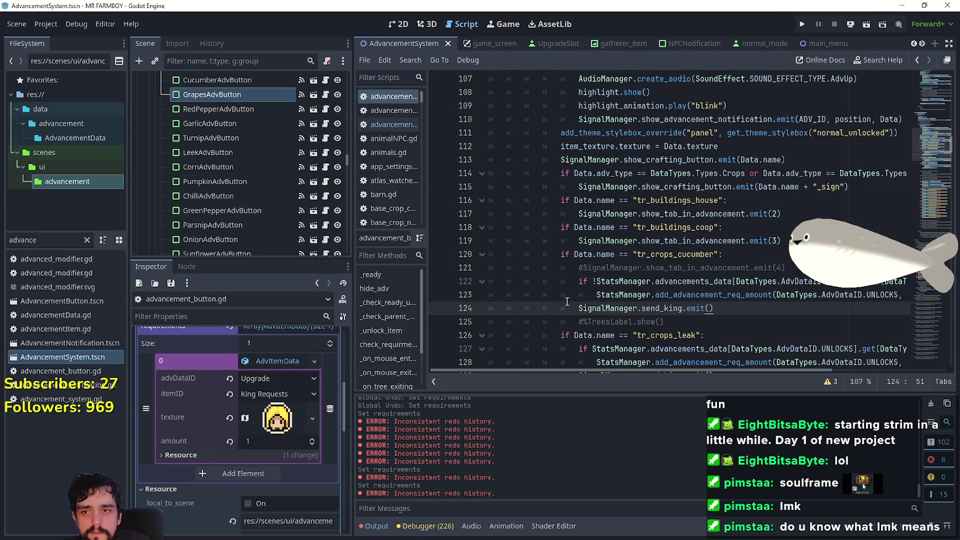
{"action": "left_click_drag", "start_coordinate": [724, 307], "coordinate": [464, 258]}
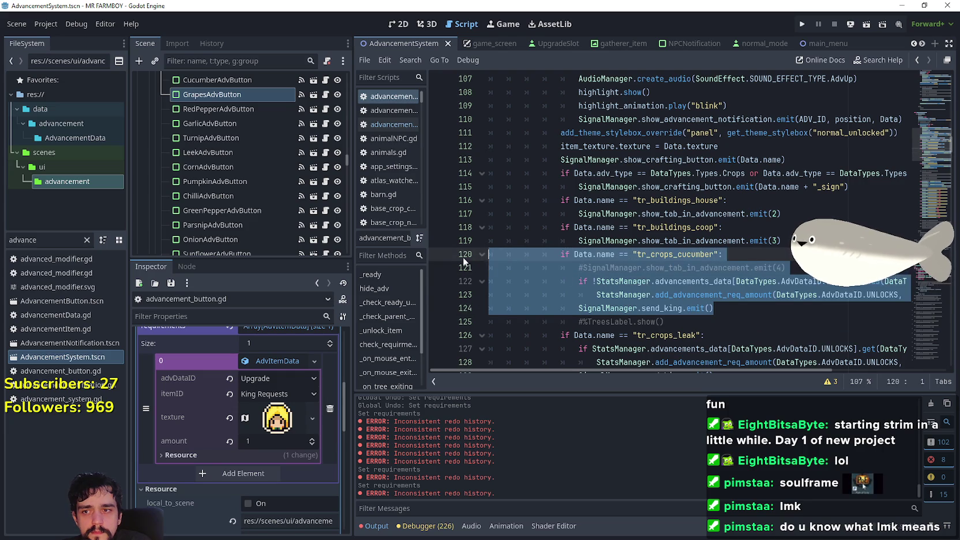
Deselect the cucumber code block, place the cursor at the end of line 124 and save
{"action": "left_click", "coordinate": [664, 281]}
{"action": "left_click", "coordinate": [724, 254]}
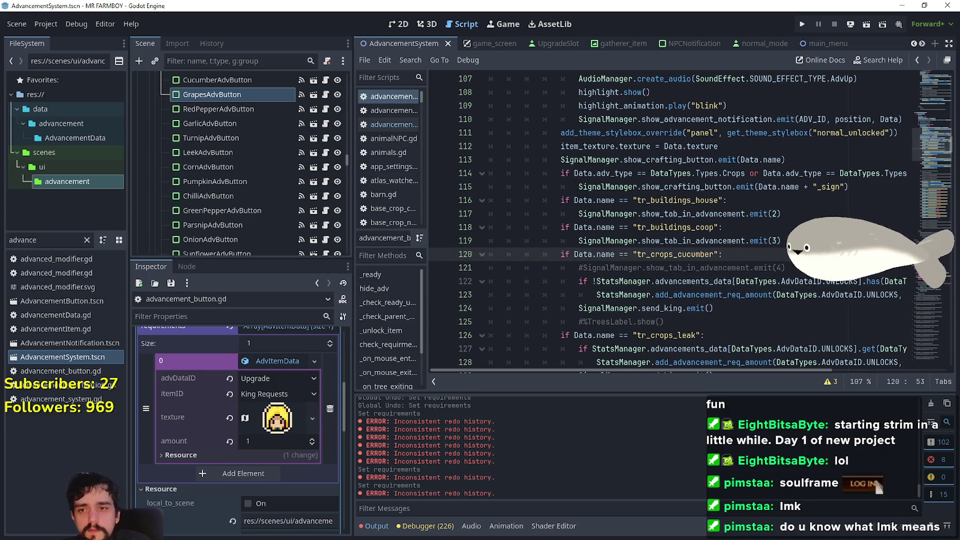
{"action": "left_click", "coordinate": [759, 304]}
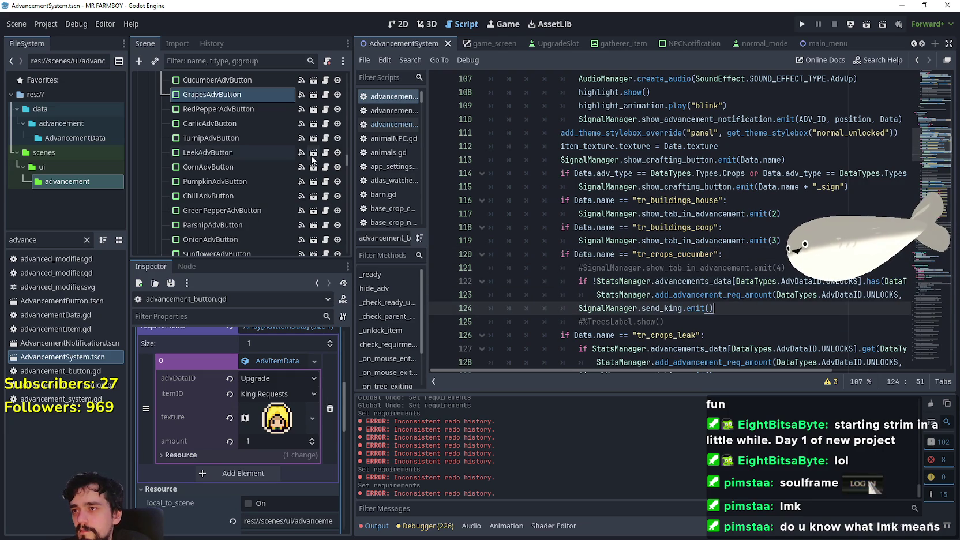
{"action": "key", "text": "ctrl+s"}
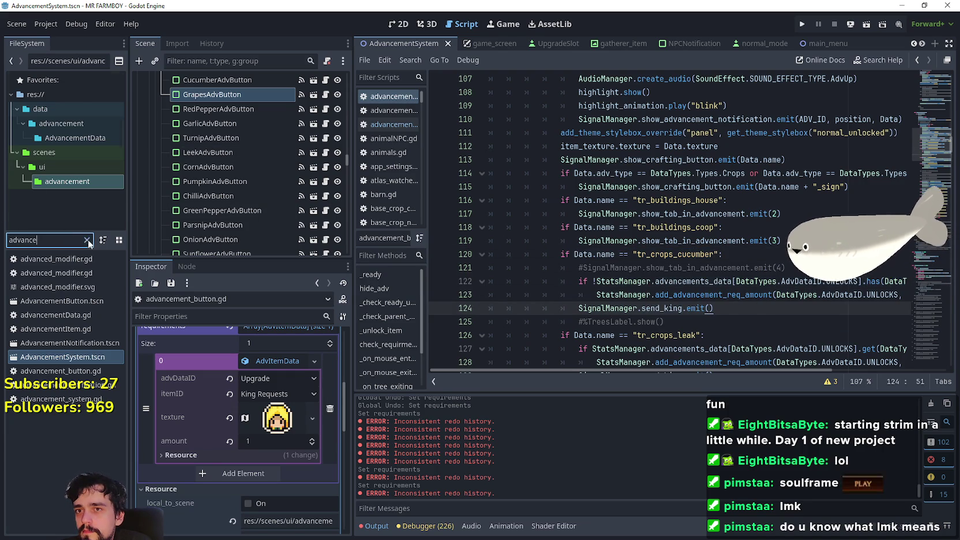
Filter the FileSystem dock for 'King', then 'menu', then 'game_s'
{"action": "left_click", "coordinate": [87, 240]}
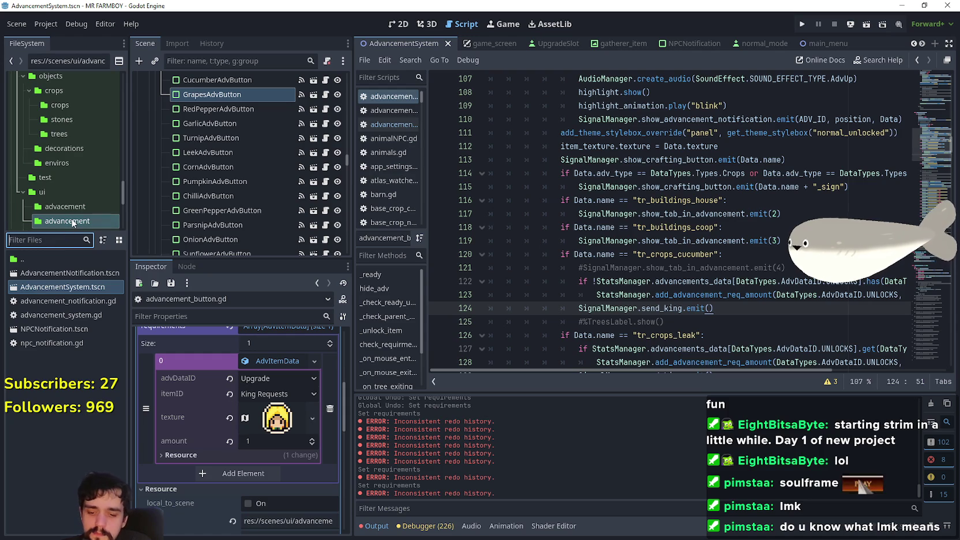
{"action": "type", "text": "King"}
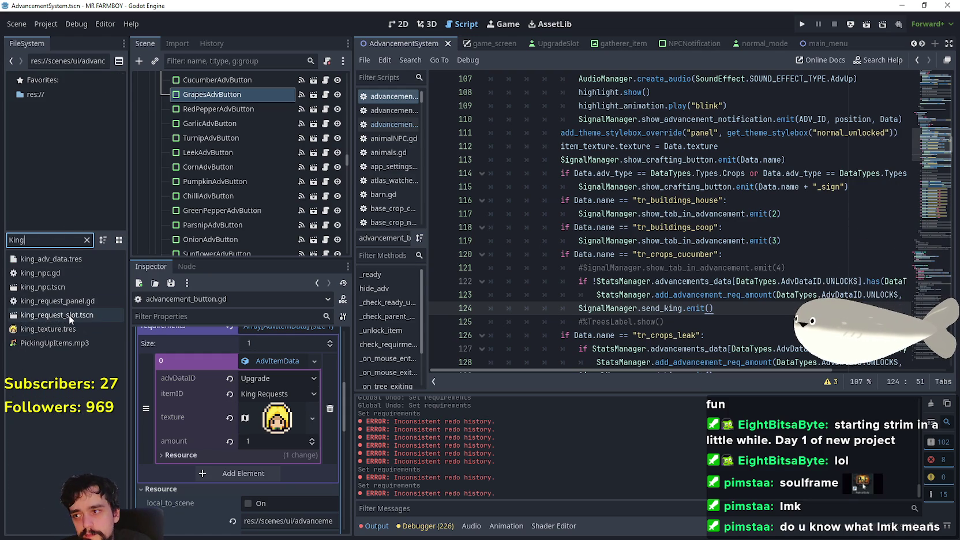
{"action": "double_click", "coordinate": [41, 241]}
{"action": "type", "text": "menu"}
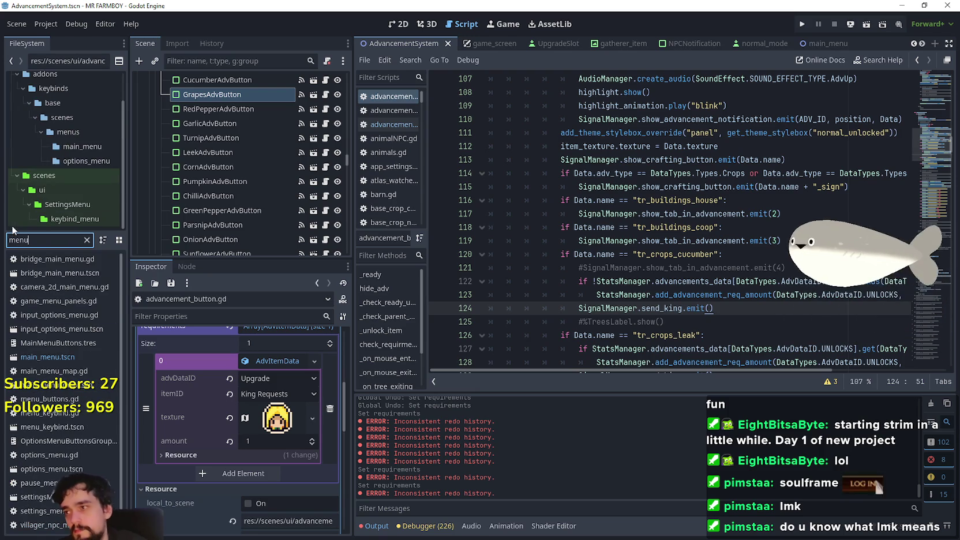
{"action": "key", "text": "ctrl+a"}
{"action": "type", "text": "game_s"}
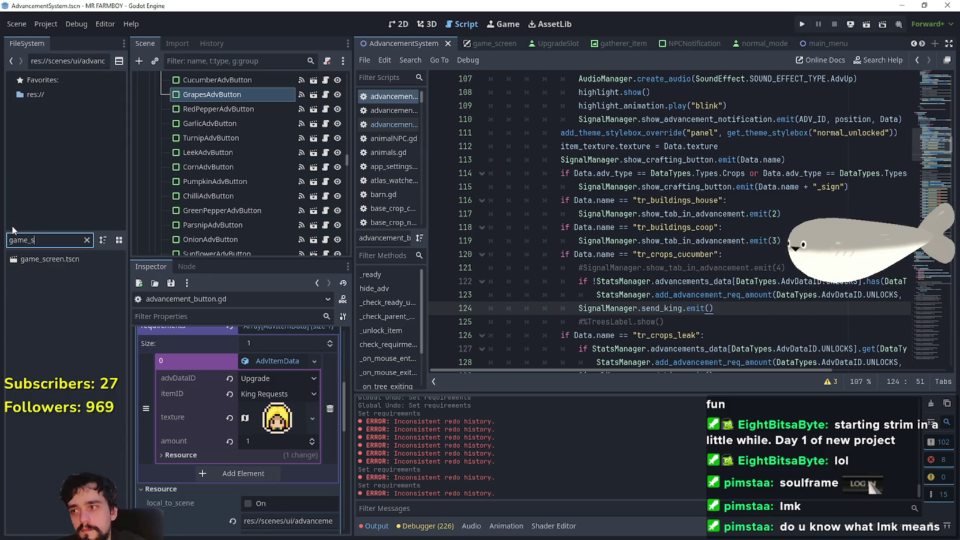
Open game_screen.tscn and scroll through its Scene tree
{"action": "double_click", "coordinate": [50, 259]}
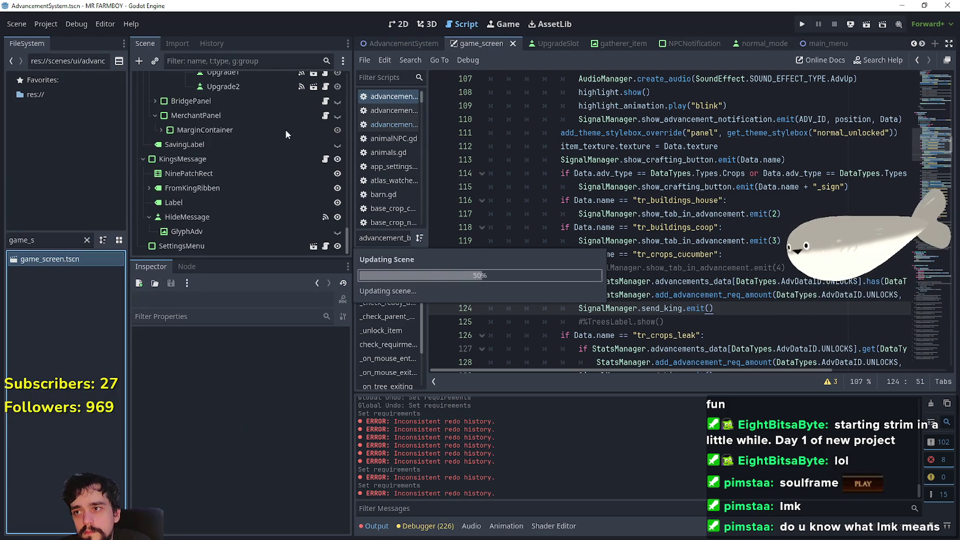
{"action": "scroll", "coordinate": [285, 195], "scroll_direction": "down", "scroll_amount": 3}
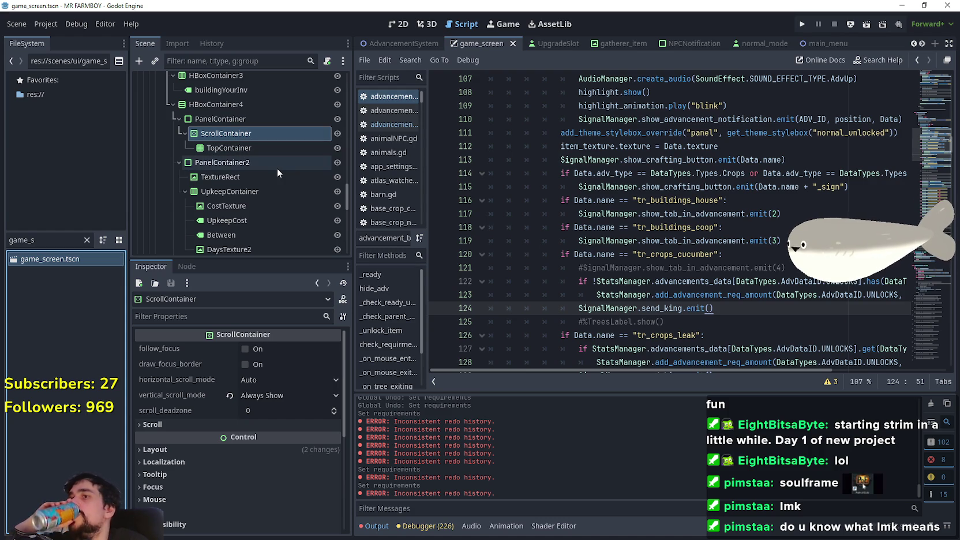
{"action": "scroll", "coordinate": [277, 167], "scroll_direction": "up", "scroll_amount": 4}
{"action": "scroll", "coordinate": [277, 167], "scroll_direction": "up", "scroll_amount": 3}
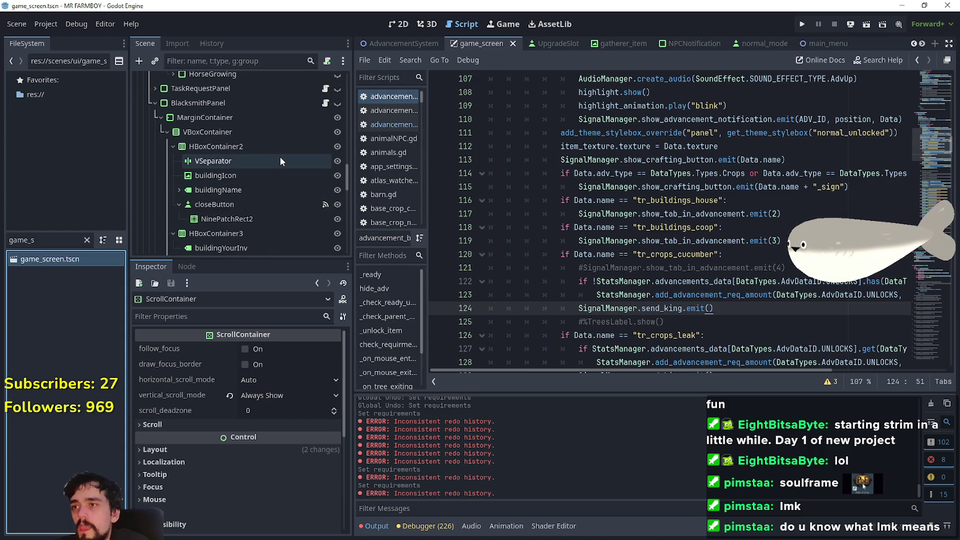
{"action": "scroll", "coordinate": [248, 99], "scroll_direction": "down", "scroll_amount": 8}
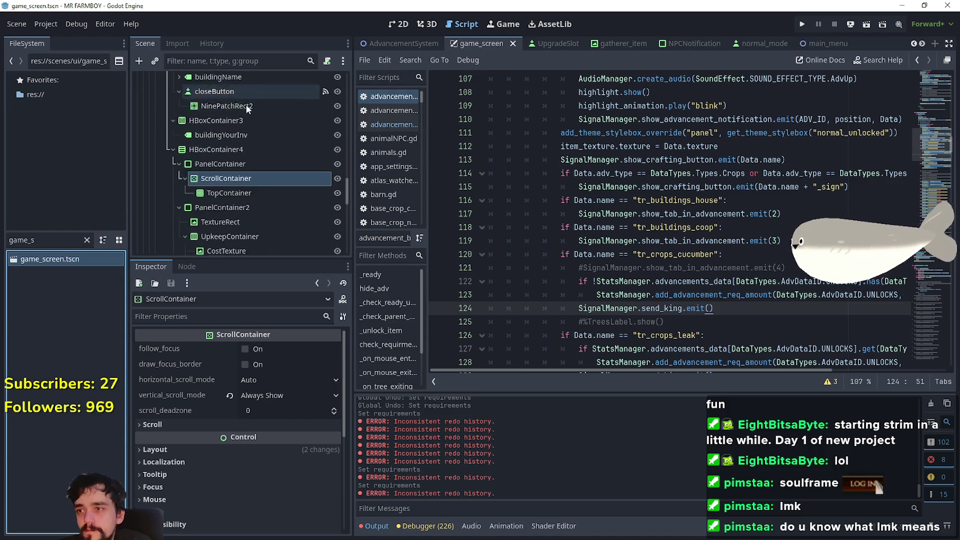
{"action": "scroll", "coordinate": [230, 225], "scroll_direction": "down", "scroll_amount": 4}
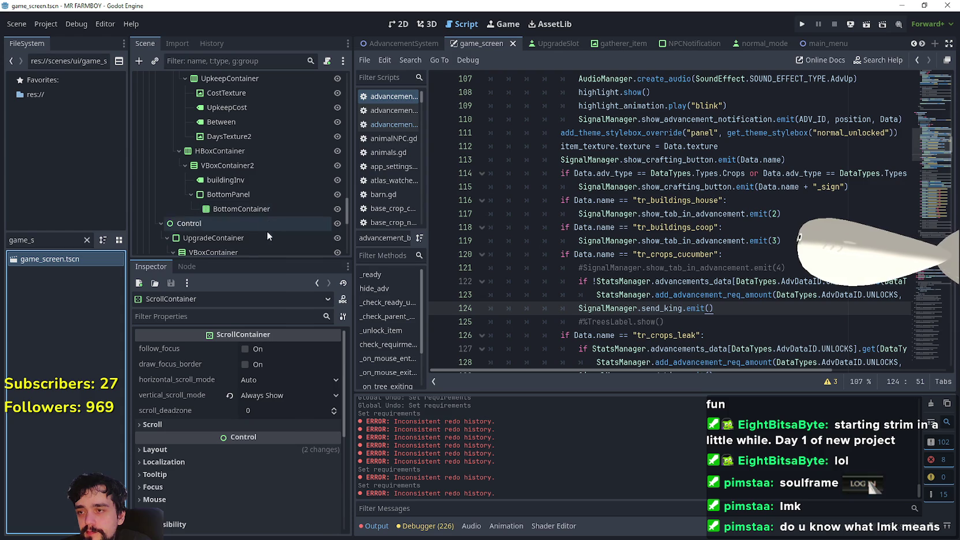
{"action": "scroll", "coordinate": [230, 207], "scroll_direction": "down", "scroll_amount": 4}
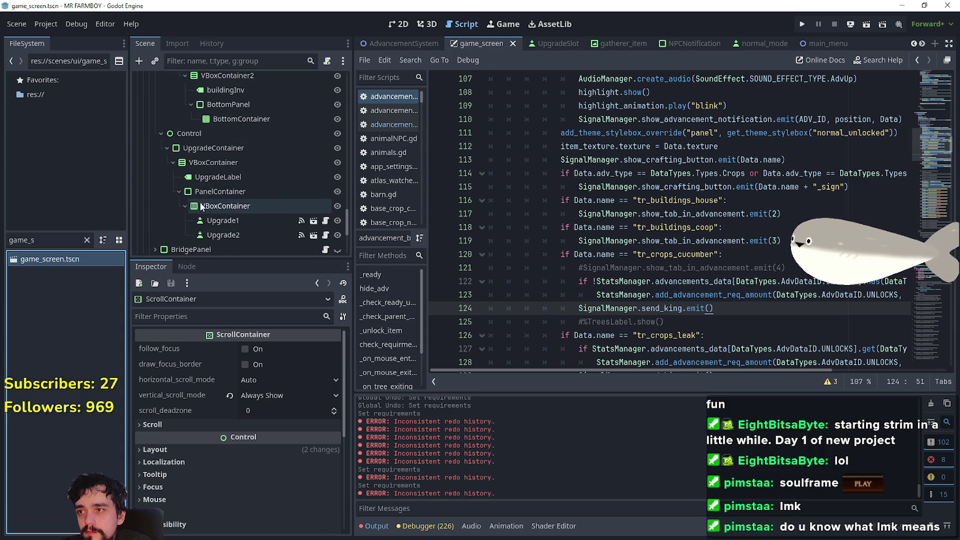
{"action": "scroll", "coordinate": [219, 144], "scroll_direction": "down", "scroll_amount": 8}
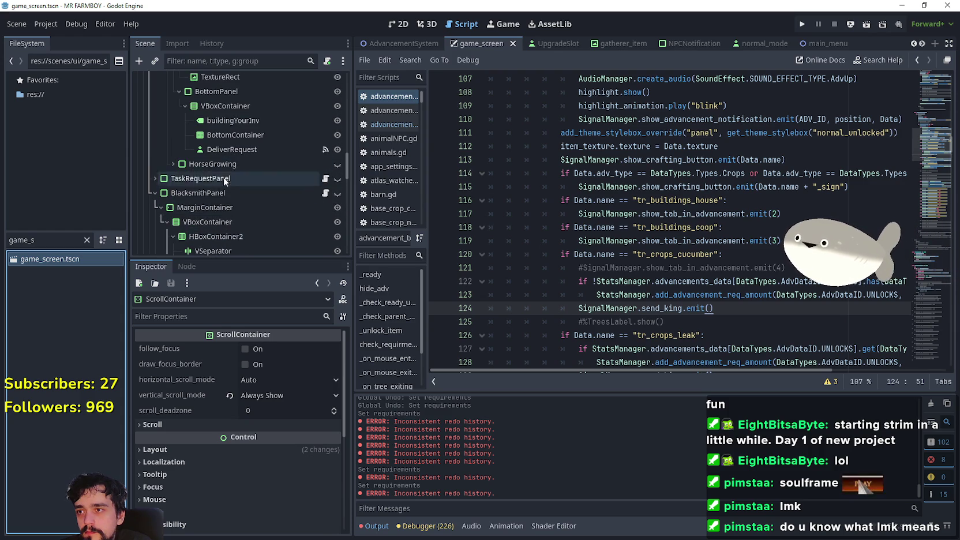
Expand the TaskRequestPanel and HorseStablePanel branches, then show the scene in the 2D editor
{"action": "left_click", "coordinate": [149, 177]}
{"action": "scroll", "coordinate": [165, 177], "scroll_direction": "down", "scroll_amount": 1}
{"action": "left_click", "coordinate": [151, 155]}
{"action": "scroll", "coordinate": [150, 182], "scroll_direction": "down", "scroll_amount": 4}
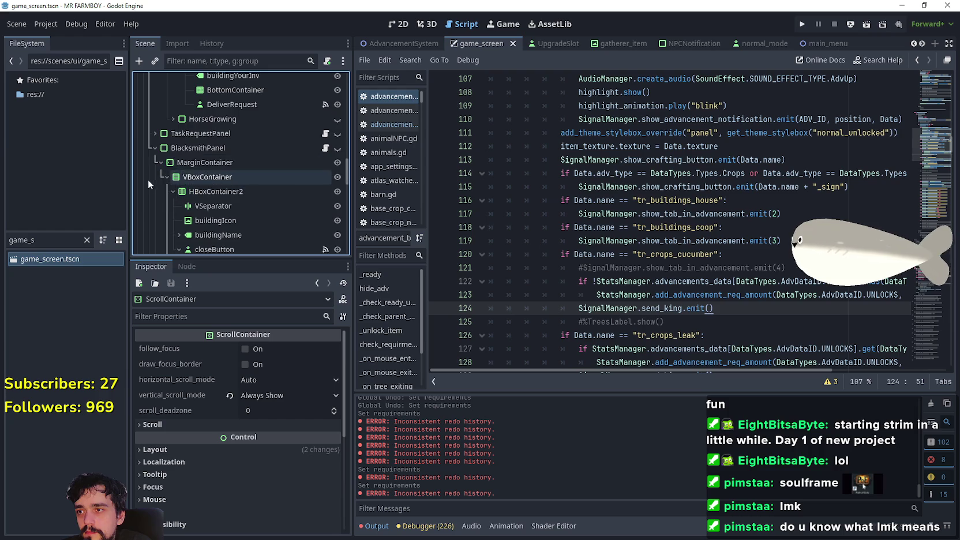
{"action": "scroll", "coordinate": [163, 164], "scroll_direction": "down", "scroll_amount": 5}
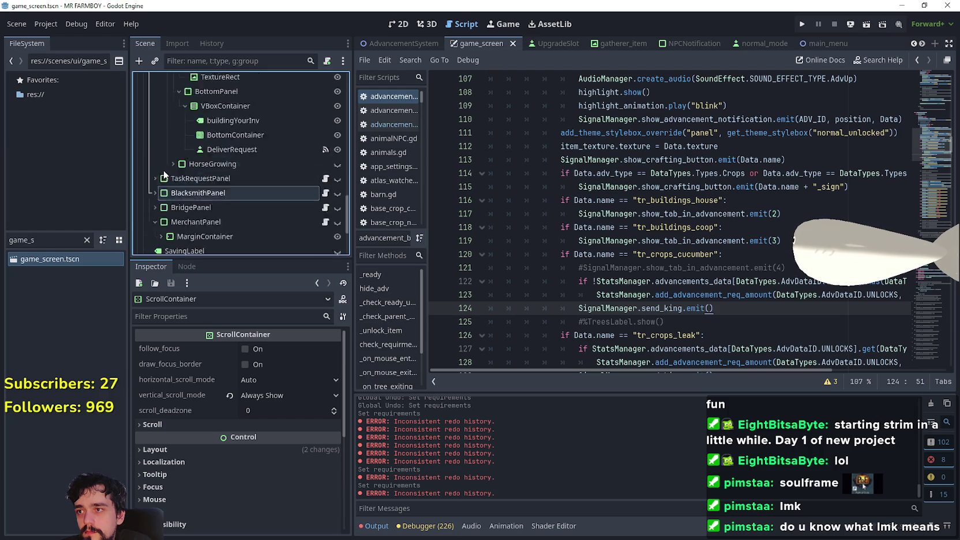
{"action": "scroll", "coordinate": [165, 167], "scroll_direction": "up", "scroll_amount": 8}
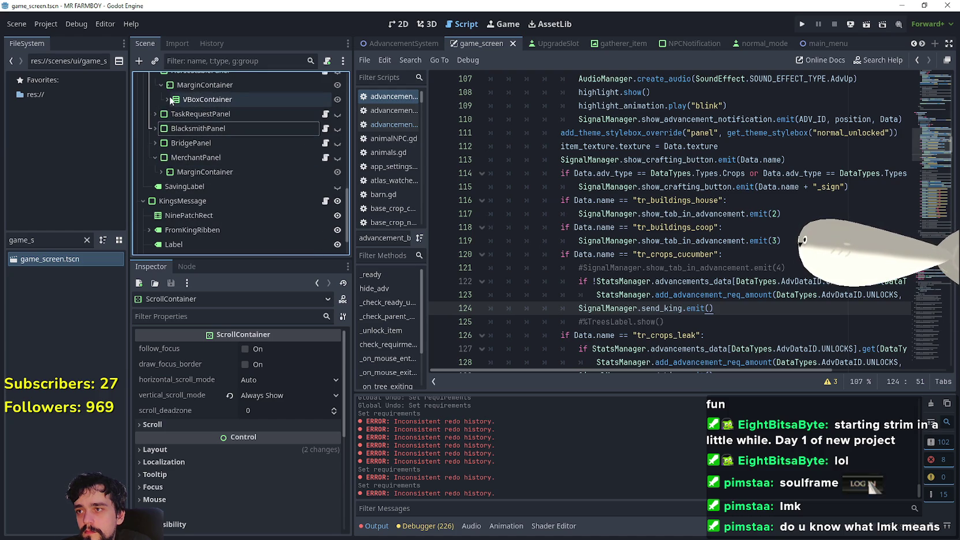
{"action": "scroll", "coordinate": [164, 107], "scroll_direction": "up", "scroll_amount": 3}
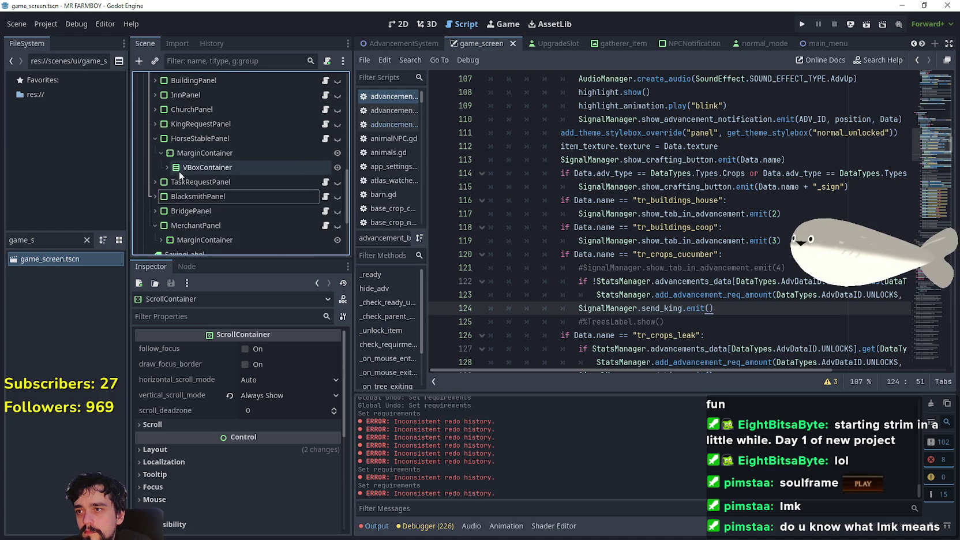
{"action": "left_click", "coordinate": [155, 133]}
{"action": "left_click", "coordinate": [155, 139], "text": "shift"}
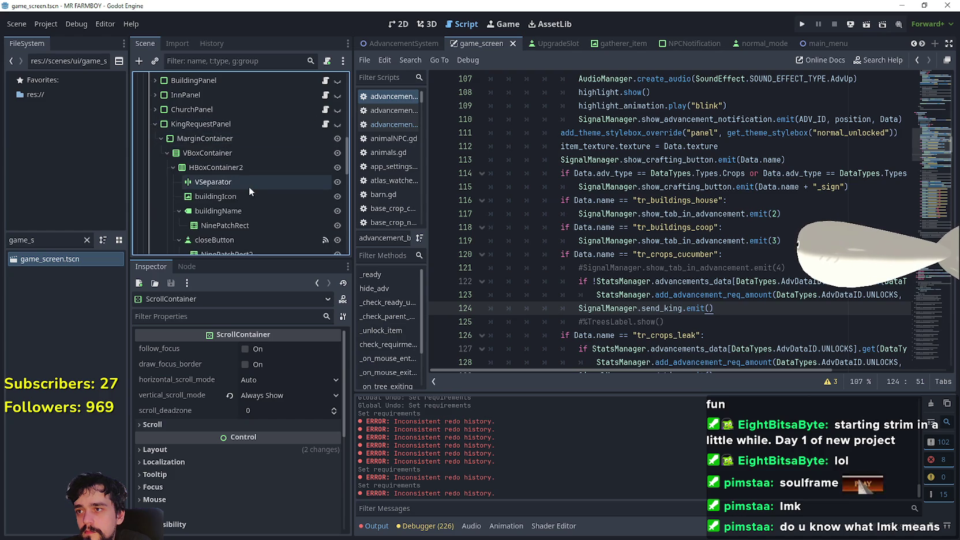
{"action": "scroll", "coordinate": [259, 187], "scroll_direction": "down", "scroll_amount": 3}
{"action": "scroll", "coordinate": [273, 188], "scroll_direction": "down", "scroll_amount": 5}
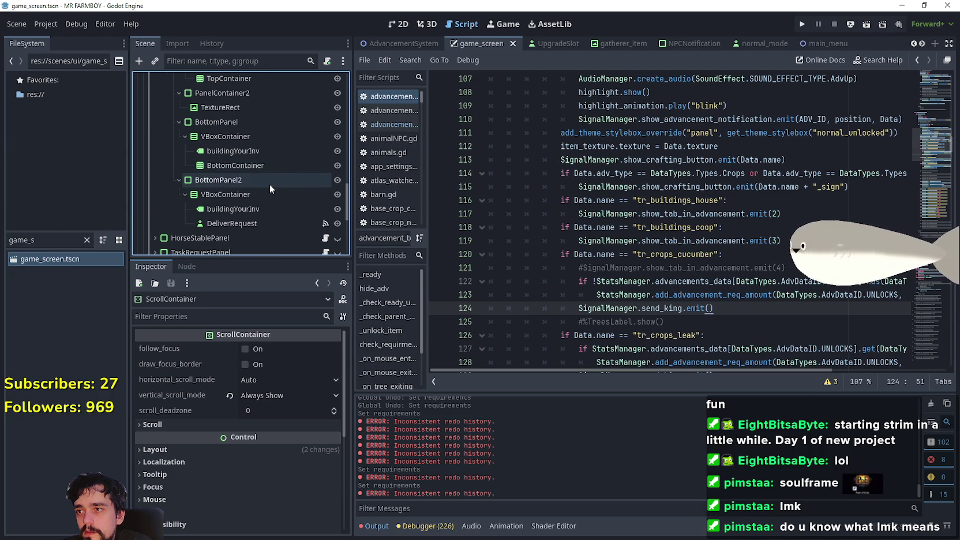
{"action": "scroll", "coordinate": [270, 191], "scroll_direction": "down", "scroll_amount": 1}
{"action": "left_click", "coordinate": [398, 24]}
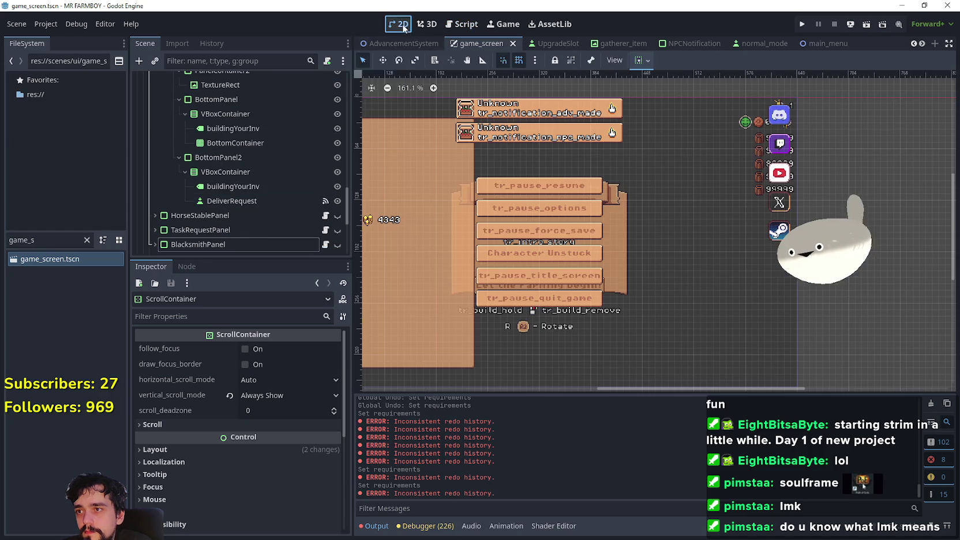
Select buildingYourInv and make the KingRequestPanel visible in the game_screen scene
{"action": "scroll", "coordinate": [237, 173], "scroll_direction": "up", "scroll_amount": 2}
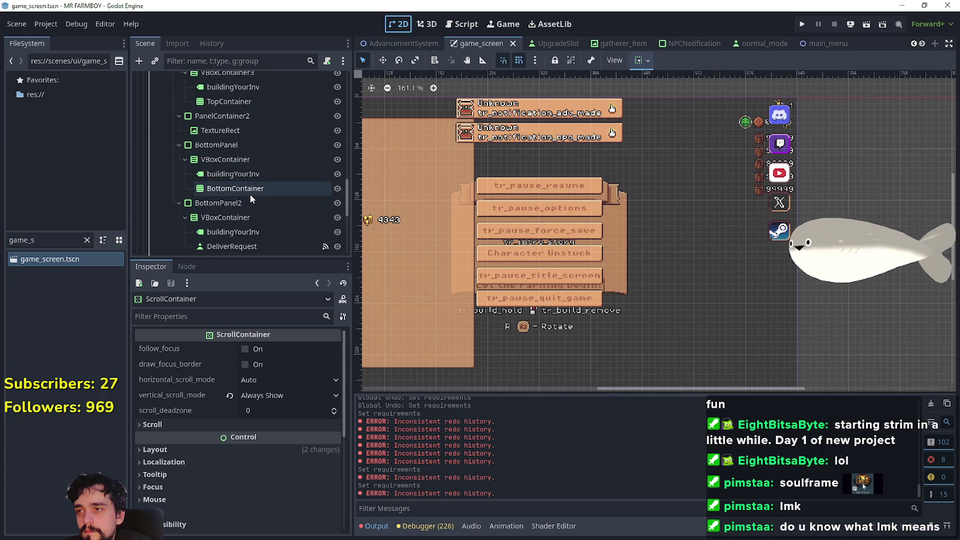
{"action": "left_click", "coordinate": [254, 174]}
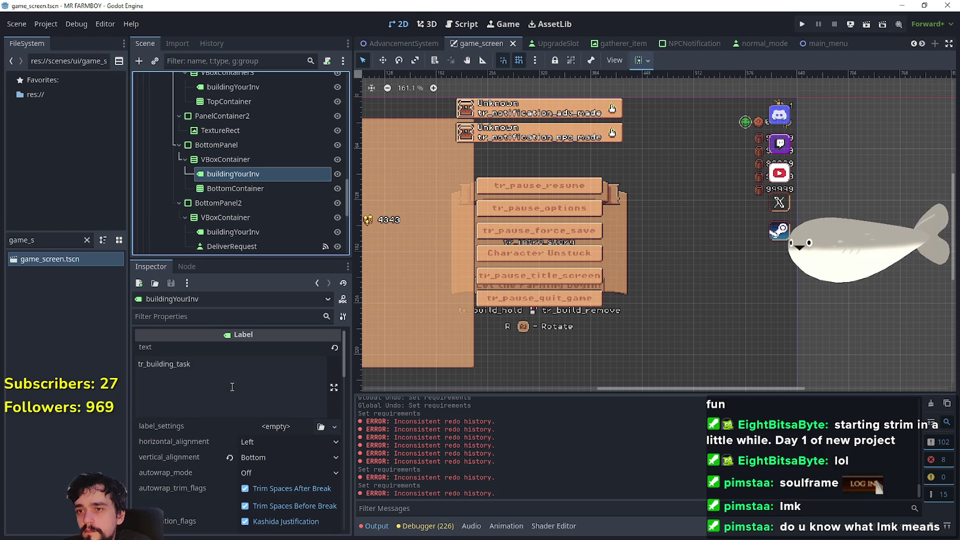
{"action": "scroll", "coordinate": [269, 173], "scroll_direction": "up", "scroll_amount": 5}
{"action": "scroll", "coordinate": [316, 137], "scroll_direction": "up", "scroll_amount": 2}
{"action": "left_click", "coordinate": [338, 123]}
Zoom in on the panel and select the DeliverRequest button node to edit its text
{"action": "scroll", "coordinate": [512, 231], "scroll_direction": "up", "scroll_amount": 2}
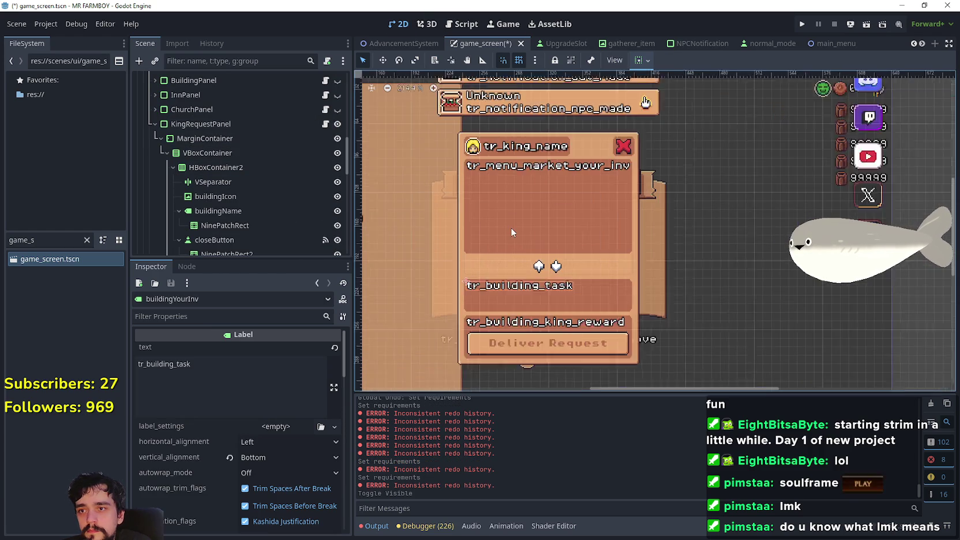
{"action": "scroll", "coordinate": [378, 304], "scroll_direction": "up", "scroll_amount": 2}
{"action": "scroll", "coordinate": [277, 183], "scroll_direction": "down", "scroll_amount": 3}
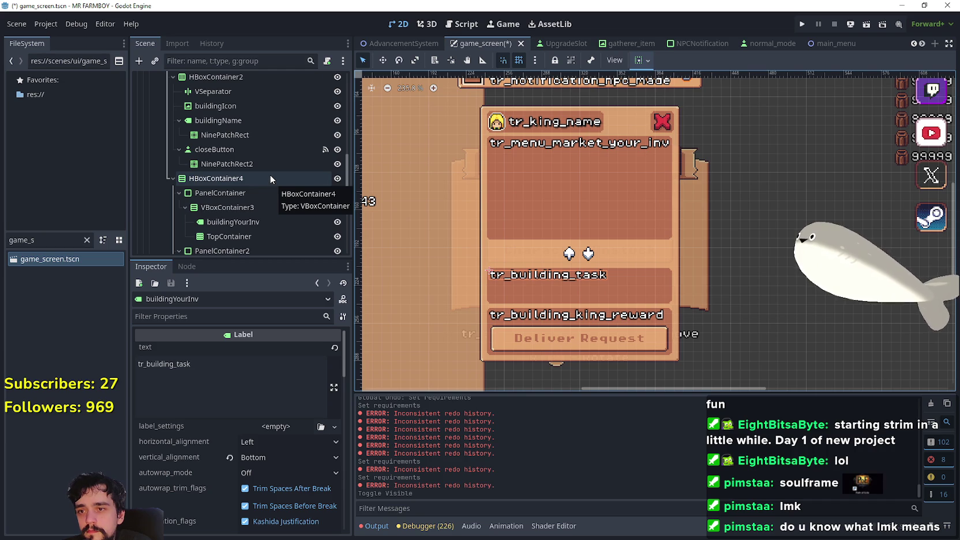
{"action": "scroll", "coordinate": [270, 175], "scroll_direction": "down", "scroll_amount": 5}
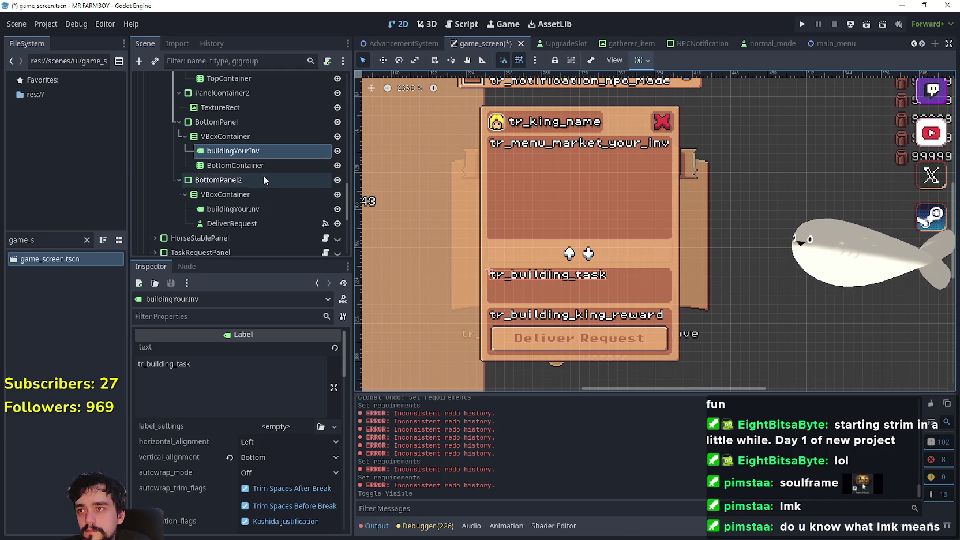
{"action": "left_click", "coordinate": [249, 222]}
{"action": "scroll", "coordinate": [249, 222], "scroll_direction": "down", "scroll_amount": 2}
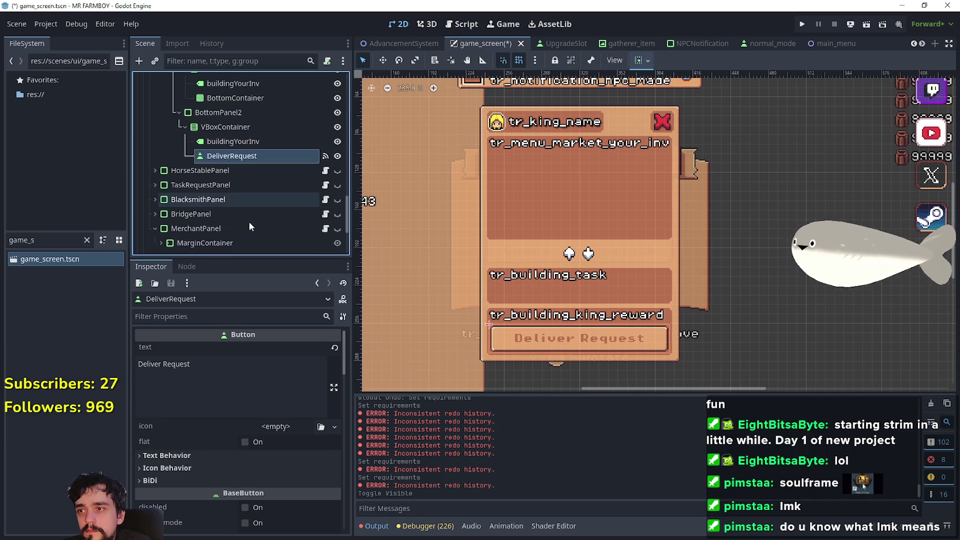
{"action": "left_click", "coordinate": [218, 379]}
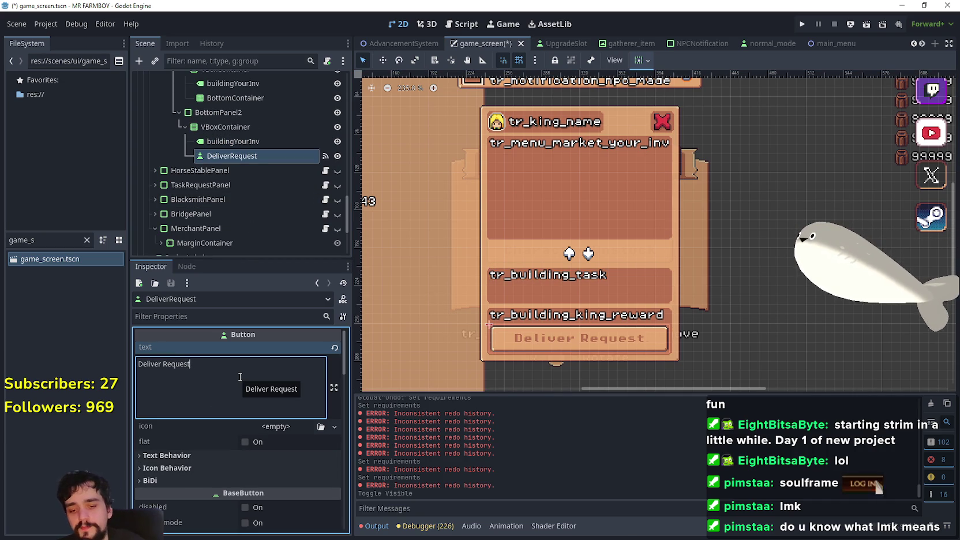
Add a second line '(NOT IN DEMO)' under 'Deliver Request' in the DeliverRequest button text
{"action": "type", "text": "(N"}
{"action": "type", "text": "O)"}
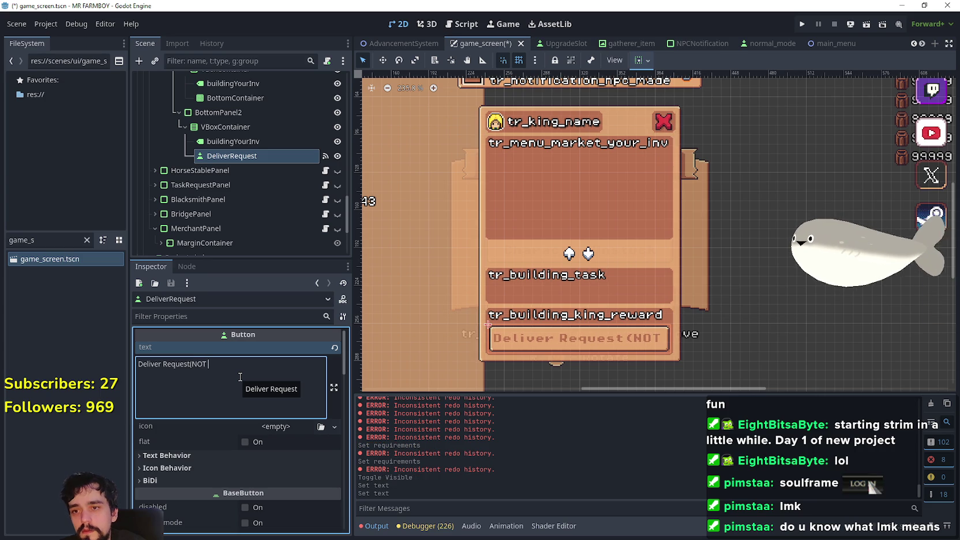
{"action": "key", "text": "BackSpace"}
{"action": "key", "text": "BackSpace"}
{"action": "key", "text": "BackSpace"}
{"action": "key", "text": "BackSpace"}
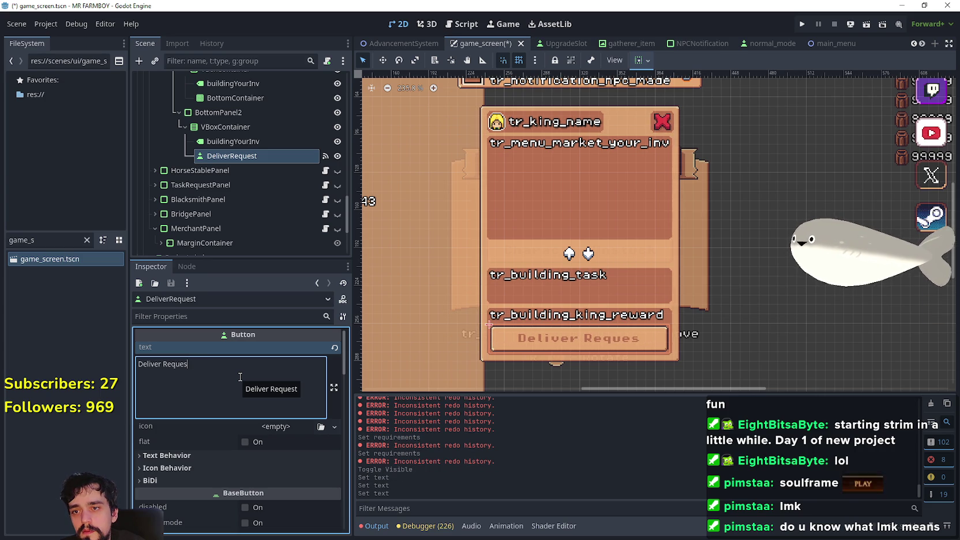
{"action": "type", "text": "t?"}
{"action": "key", "text": "BackSpace"}
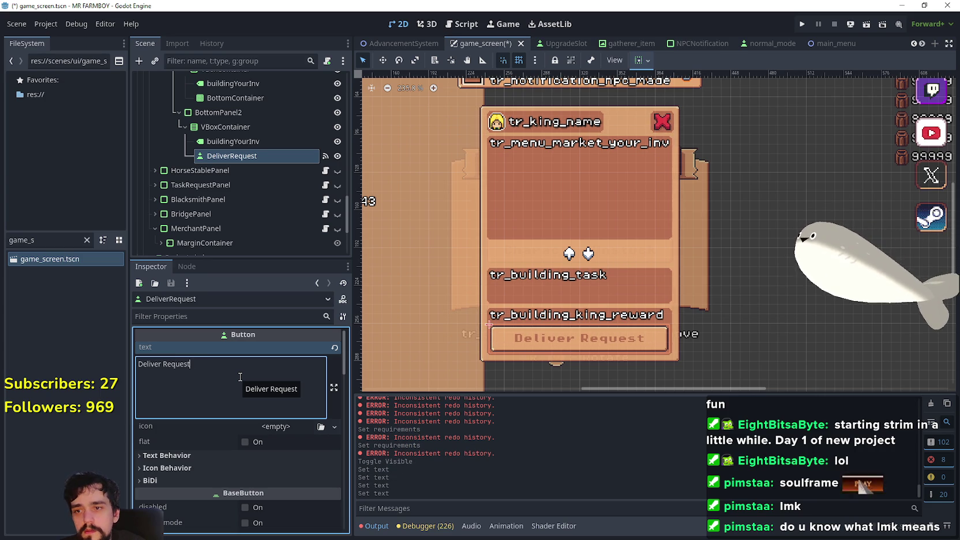
{"action": "type", "text": "N"}
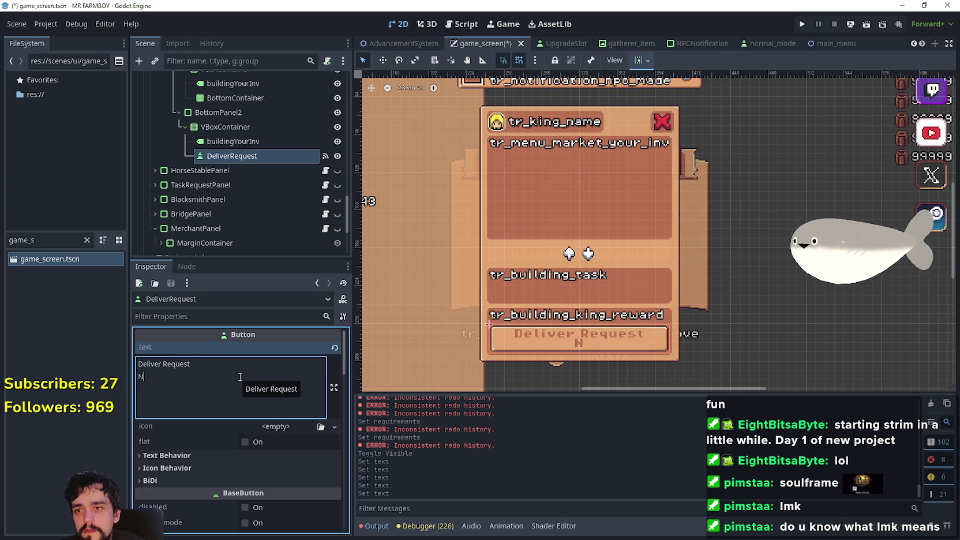
{"action": "key", "text": "BackSpace"}
{"action": "type", "text": "(NOT IN DEMO)"}
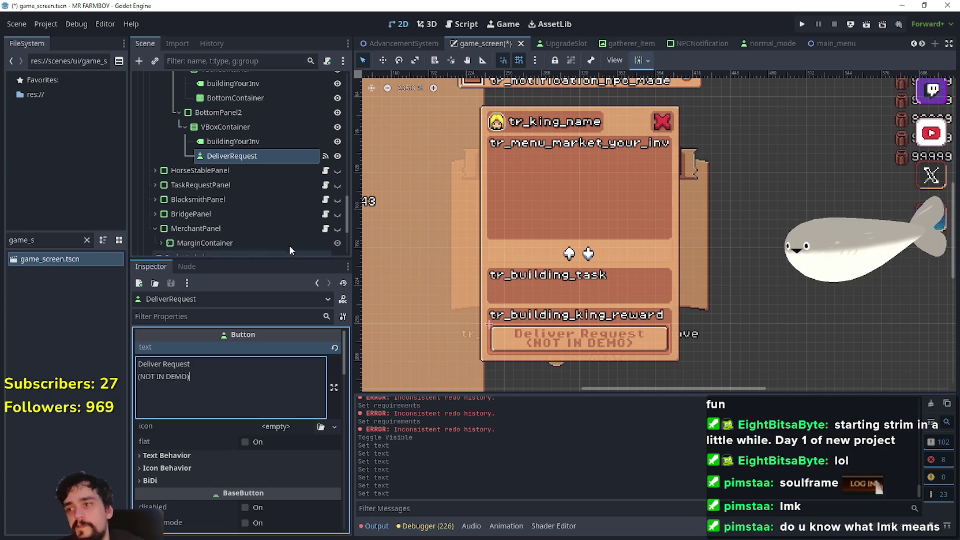
{"action": "scroll", "coordinate": [688, 300], "scroll_direction": "up", "scroll_amount": 2}
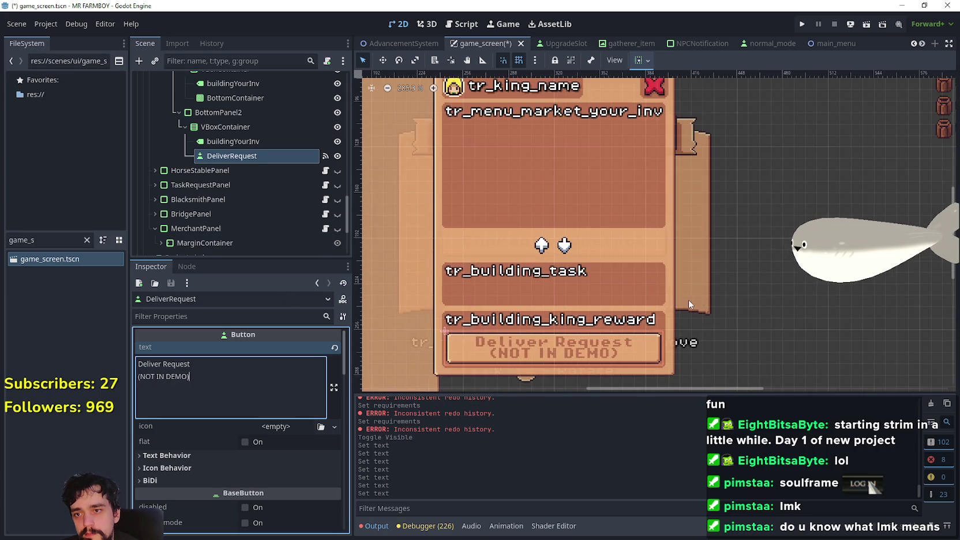
Enlarge the 2D canvas and expand the button's Theme Overrides colors section
{"action": "scroll", "coordinate": [688, 299], "scroll_direction": "down", "scroll_amount": 2}
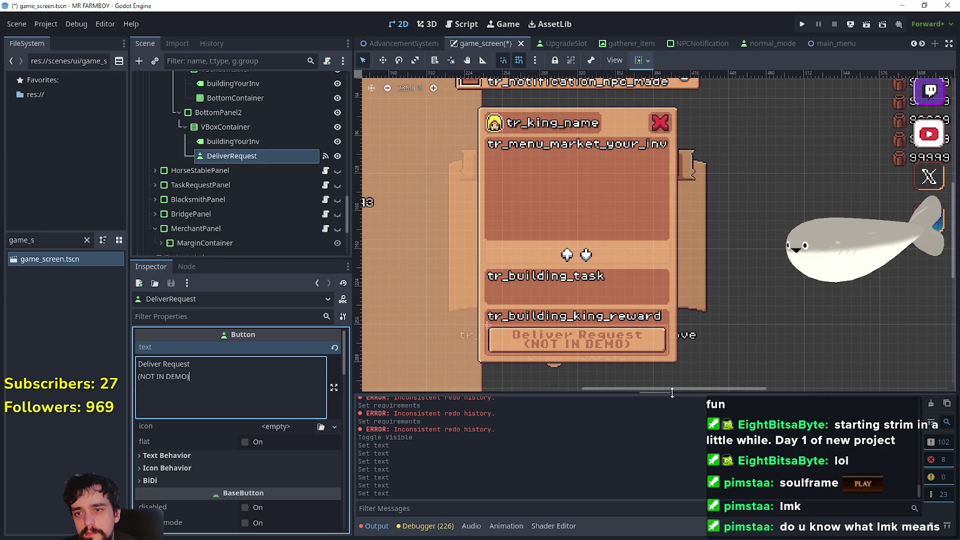
{"action": "left_click_drag", "start_coordinate": [673, 393], "coordinate": [668, 489]}
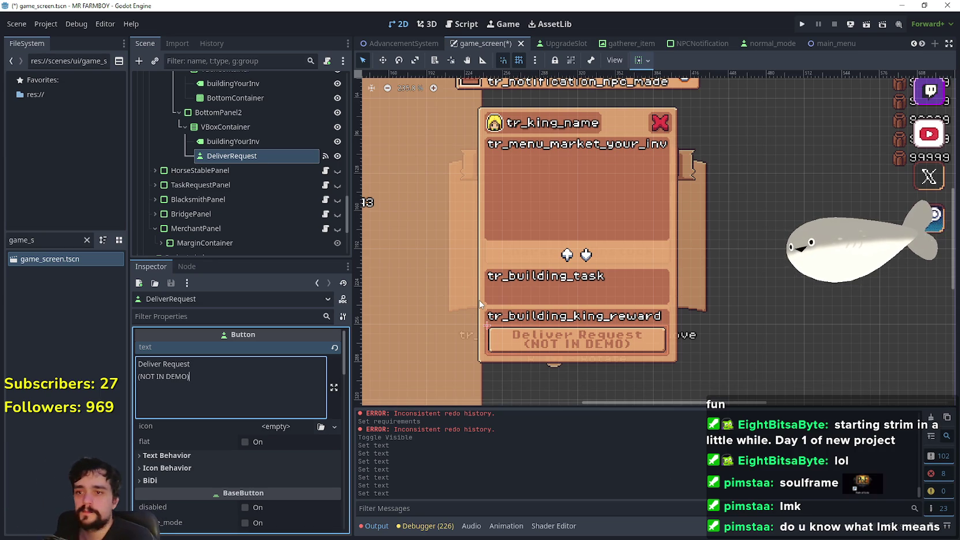
{"action": "scroll", "coordinate": [218, 398], "scroll_direction": "down", "scroll_amount": 3}
{"action": "scroll", "coordinate": [219, 398], "scroll_direction": "down", "scroll_amount": 10}
{"action": "scroll", "coordinate": [208, 437], "scroll_direction": "down", "scroll_amount": 10}
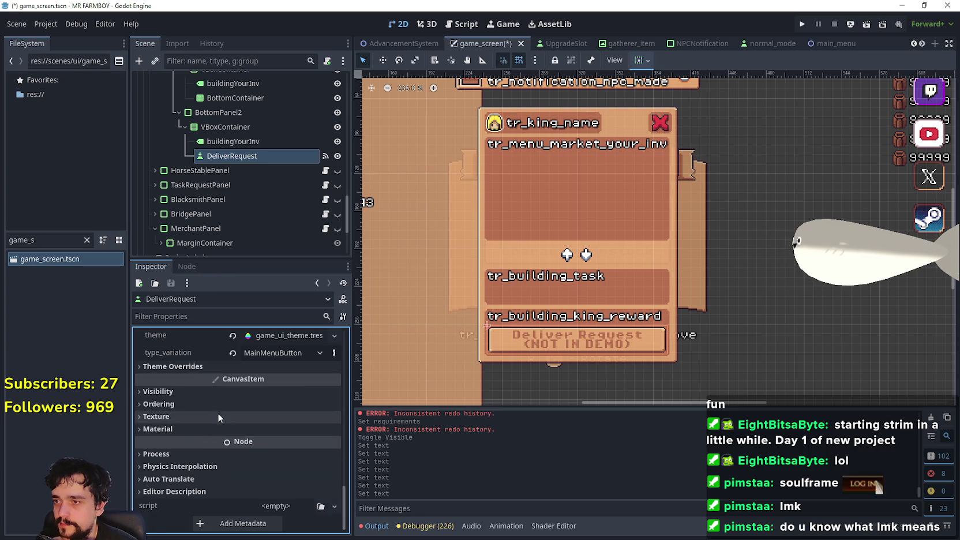
{"action": "scroll", "coordinate": [214, 404], "scroll_direction": "up", "scroll_amount": 4}
{"action": "left_click", "coordinate": [182, 466]}
{"action": "scroll", "coordinate": [182, 467], "scroll_direction": "down", "scroll_amount": 4}
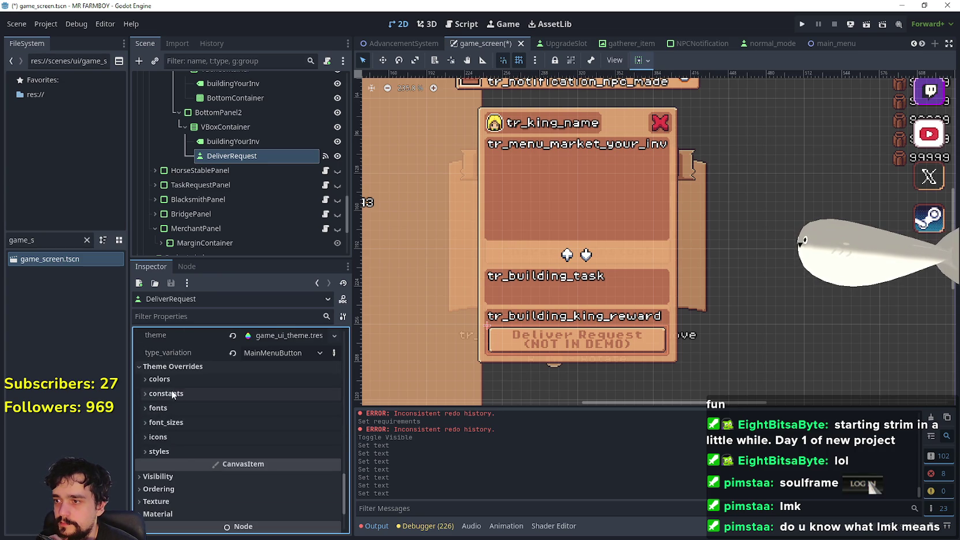
{"action": "left_click", "coordinate": [159, 380]}
{"action": "scroll", "coordinate": [281, 424], "scroll_direction": "down", "scroll_amount": 2}
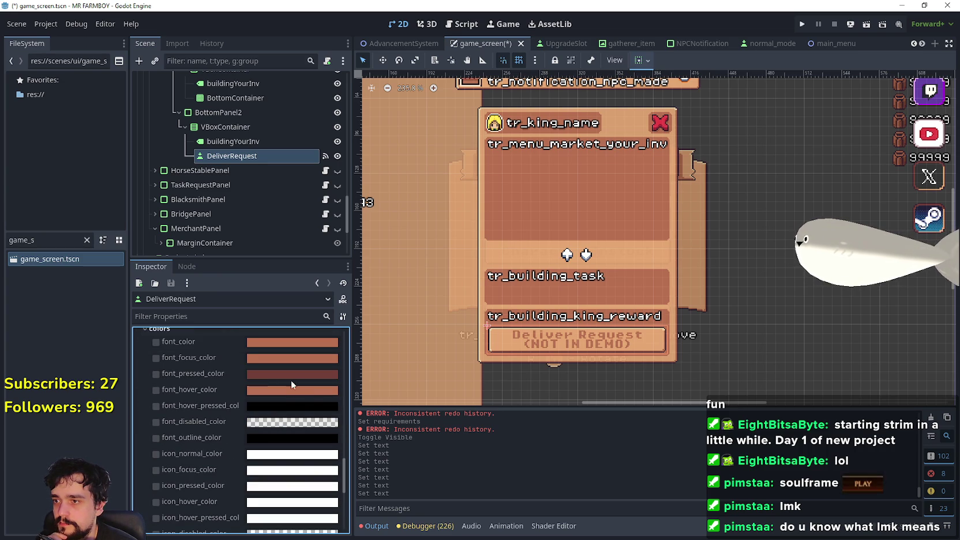
Set the button's font_color to deep red b80000 and save game_screen
{"action": "left_click", "coordinate": [270, 344]}
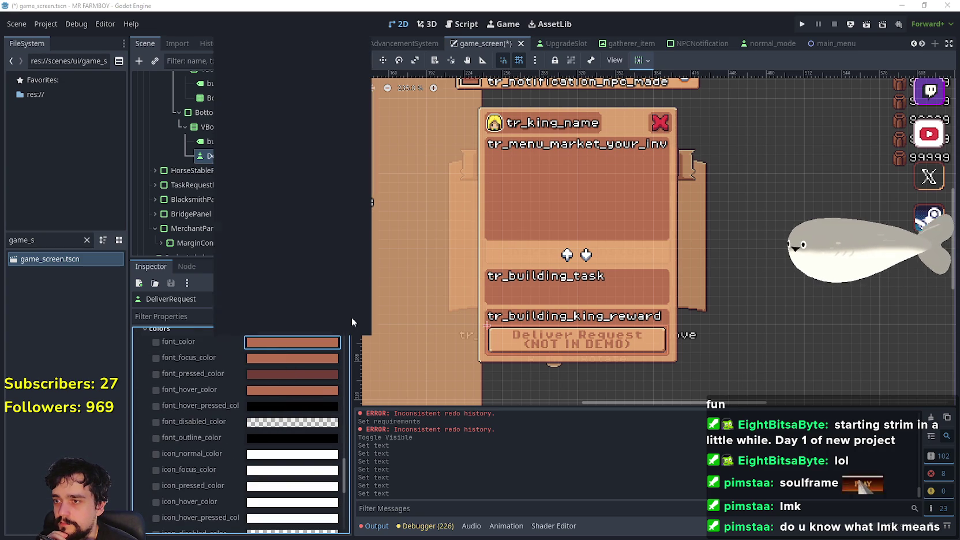
{"action": "left_click", "coordinate": [235, 220]}
{"action": "mouse_move", "coordinate": [235, 220]}
{"action": "left_mouse_down"}
{"action": "mouse_move", "coordinate": [213, 212]}
{"action": "mouse_move", "coordinate": [217, 238]}
{"action": "left_mouse_up"}
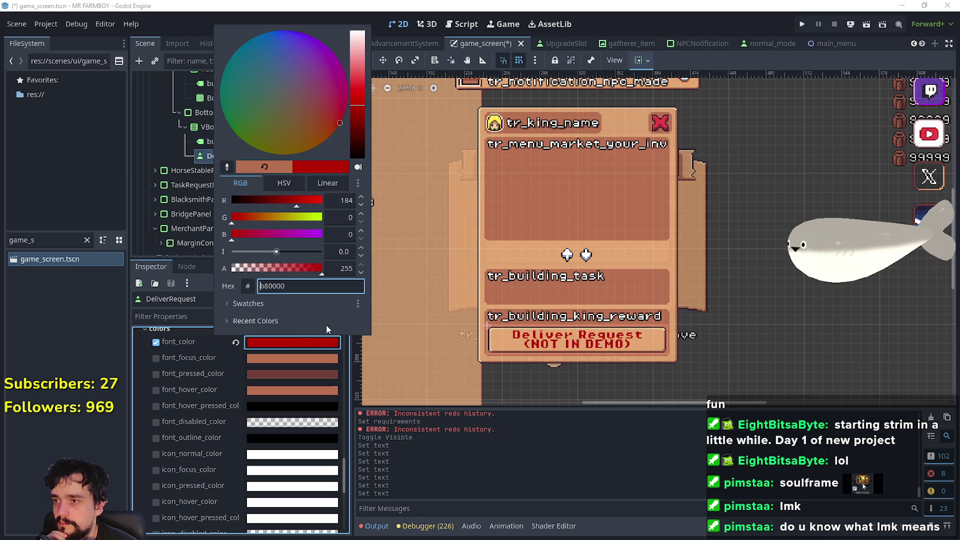
{"action": "left_click", "coordinate": [653, 537]}
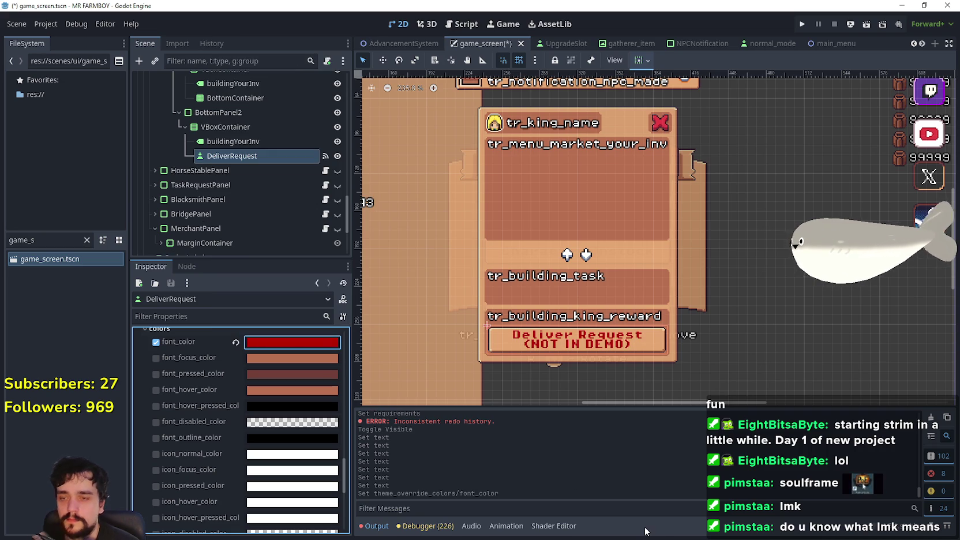
{"action": "key", "text": "ctrl+s"}
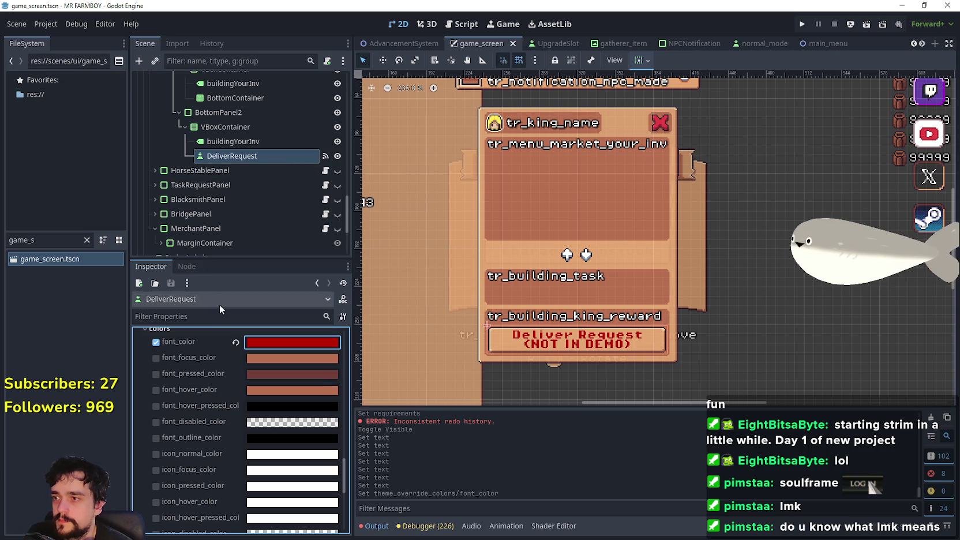
{"action": "left_click", "coordinate": [193, 268]}
Disconnect the Deliver Request button's pressed signal from its handler
{"action": "double_click", "coordinate": [231, 379]}
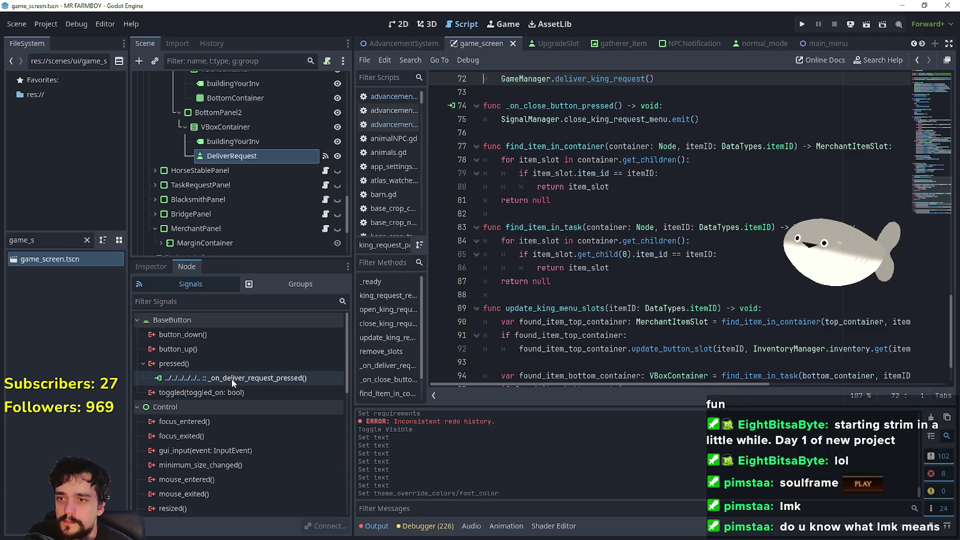
{"action": "scroll", "coordinate": [664, 167], "scroll_direction": "up", "scroll_amount": 2}
{"action": "left_click", "coordinate": [667, 164]}
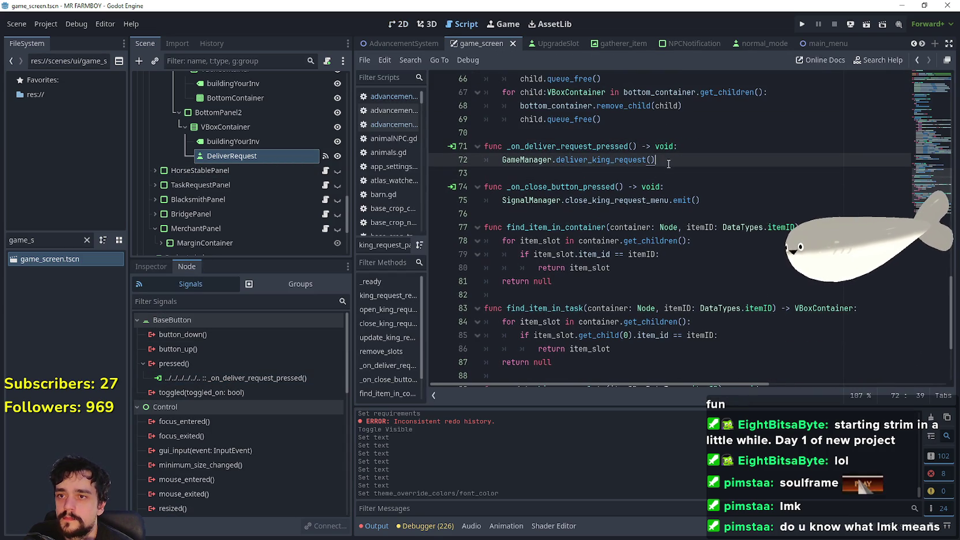
{"action": "right_click", "coordinate": [205, 379]}
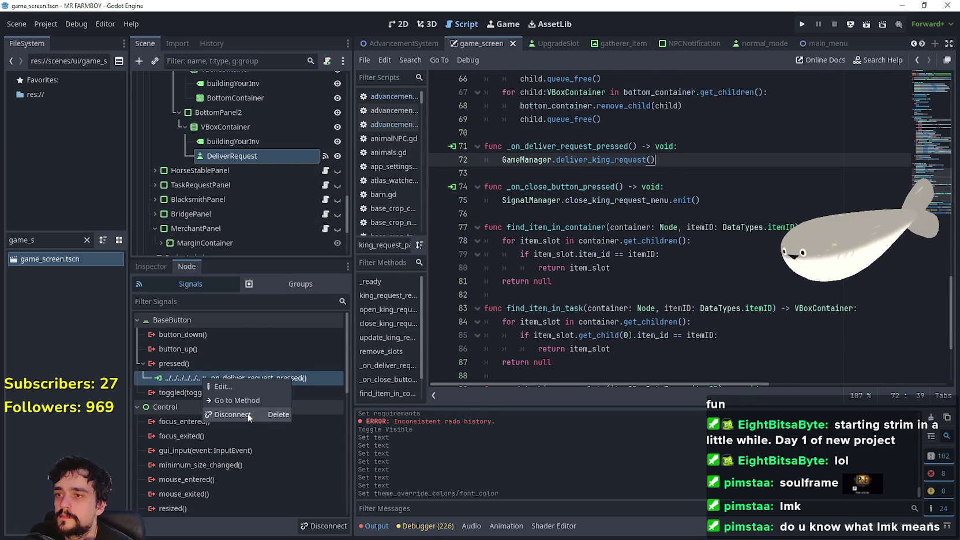
{"action": "left_click", "coordinate": [232, 414]}
Jump to the deliver_king_request function definition in the script
{"action": "left_click", "coordinate": [696, 149]}
{"action": "right_click", "coordinate": [569, 166]}
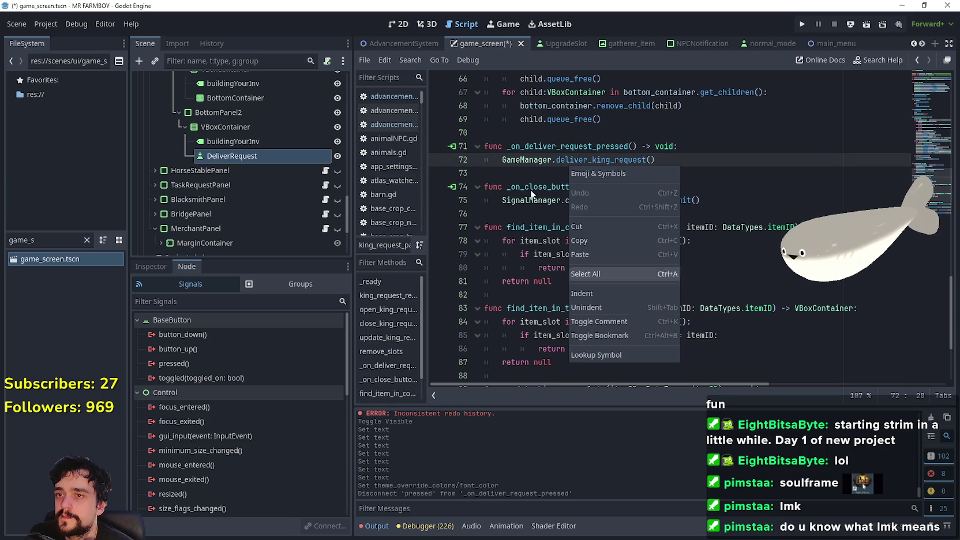
{"action": "left_click", "coordinate": [579, 147]}
{"action": "right_click", "coordinate": [580, 160]}
{"action": "left_click", "coordinate": [635, 346]}
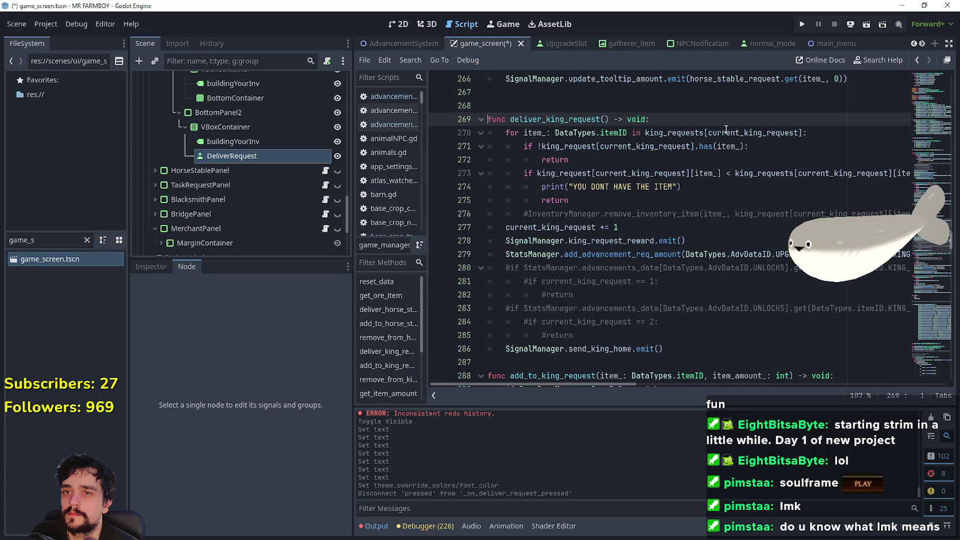
Comment out deliver_king_request's body, leave only pass, and save the script
{"action": "left_click", "coordinate": [714, 132]}
{"action": "scroll", "coordinate": [694, 311], "scroll_direction": "down", "scroll_amount": 1}
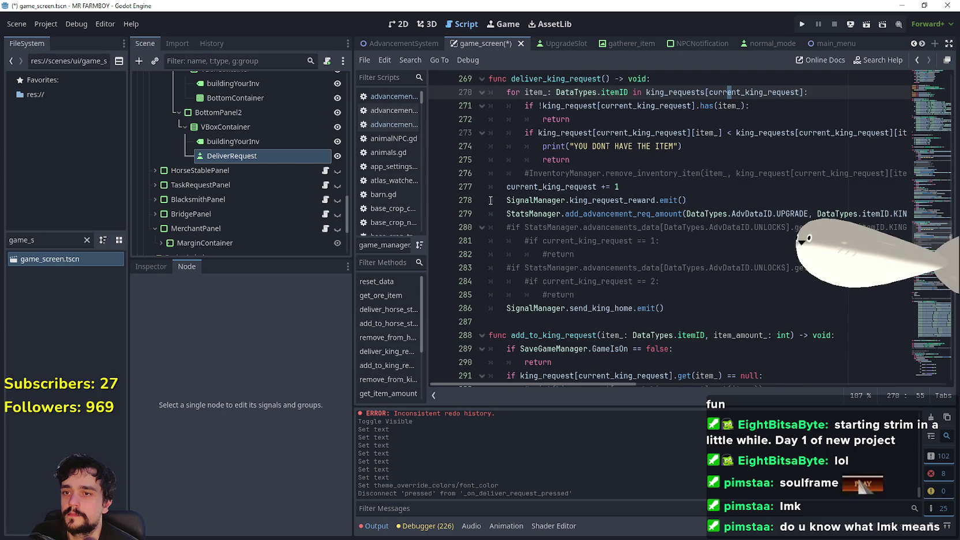
{"action": "mouse_move", "coordinate": [664, 308]}
{"action": "left_mouse_down"}
{"action": "mouse_move", "coordinate": [490, 213]}
{"action": "mouse_move", "coordinate": [489, 97]}
{"action": "left_mouse_up"}
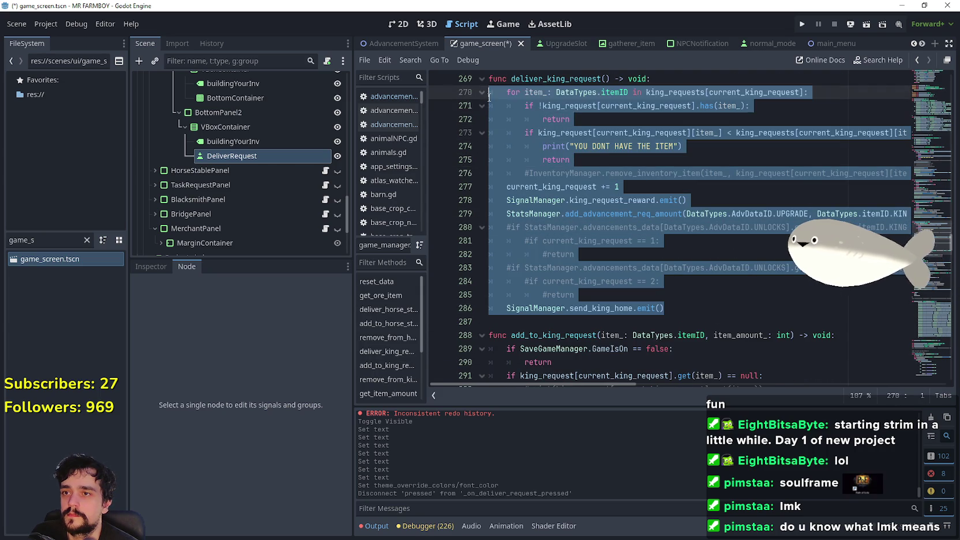
{"action": "scroll", "coordinate": [635, 194], "scroll_direction": "up", "scroll_amount": 2}
{"action": "key", "text": "ctrl+k"}
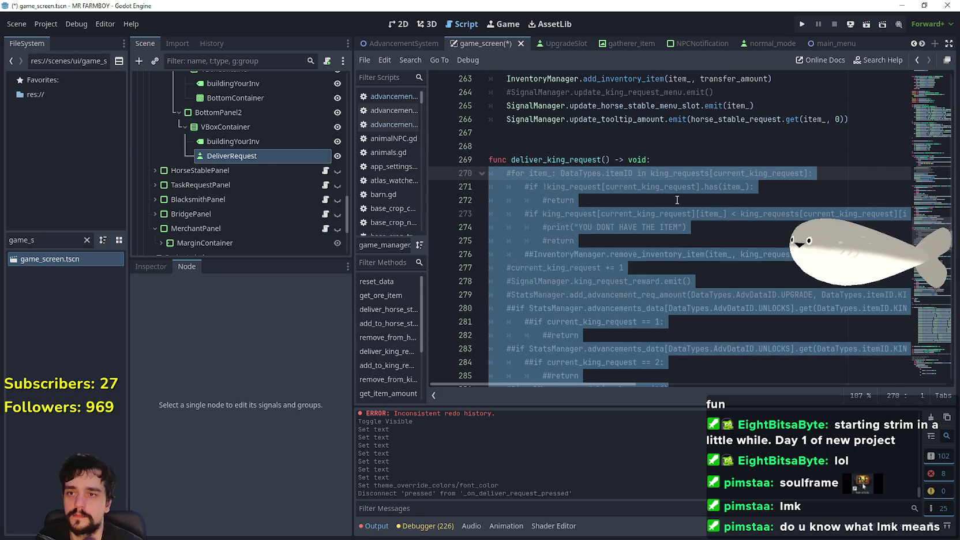
{"action": "left_click", "coordinate": [679, 159]}
{"action": "key", "text": "Return"}
{"action": "type", "text": "pass"}
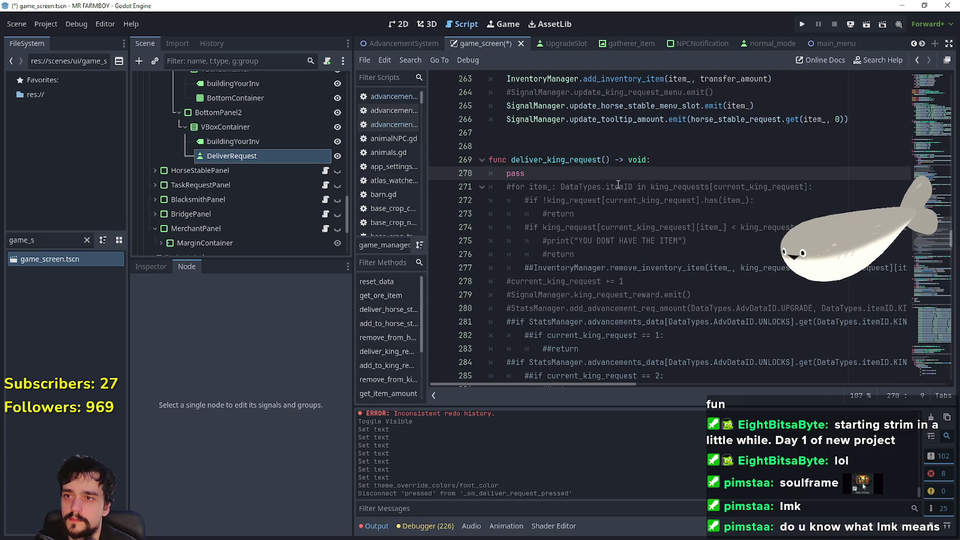
{"action": "key", "text": "ctrl+s"}
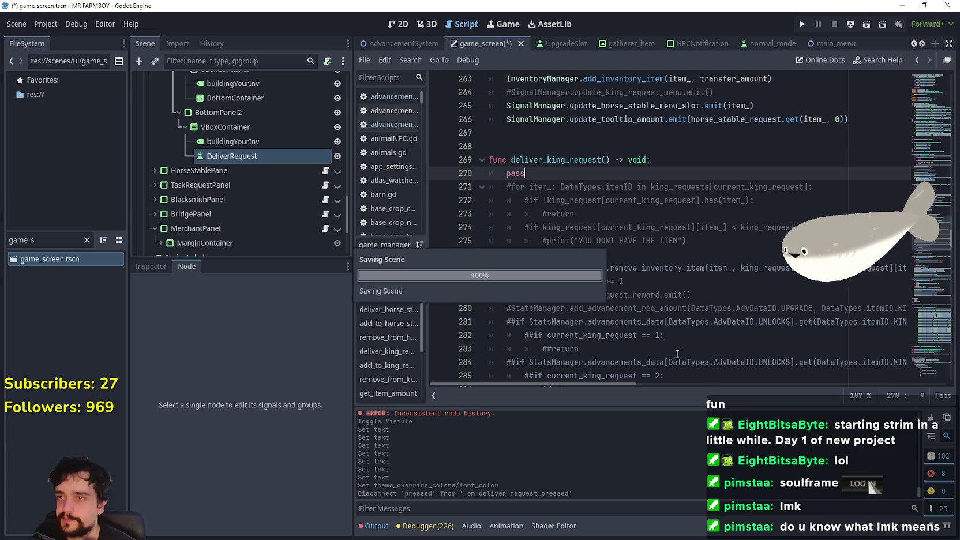
Filter the FileSystem dock by 'craft' and open crafting_panel.tscn
{"action": "scroll", "coordinate": [605, 336], "scroll_direction": "down", "scroll_amount": 5}
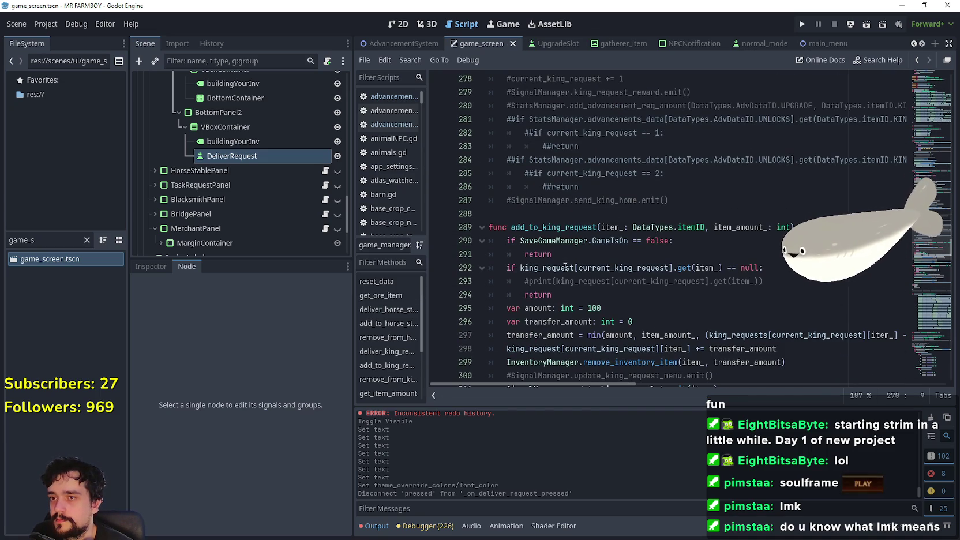
{"action": "left_click", "coordinate": [549, 213]}
{"action": "double_click", "coordinate": [29, 239]}
{"action": "type", "text": "craft"}
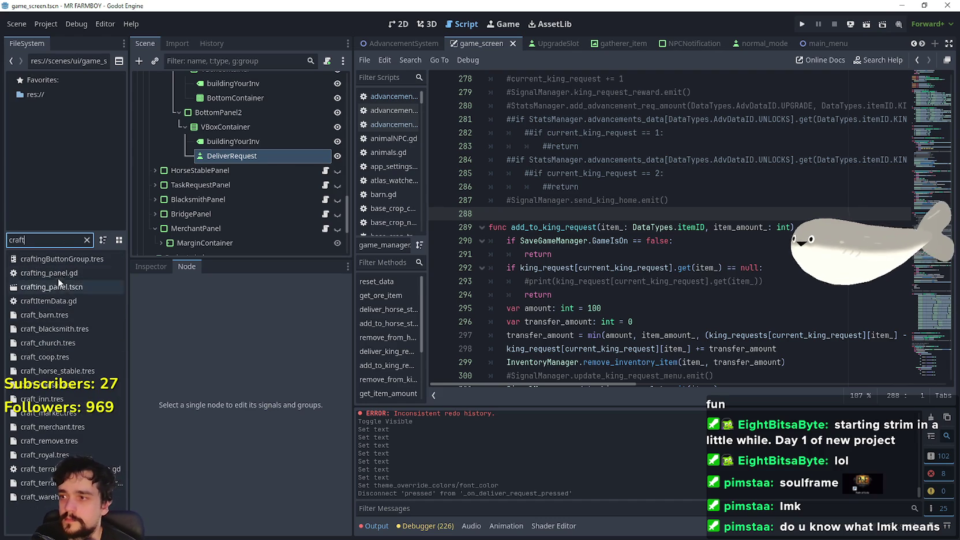
{"action": "double_click", "coordinate": [59, 286]}
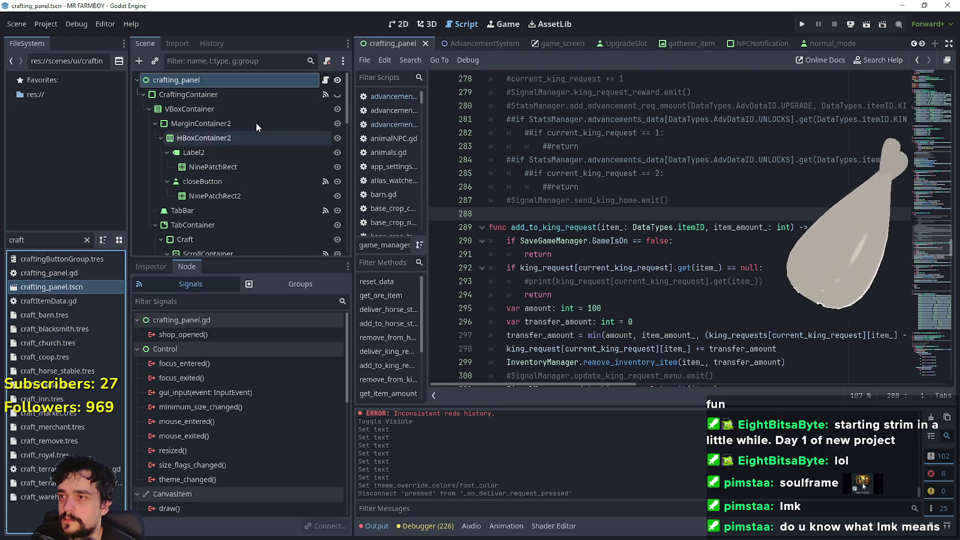
Select the crafting_panel root and show page 2 of its 26-item CropData array
{"action": "left_click", "coordinate": [224, 93]}
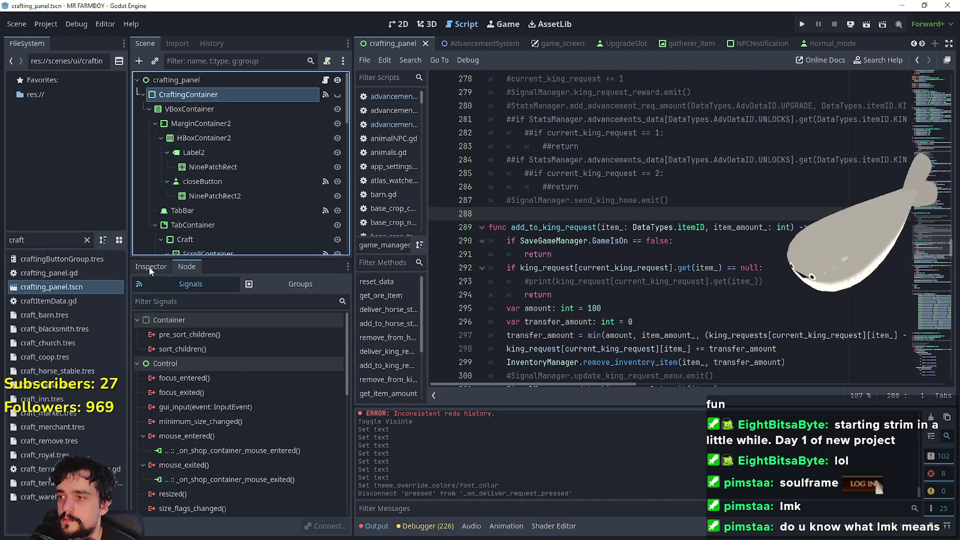
{"action": "scroll", "coordinate": [243, 165], "scroll_direction": "down", "scroll_amount": 3}
{"action": "scroll", "coordinate": [228, 192], "scroll_direction": "down", "scroll_amount": 3}
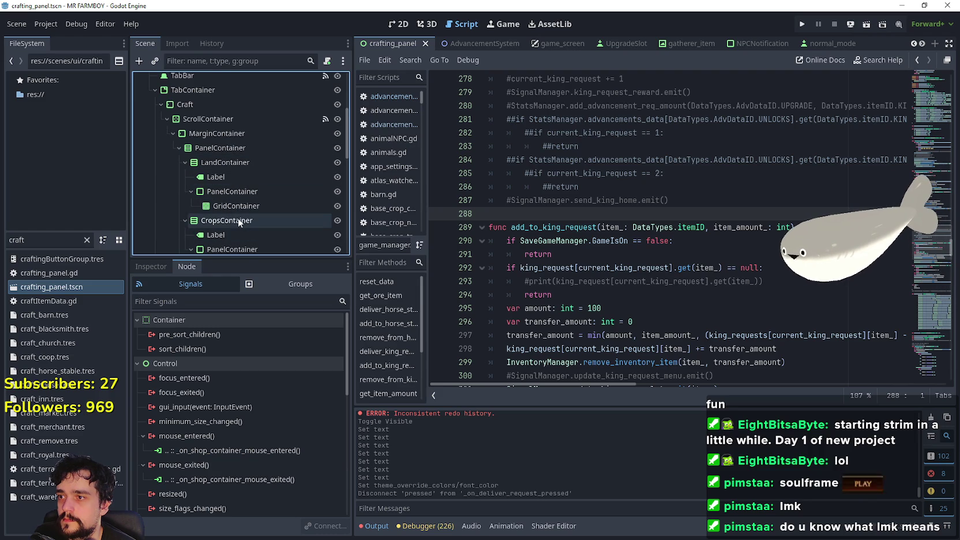
{"action": "left_click", "coordinate": [155, 267]}
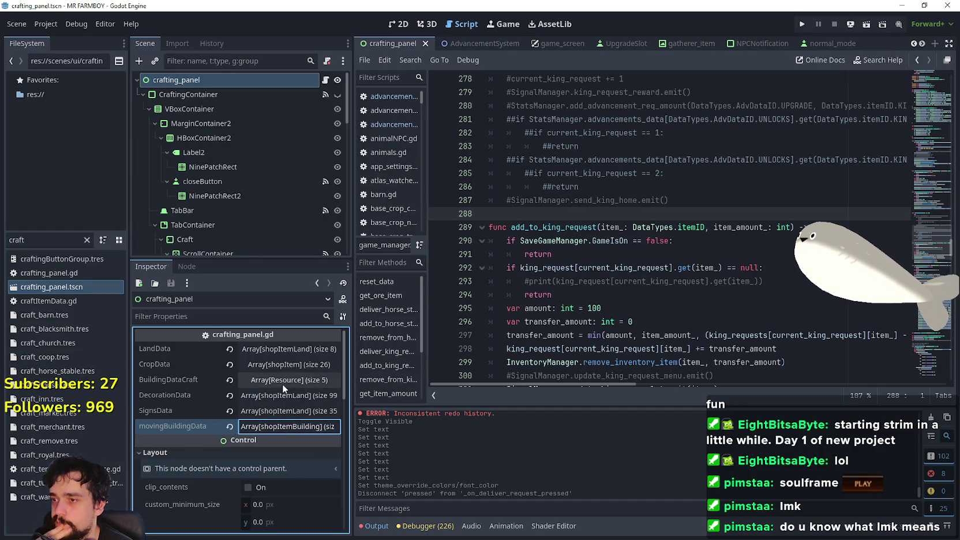
{"action": "left_click", "coordinate": [283, 366]}
{"action": "scroll", "coordinate": [278, 461], "scroll_direction": "down", "scroll_amount": 5}
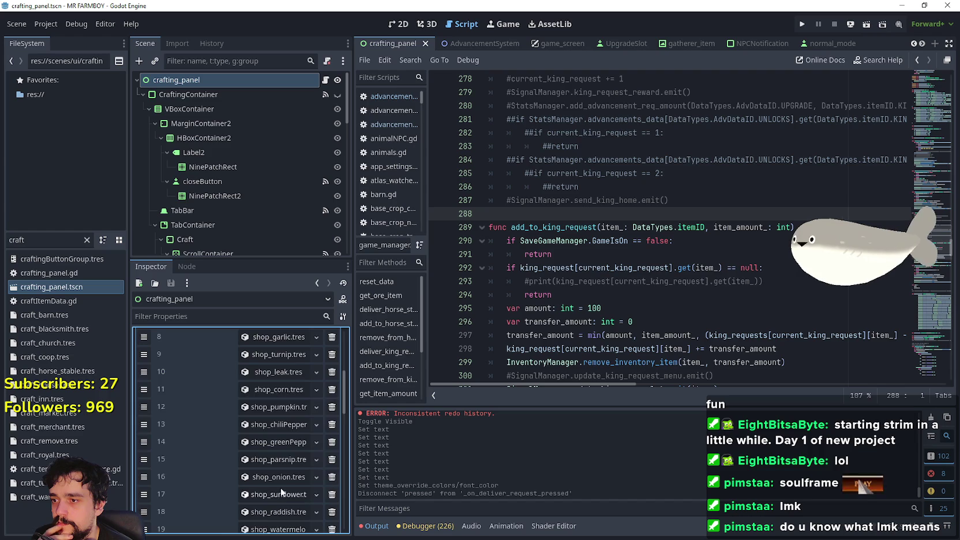
{"action": "left_click", "coordinate": [262, 471]}
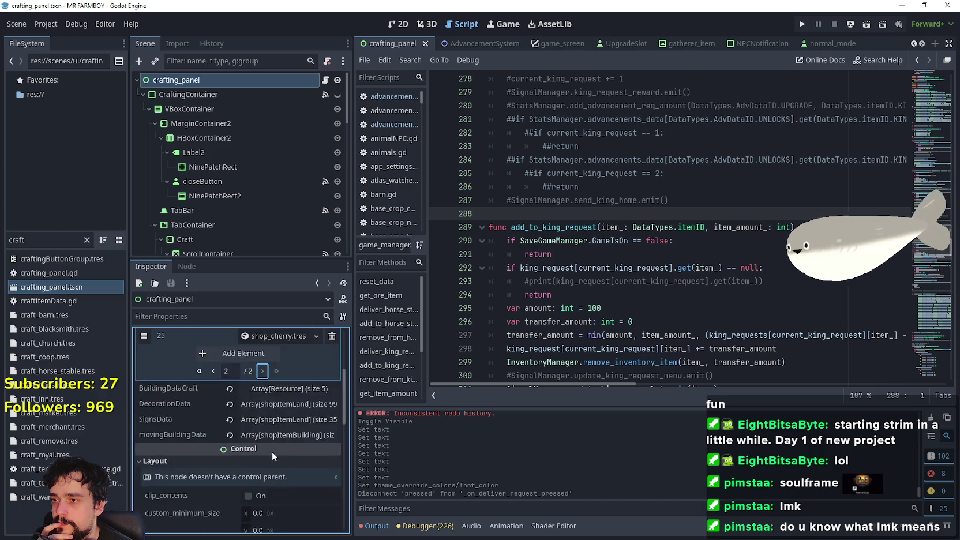
{"action": "scroll", "coordinate": [333, 478], "scroll_direction": "up", "scroll_amount": 3}
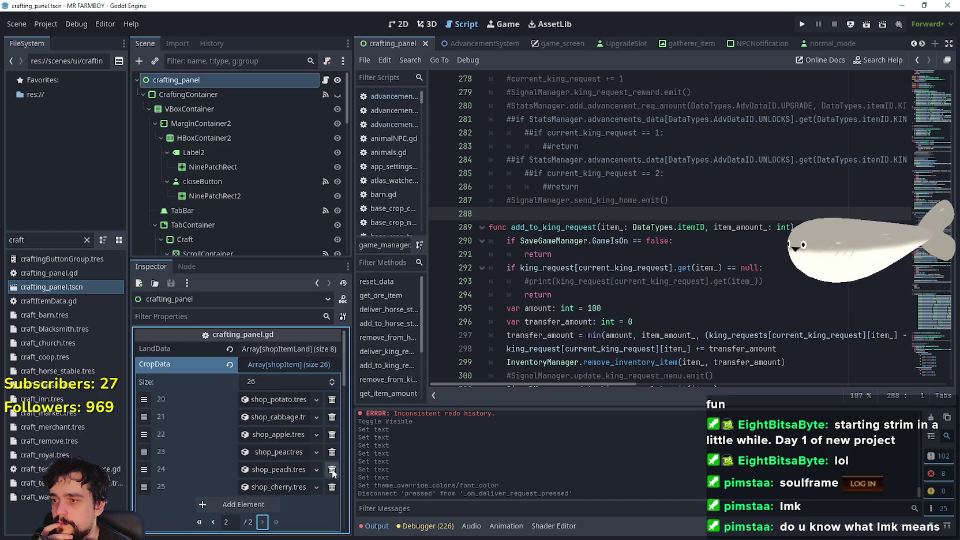
Remove the cherry, peach, pear, cabbage and potato entries from CropData page 2
{"action": "left_click", "coordinate": [332, 486]}
{"action": "left_click", "coordinate": [330, 472]}
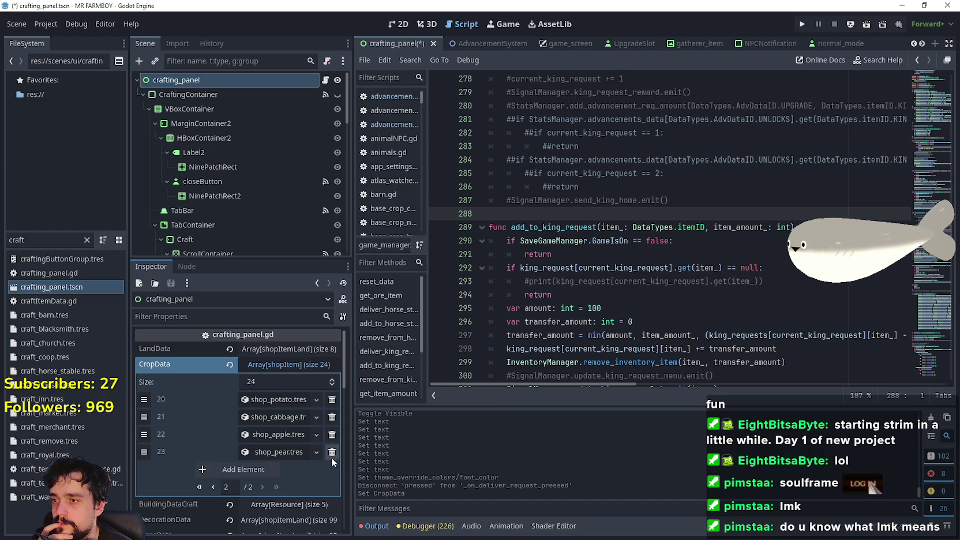
{"action": "left_click", "coordinate": [331, 453]}
{"action": "left_click", "coordinate": [332, 416]}
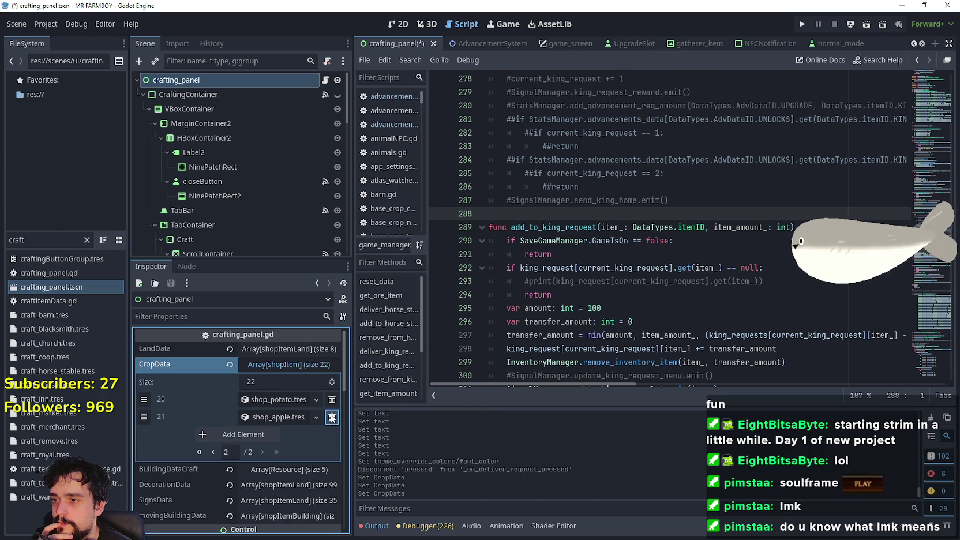
{"action": "left_click", "coordinate": [331, 400]}
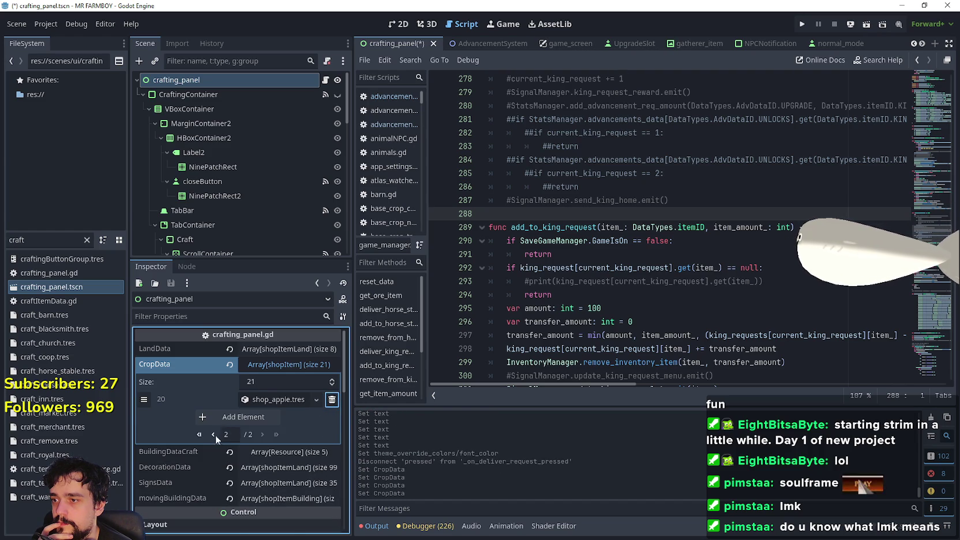
{"action": "left_click", "coordinate": [214, 434]}
Remove watermelon, radish, sunflower, onion, parsnip, peppers, pumpkin, corn, leek and turnip entries
{"action": "scroll", "coordinate": [323, 472], "scroll_direction": "down", "scroll_amount": 6}
{"action": "scroll", "coordinate": [323, 458], "scroll_direction": "up", "scroll_amount": 2}
{"action": "left_click", "coordinate": [330, 481]}
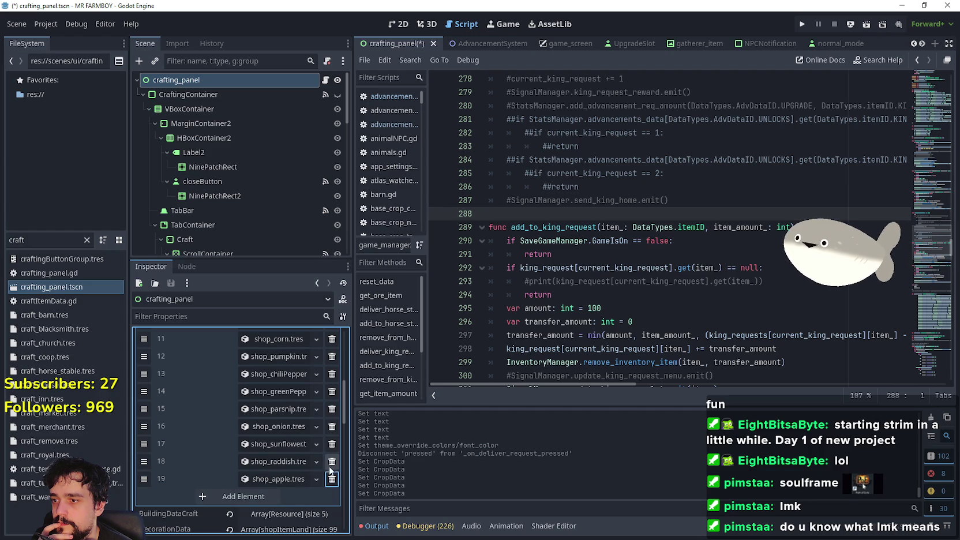
{"action": "left_click", "coordinate": [331, 461]}
{"action": "left_click", "coordinate": [332, 443]}
{"action": "left_click", "coordinate": [332, 443]}
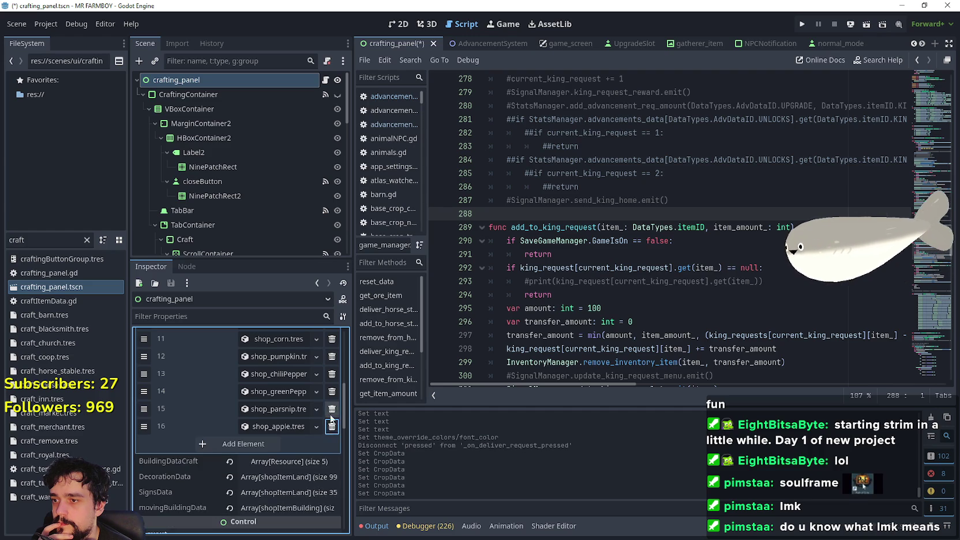
{"action": "left_click", "coordinate": [332, 442]}
{"action": "left_click", "coordinate": [332, 443]}
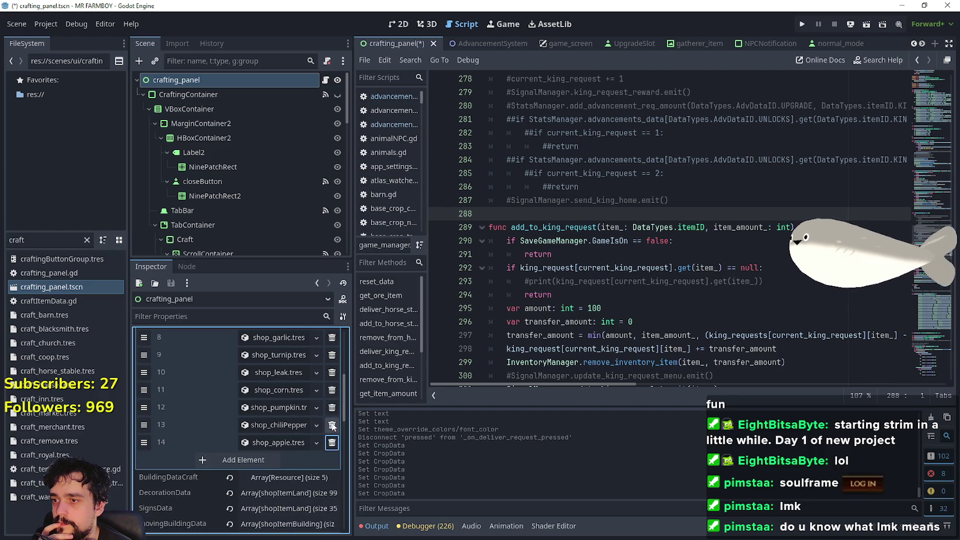
{"action": "left_click", "coordinate": [332, 426]}
{"action": "left_click", "coordinate": [332, 408]}
{"action": "left_click", "coordinate": [331, 390]}
{"action": "left_click", "coordinate": [331, 391]}
{"action": "left_click", "coordinate": [332, 398]}
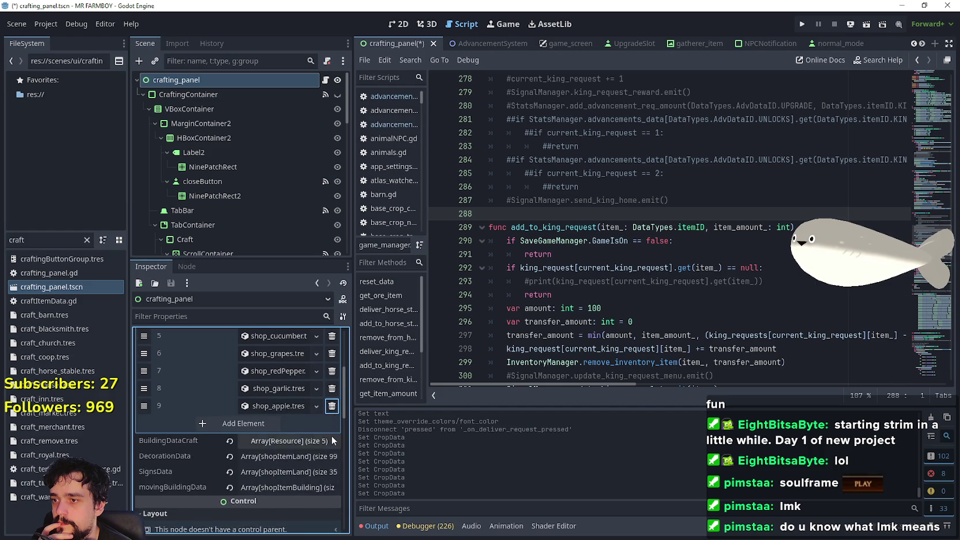
Remove the shop_garlic and red pepper entries and save the crafting_panel scene
{"action": "scroll", "coordinate": [328, 424], "scroll_direction": "up", "scroll_amount": 1}
{"action": "left_click", "coordinate": [332, 414]}
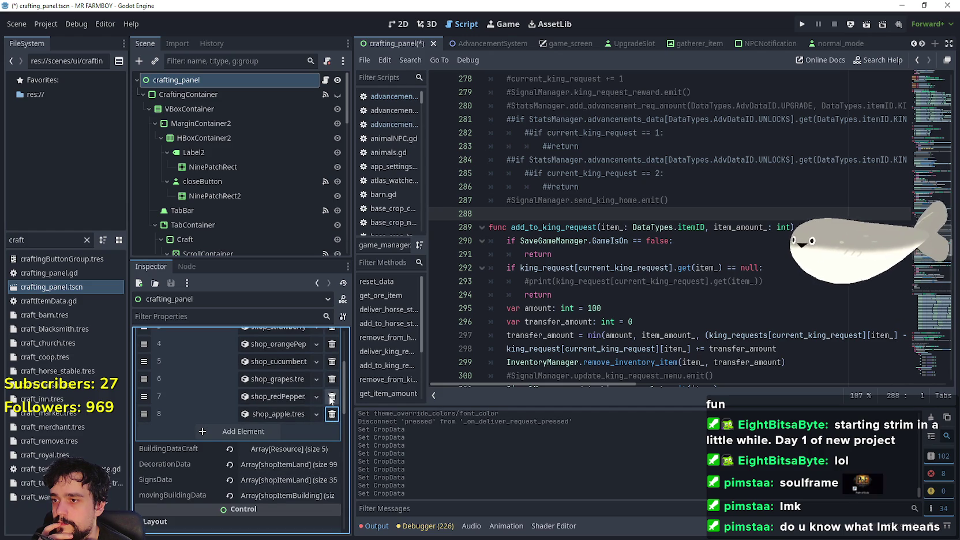
{"action": "left_click", "coordinate": [332, 397]}
{"action": "scroll", "coordinate": [300, 441], "scroll_direction": "up", "scroll_amount": 4}
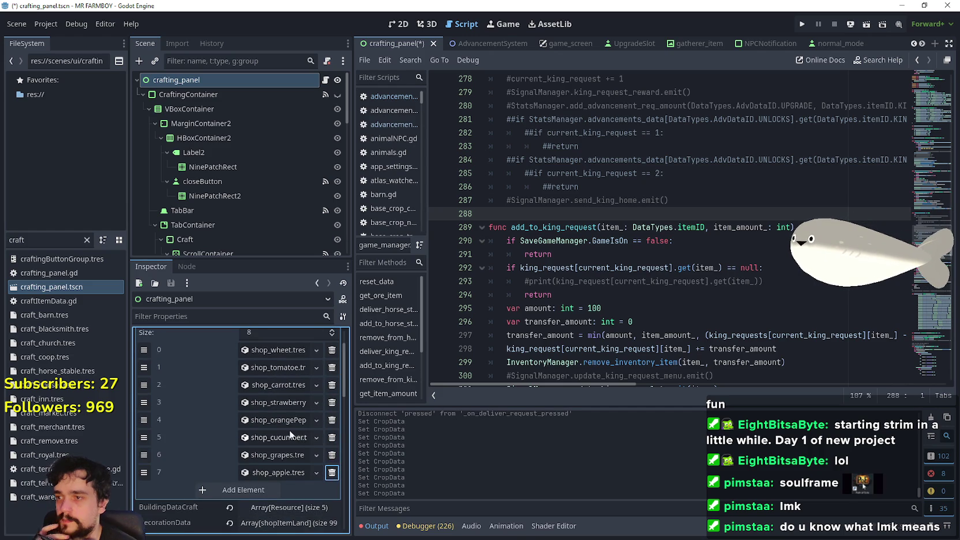
{"action": "scroll", "coordinate": [268, 414], "scroll_direction": "down", "scroll_amount": 1}
{"action": "key", "text": "ctrl+s"}
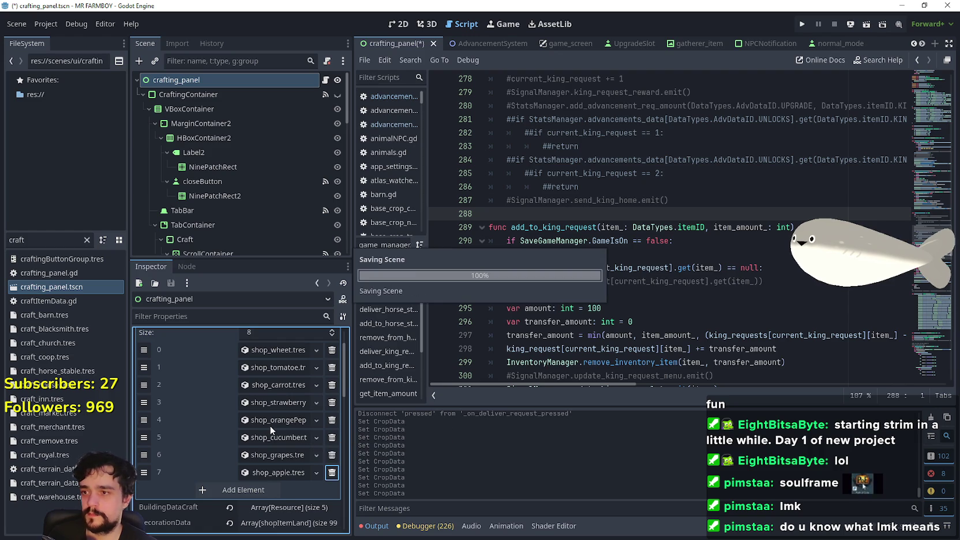
{"action": "left_click", "coordinate": [603, 253]}
{"action": "left_click", "coordinate": [586, 214]}
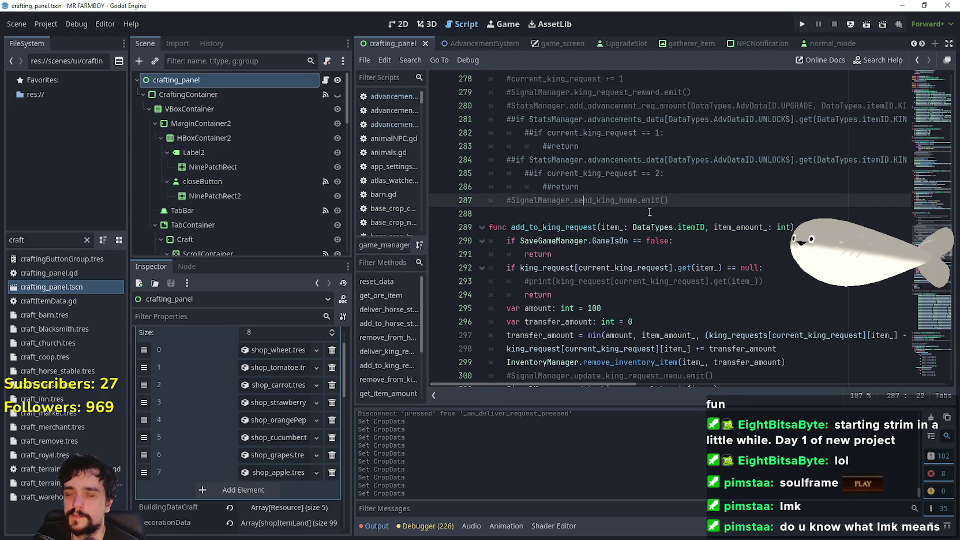
Run the project, delete an existing save, and start a new game in slot 9
{"action": "left_click", "coordinate": [802, 26]}
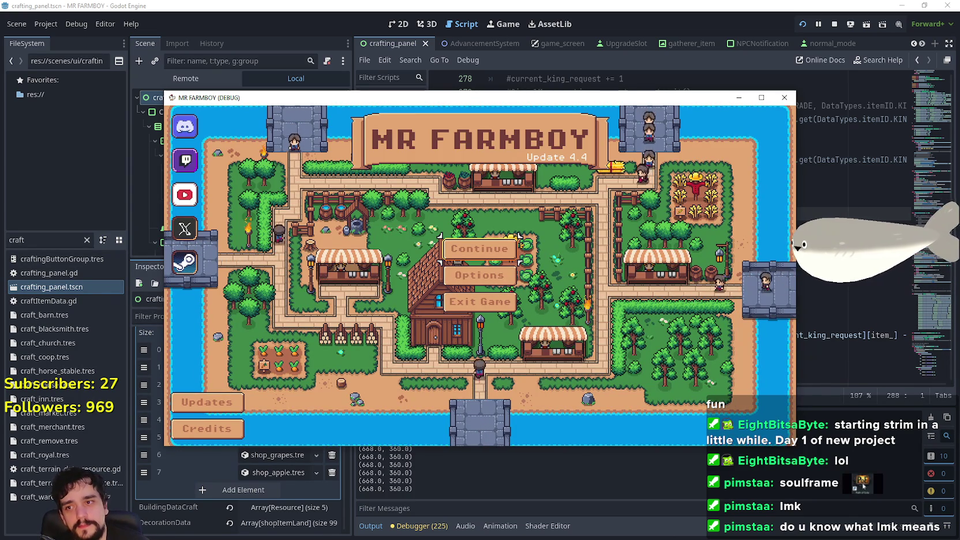
{"action": "left_click", "coordinate": [501, 249]}
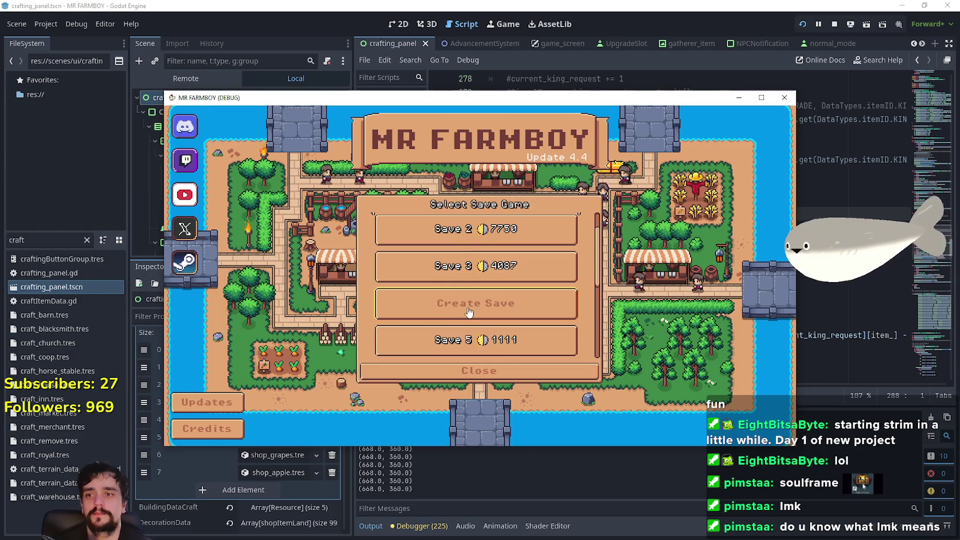
{"action": "scroll", "coordinate": [439, 295], "scroll_direction": "down", "scroll_amount": 5}
{"action": "scroll", "coordinate": [430, 304], "scroll_direction": "down", "scroll_amount": 1}
{"action": "left_click", "coordinate": [430, 304]}
{"action": "left_click", "coordinate": [495, 310]}
{"action": "left_click", "coordinate": [448, 304]}
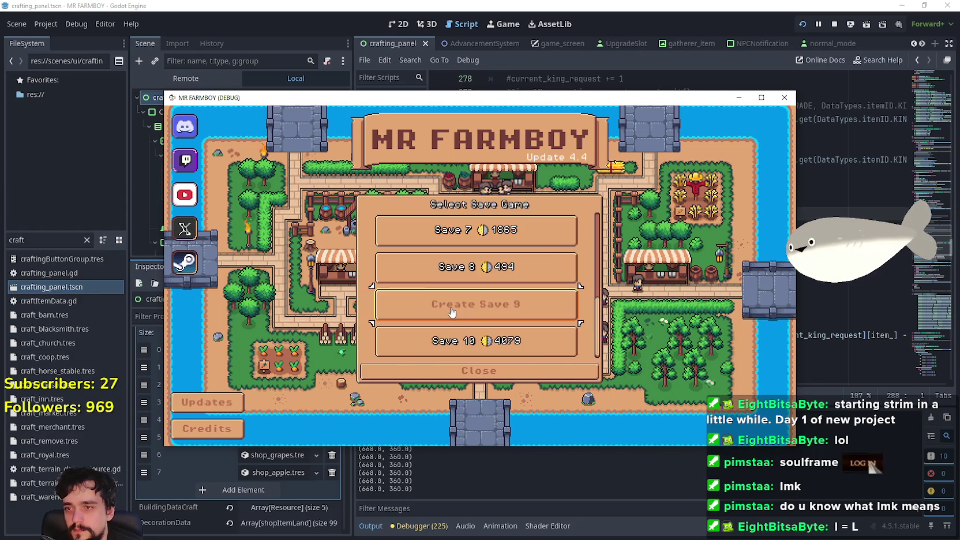
{"action": "left_click", "coordinate": [449, 305]}
{"action": "left_click", "coordinate": [448, 365]}
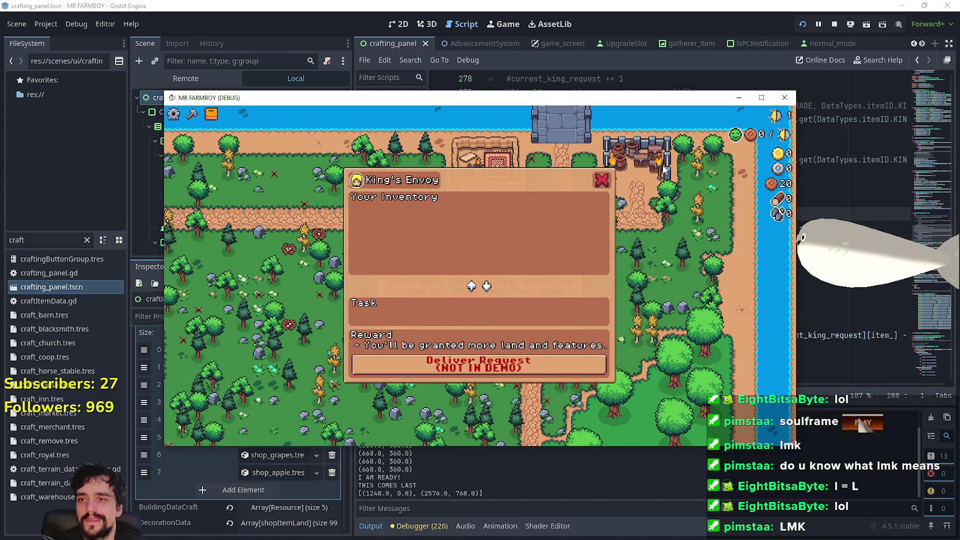
Back in the editor, filter files for 'game_s' and open game_screen.tscn
{"action": "key", "text": "F8"}
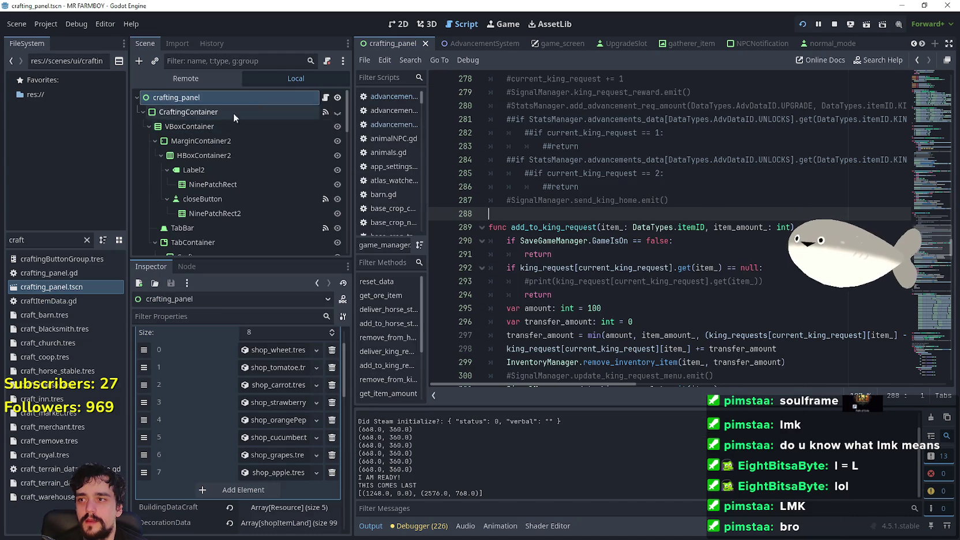
{"action": "key", "text": "ctrl+f"}
{"action": "type", "text": "game_m"}
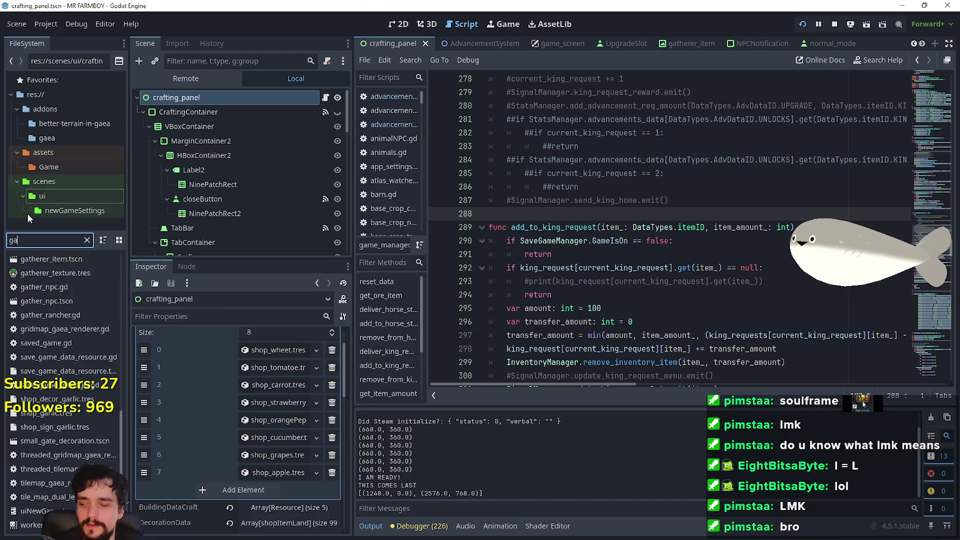
{"action": "key", "text": "BackSpace"}
{"action": "type", "text": "s"}
{"action": "left_click", "coordinate": [46, 258]}
{"action": "double_click", "coordinate": [45, 257]}
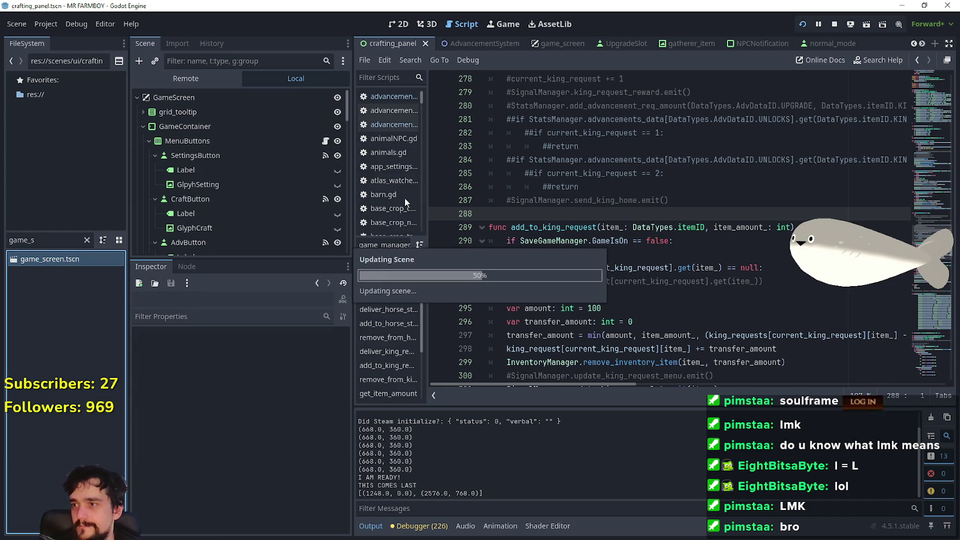
{"action": "scroll", "coordinate": [313, 168], "scroll_direction": "down", "scroll_amount": 2}
{"action": "scroll", "coordinate": [320, 185], "scroll_direction": "up", "scroll_amount": 5}
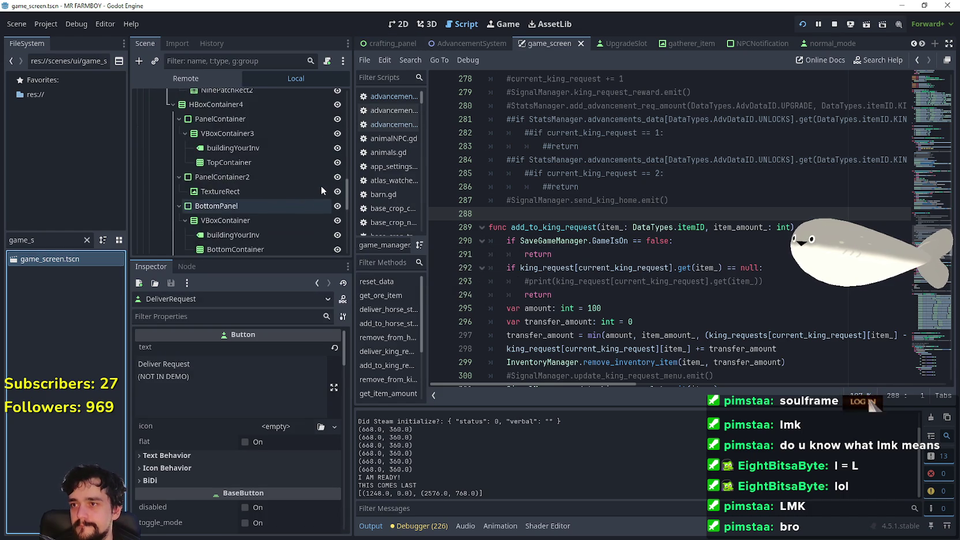
{"action": "scroll", "coordinate": [324, 153], "scroll_direction": "up", "scroll_amount": 3}
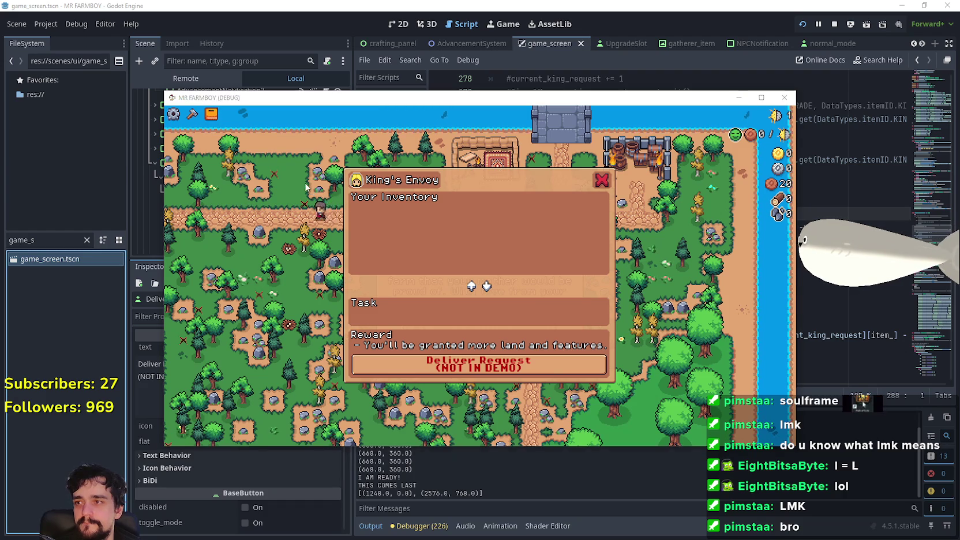
Hide the KingRequestPanel node and save game_screen
{"action": "key", "text": "alt+Tab"}
{"action": "left_click", "coordinate": [337, 165]}
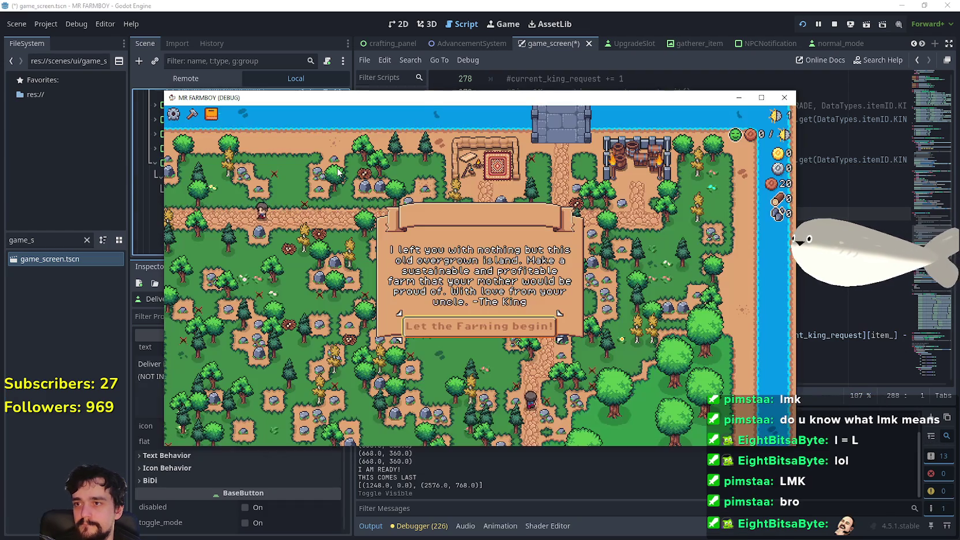
{"action": "key", "text": "ctrl+s"}
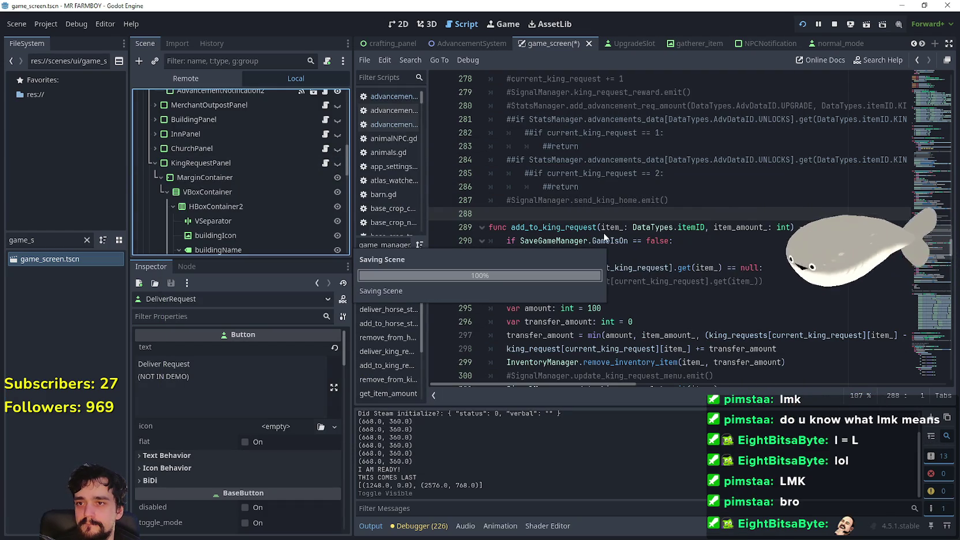
In the running game, browse the crafting categories and the Advancements panel
{"action": "key", "text": "alt+Tab"}
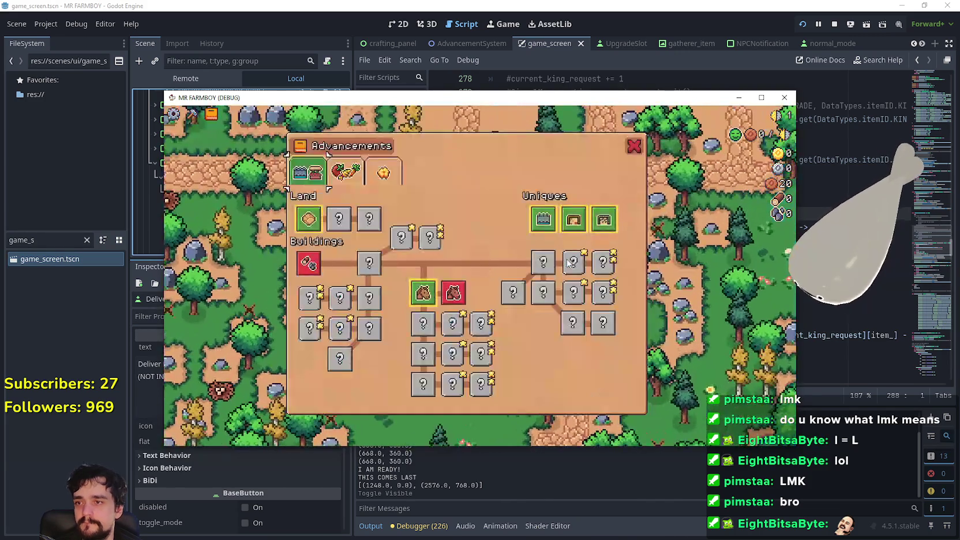
{"action": "key", "text": "c"}
{"action": "left_click", "coordinate": [218, 178]}
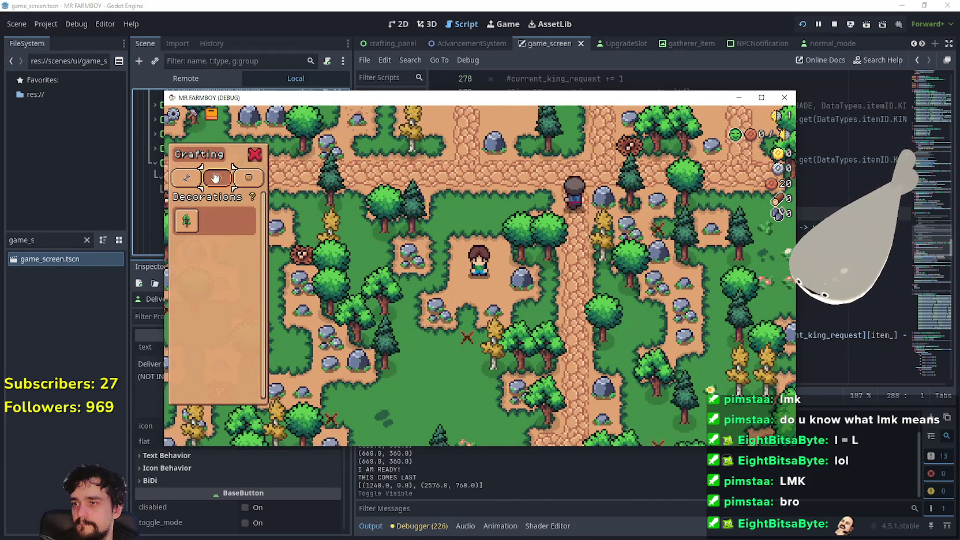
{"action": "left_click", "coordinate": [245, 183]}
{"action": "key", "text": "a"}
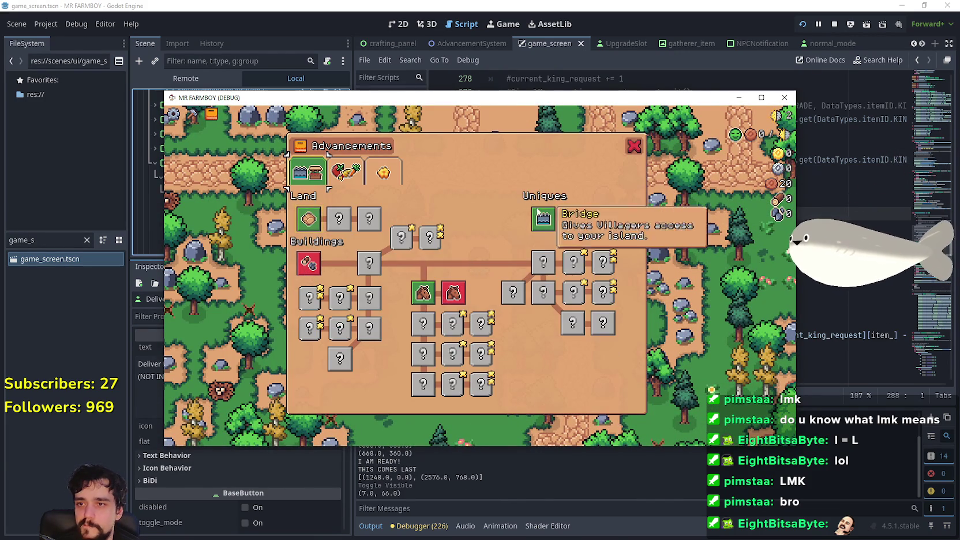
{"action": "left_click", "coordinate": [637, 145]}
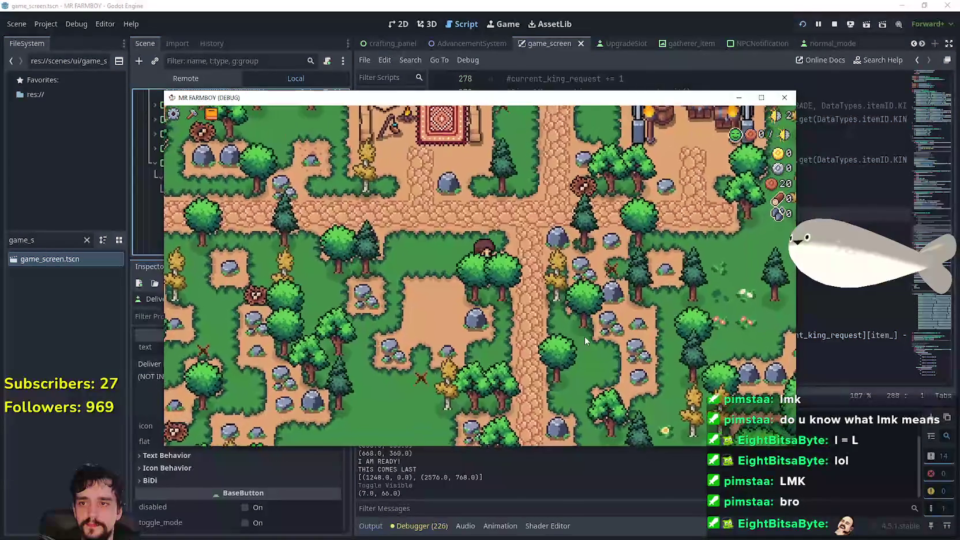
{"action": "key", "text": "Tab"}
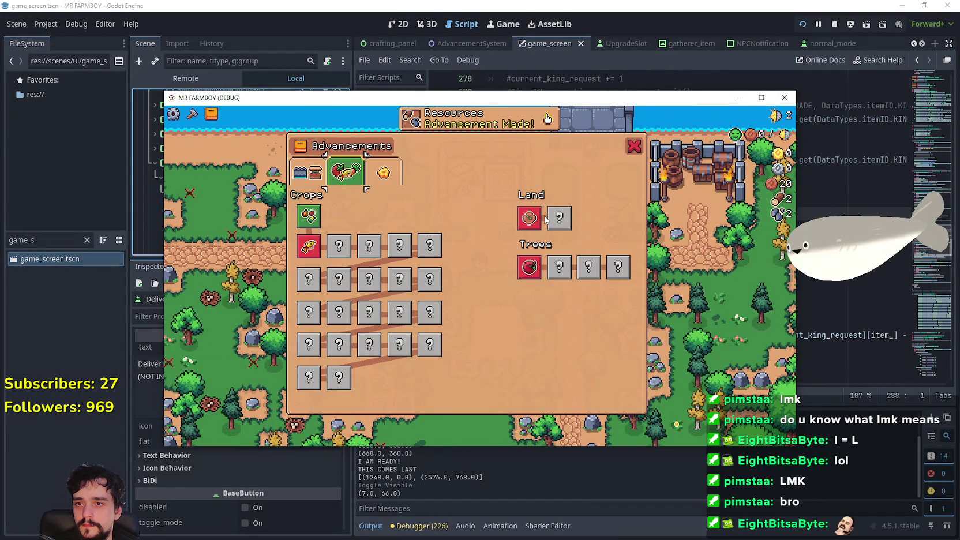
Close Advancements, chop trees for wood, and maximize the game window
{"action": "key", "text": "Tab"}
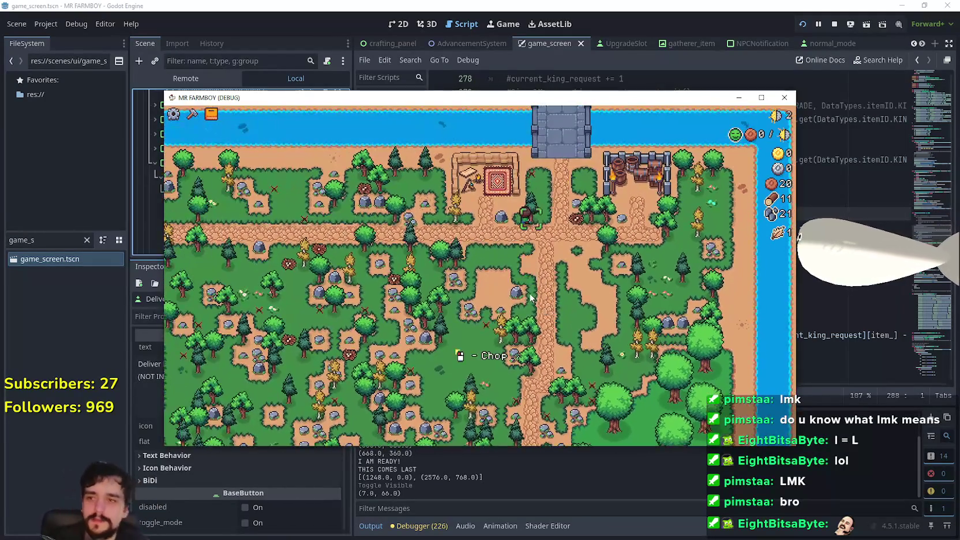
{"action": "scroll", "coordinate": [527, 278], "scroll_direction": "down", "scroll_amount": 3}
{"action": "scroll", "coordinate": [531, 271], "scroll_direction": "up", "scroll_amount": 3}
{"action": "scroll", "coordinate": [540, 254], "scroll_direction": "down", "scroll_amount": 3}
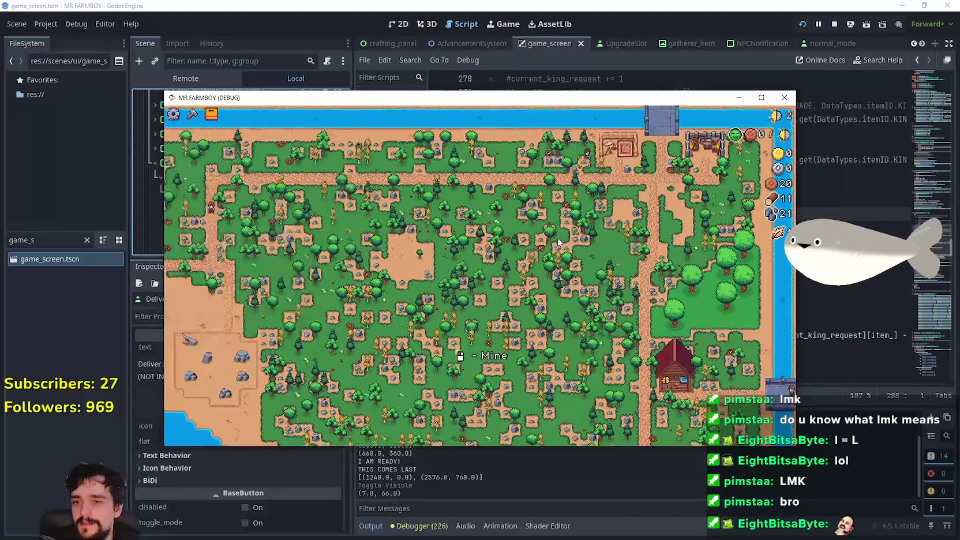
{"action": "scroll", "coordinate": [664, 144], "scroll_direction": "up", "scroll_amount": 3}
{"action": "left_click", "coordinate": [760, 99]}
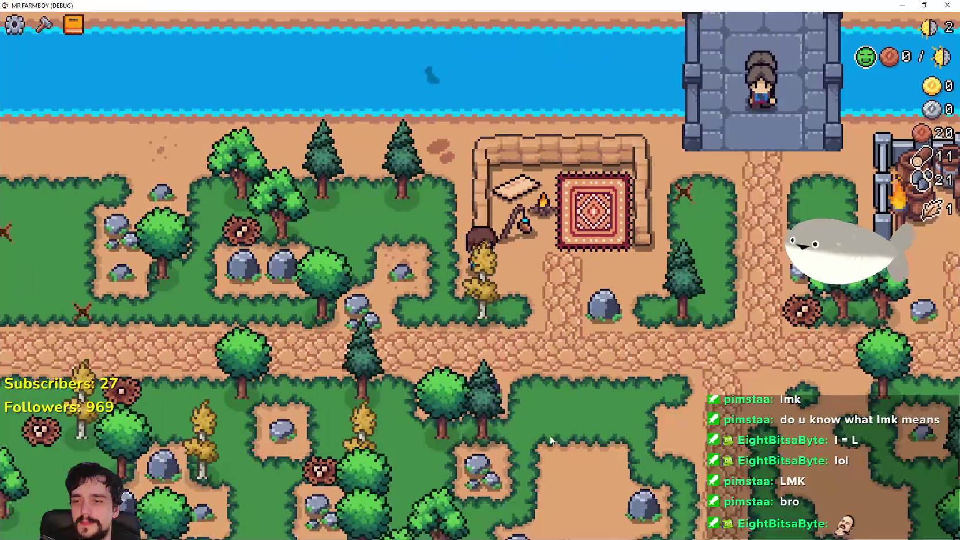
Walk the farmer down past the trees toward the farmhouse and mine a rock for stone
{"action": "key", "text": "s"}
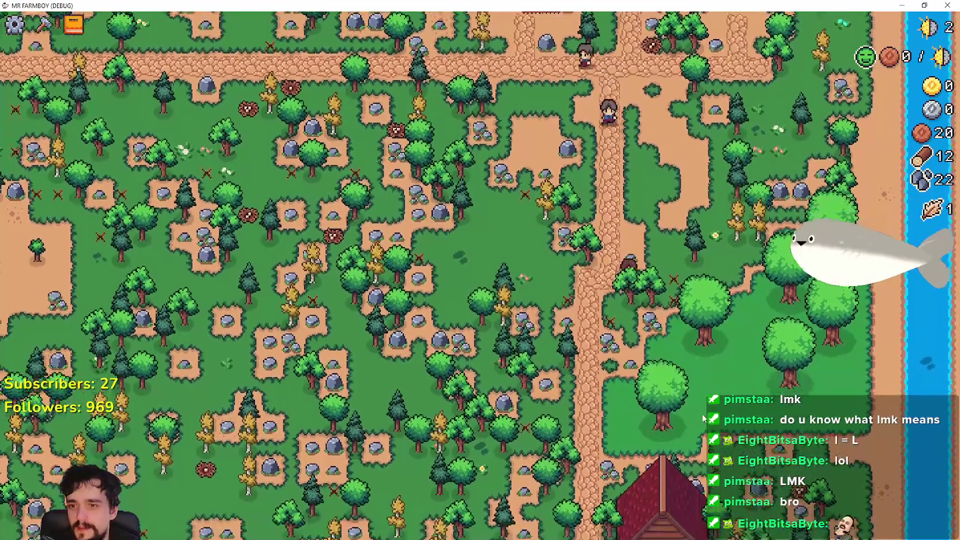
{"action": "scroll", "coordinate": [686, 416], "scroll_direction": "up", "scroll_amount": 3}
{"action": "key", "text": "s"}
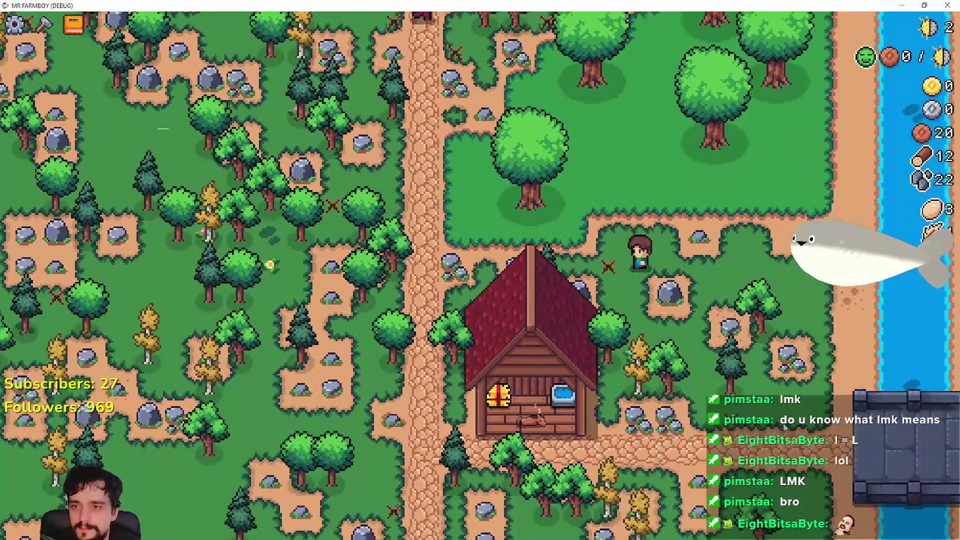
{"action": "key", "text": "w"}
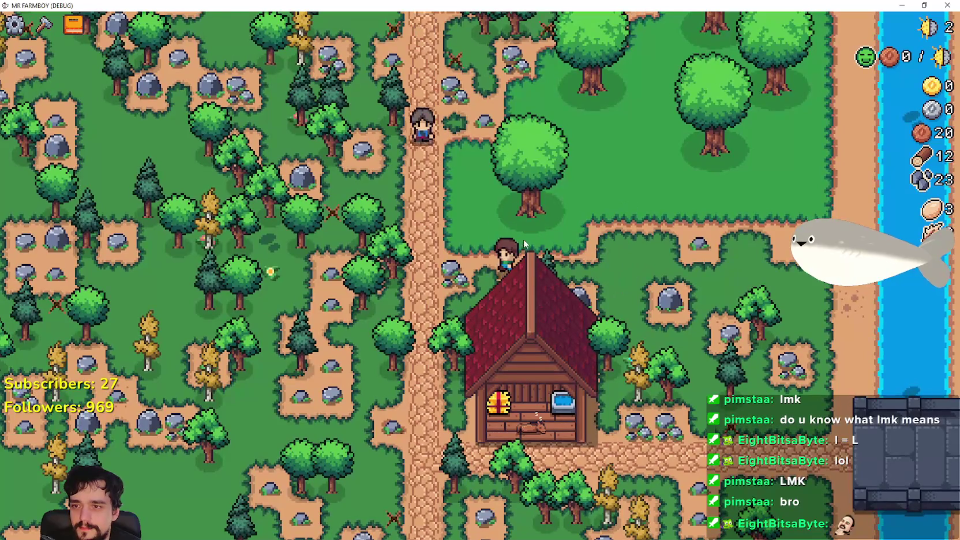
{"action": "scroll", "coordinate": [524, 239], "scroll_direction": "down", "scroll_amount": 5}
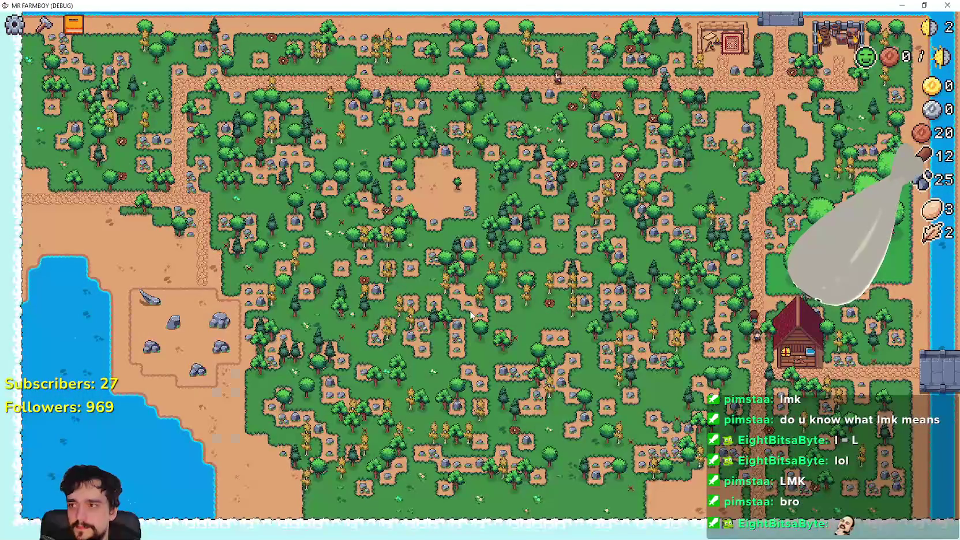
Browse the Decorations, Land/Buildings/Uniques and Crops/Land/Trees advancement tabs, then close Advancements
{"action": "key", "text": "Tab"}
{"action": "left_click", "coordinate": [340, 115]}
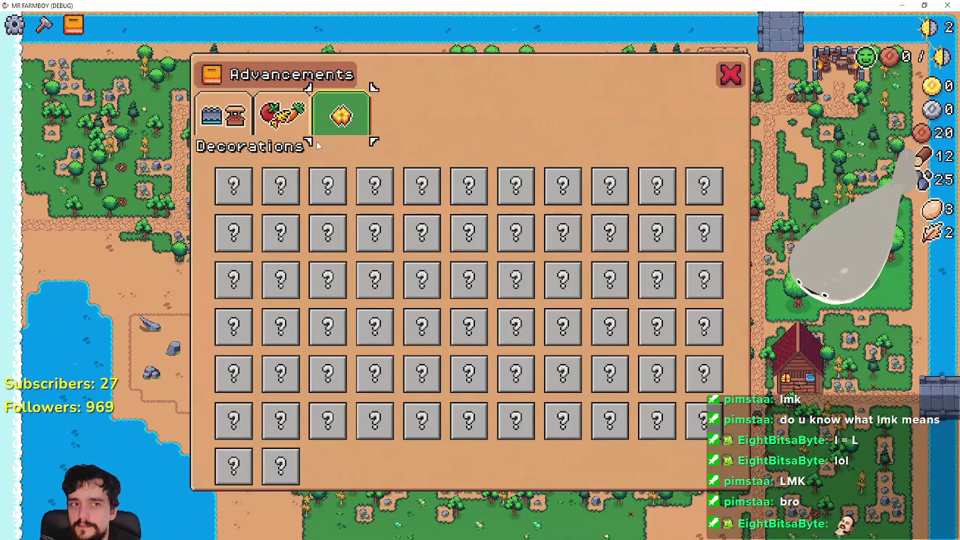
{"action": "left_click", "coordinate": [227, 133]}
{"action": "left_click", "coordinate": [277, 124]}
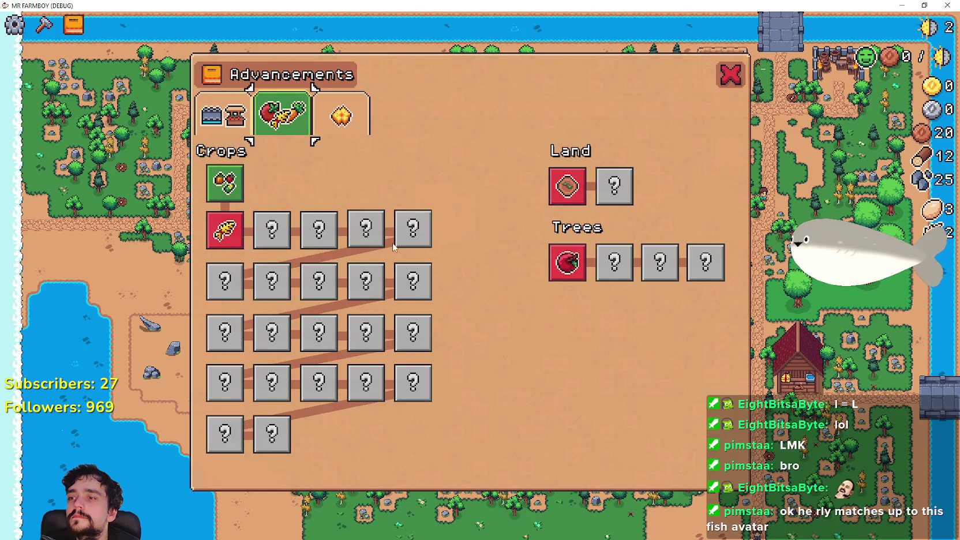
{"action": "left_click", "coordinate": [728, 69]}
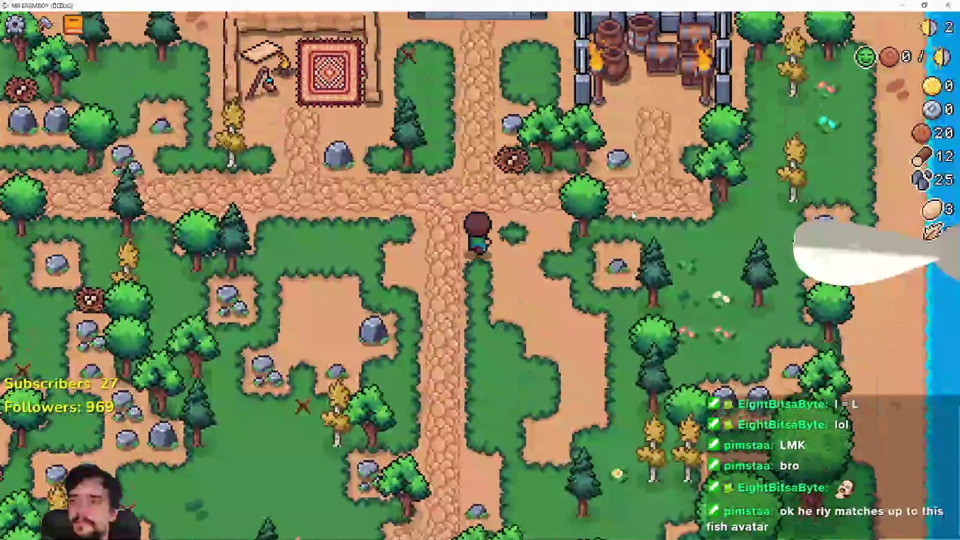
Walk the farmer from the tent along the riverbank onto the cobblestone path
{"action": "key", "text": "w"}
{"action": "key", "text": "a"}
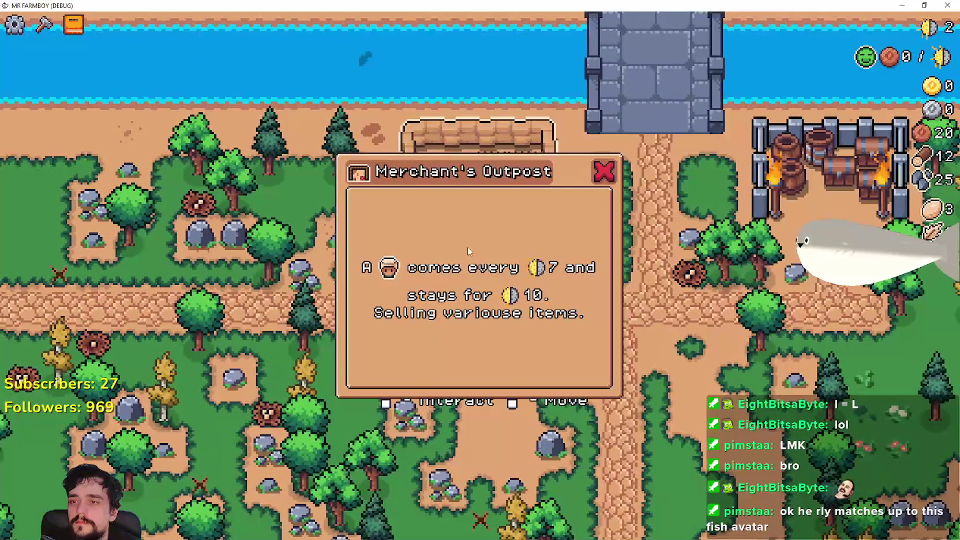
{"action": "key", "text": "w"}
{"action": "key", "text": "a"}
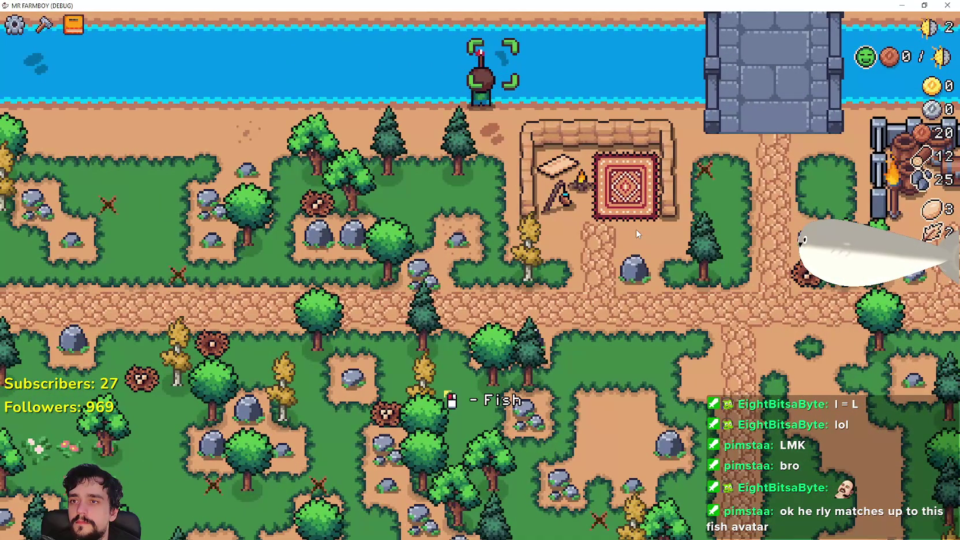
{"action": "key", "text": "s"}
{"action": "key", "text": "d"}
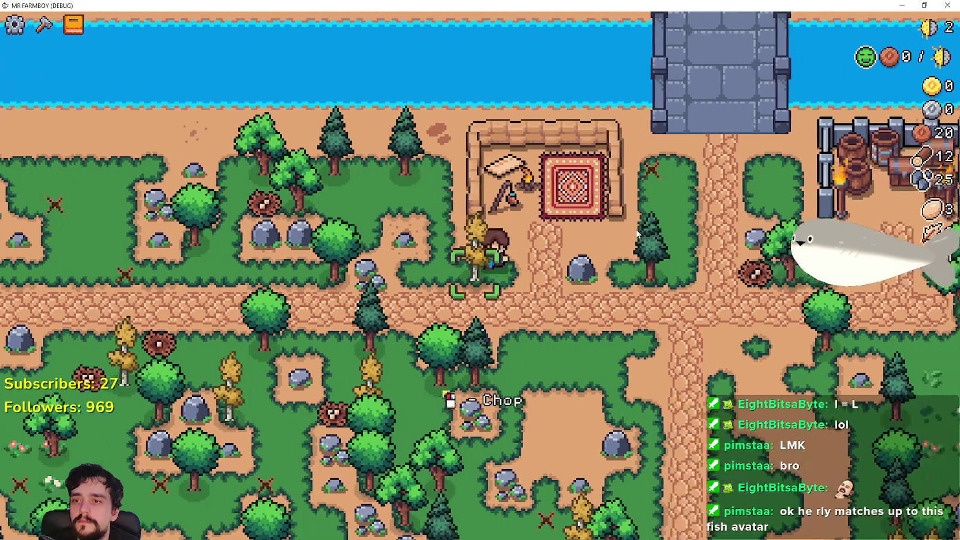
Head past a large tree and the house to the rocks and mine one for stone
{"action": "key", "text": "s"}
{"action": "key", "text": "d"}
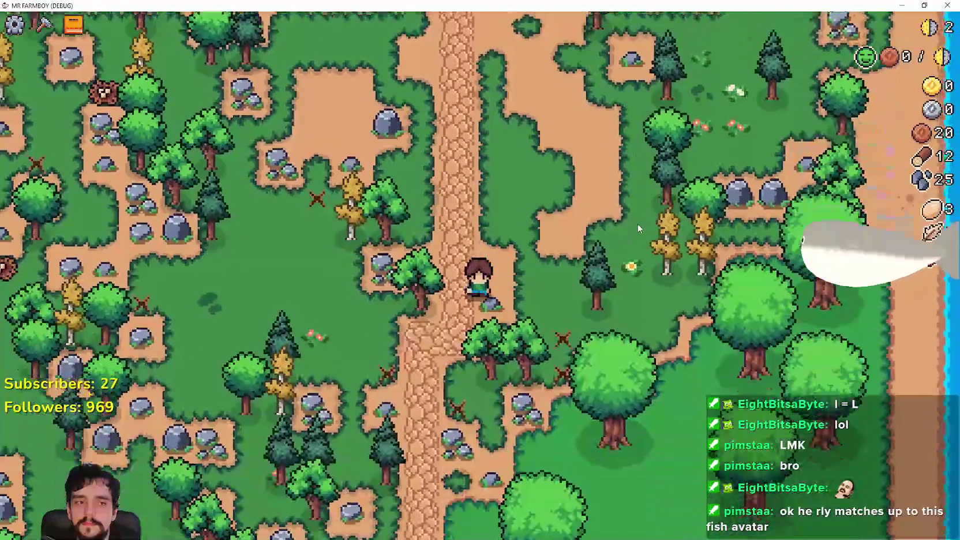
{"action": "key", "text": "s"}
{"action": "key", "text": "d"}
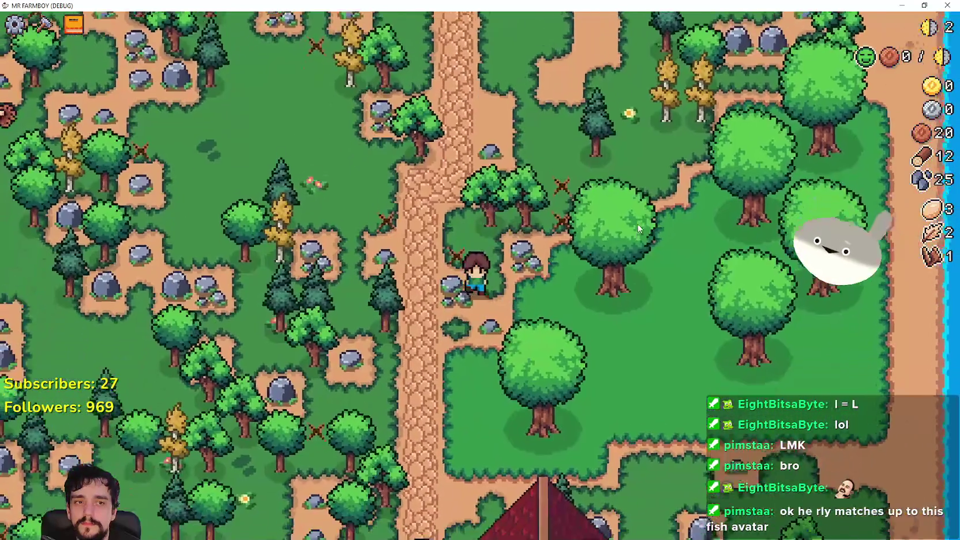
{"action": "key", "text": "d"}
{"action": "key", "text": "s"}
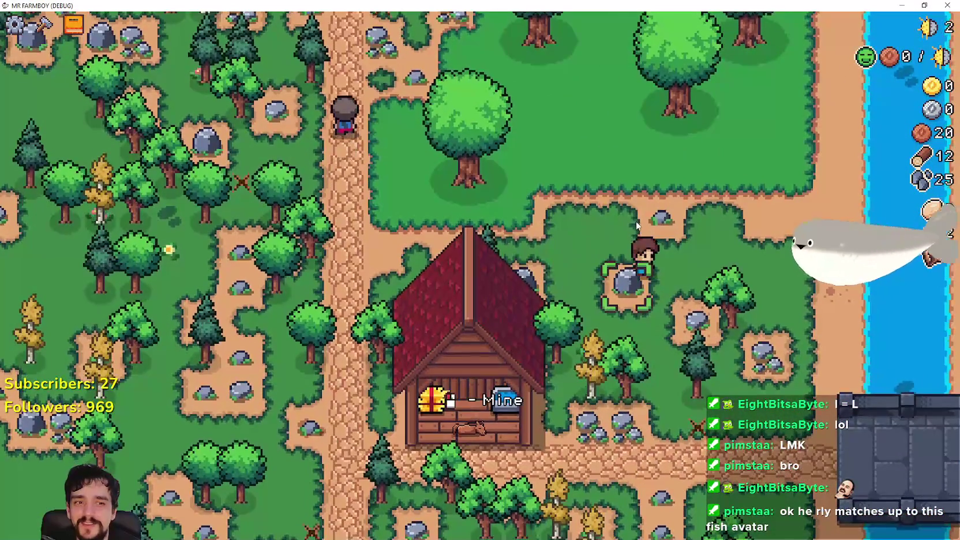
{"action": "key", "text": "a"}
{"action": "key", "text": "s"}
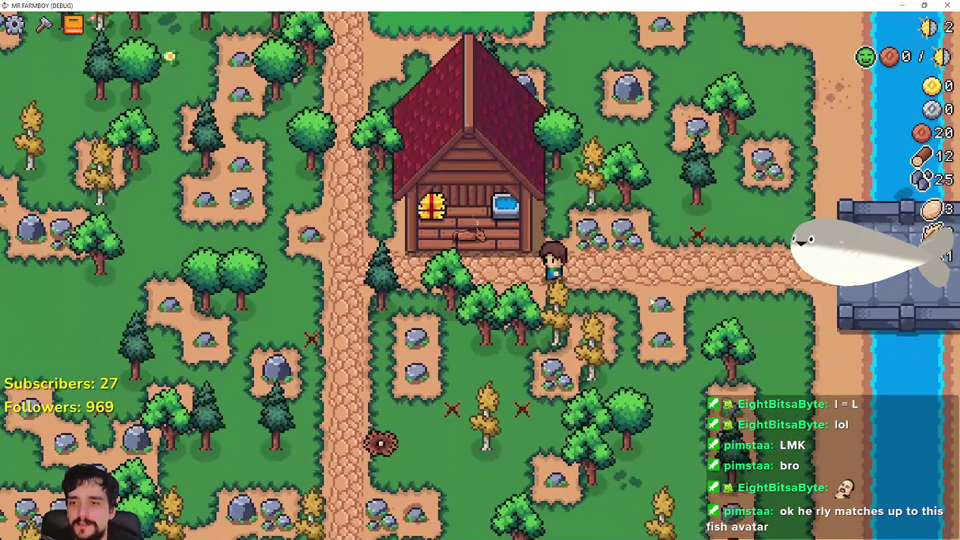
{"action": "left_click", "coordinate": [711, 318]}
Collect more stone on the way to the house and check the Horse Stable info
{"action": "key", "text": "w"}
{"action": "key", "text": "d"}
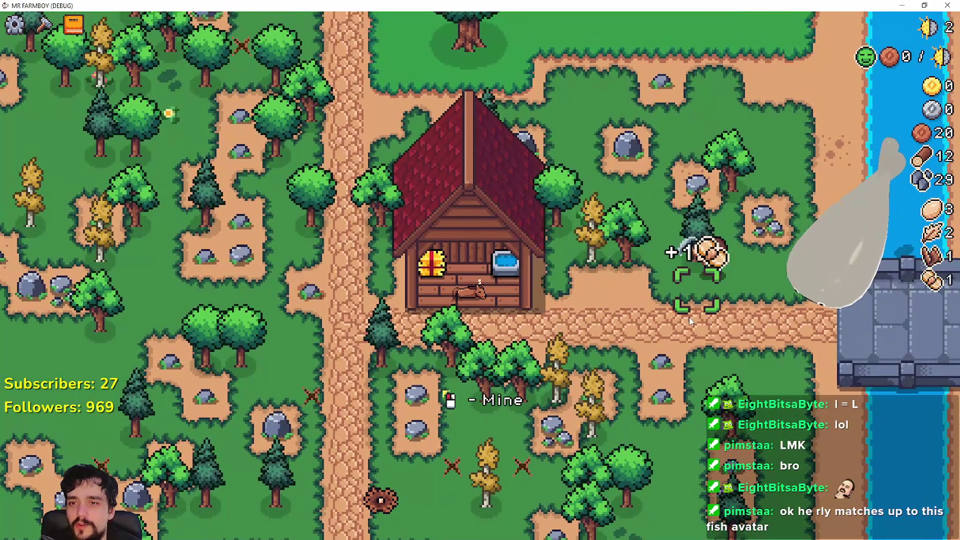
{"action": "key", "text": "a"}
{"action": "key", "text": "s"}
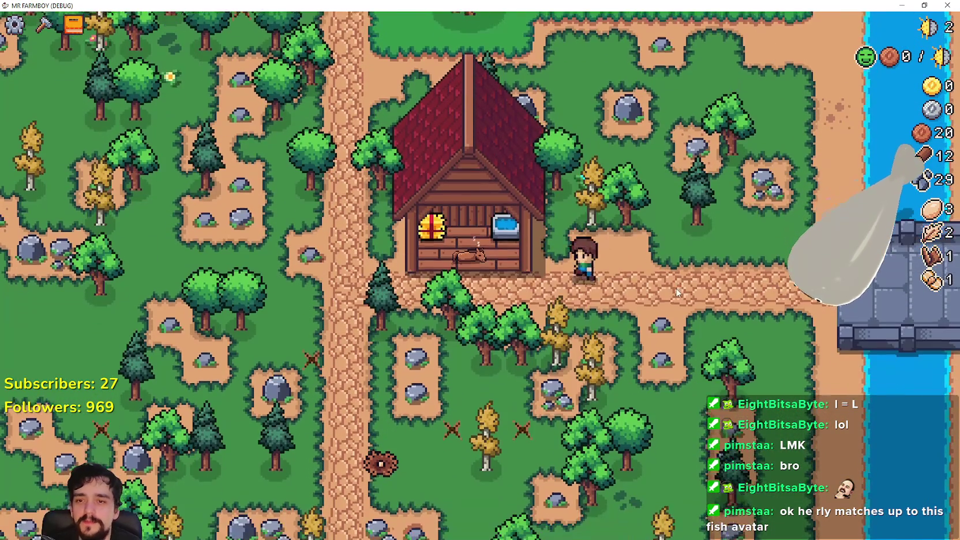
{"action": "left_click", "coordinate": [677, 284]}
{"action": "left_click", "coordinate": [581, 128]}
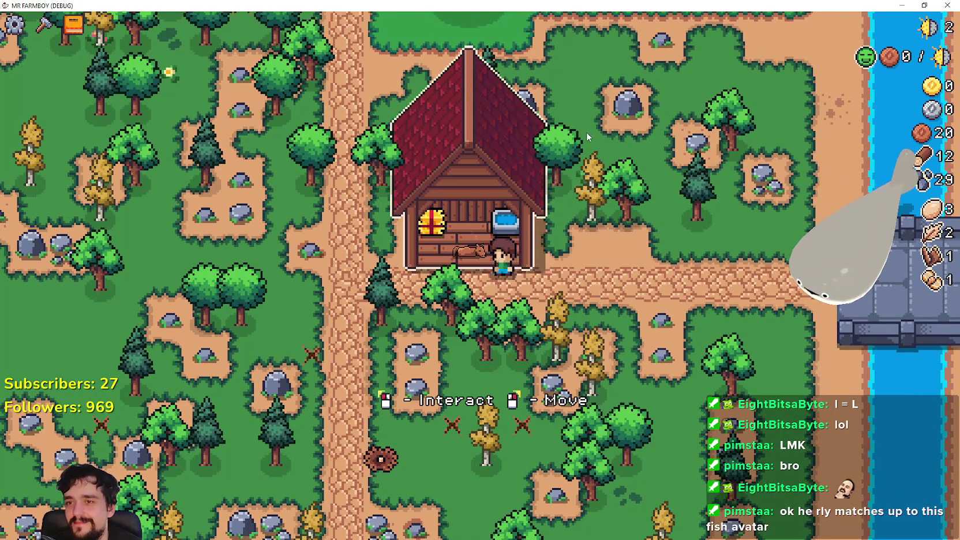
Chop the tree beside the house and mine the surrounding rocks for stone
{"action": "key", "text": "w"}
{"action": "left_click", "coordinate": [690, 275]}
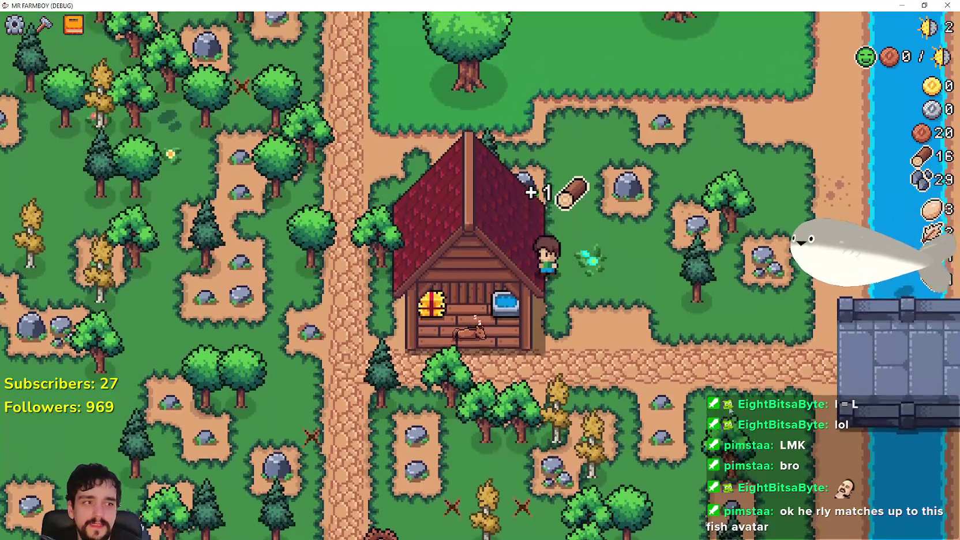
{"action": "key", "text": "w"}
{"action": "key", "text": "a"}
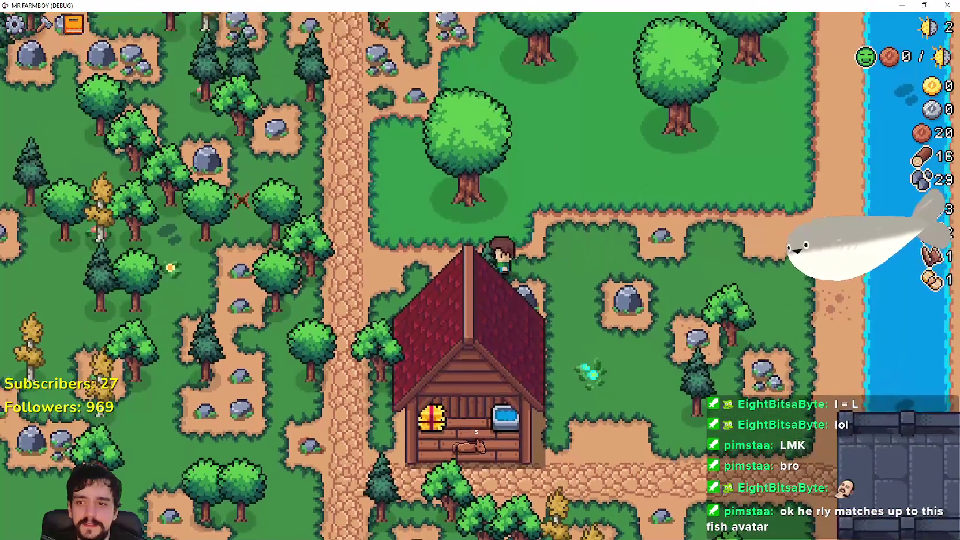
{"action": "key", "text": "s"}
{"action": "left_click", "coordinate": [526, 257]}
{"action": "key", "text": "d"}
{"action": "left_click", "coordinate": [607, 267]}
{"action": "key", "text": "d"}
{"action": "key", "text": "s"}
{"action": "left_click", "coordinate": [606, 253]}
{"action": "left_click", "coordinate": [609, 251]}
Mine the rock above the farmer, visit the bridge, and recheck the Horse Stable info
{"action": "key", "text": "w"}
{"action": "key", "text": "a"}
{"action": "left_click", "coordinate": [591, 411]}
{"action": "key", "text": "s"}
{"action": "key", "text": "d"}
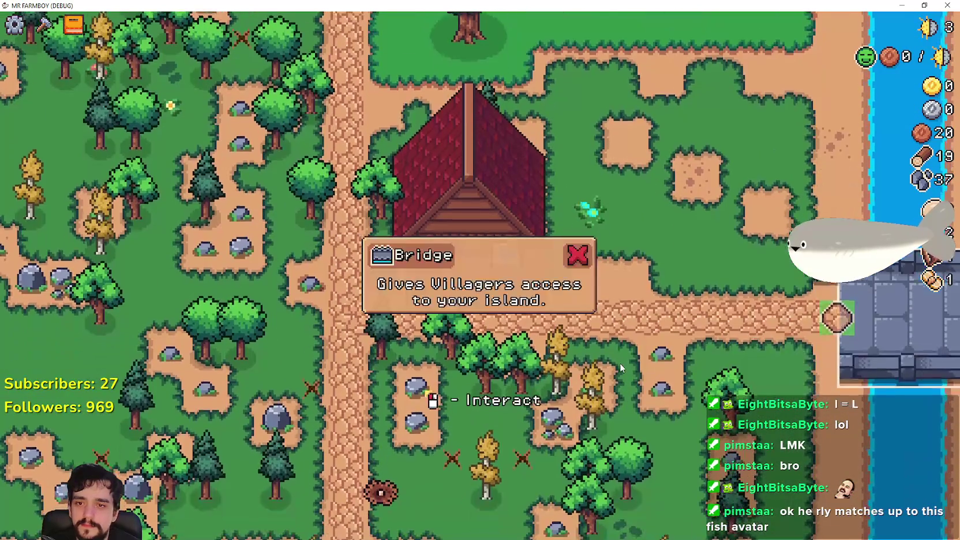
{"action": "key", "text": "a"}
{"action": "key", "text": "s"}
{"action": "left_click", "coordinate": [627, 311]}
Pick up the dropped item and more wood, reaching 21 wood and 37 stone, then open Advancements
{"action": "key", "text": "w"}
{"action": "key", "text": "a"}
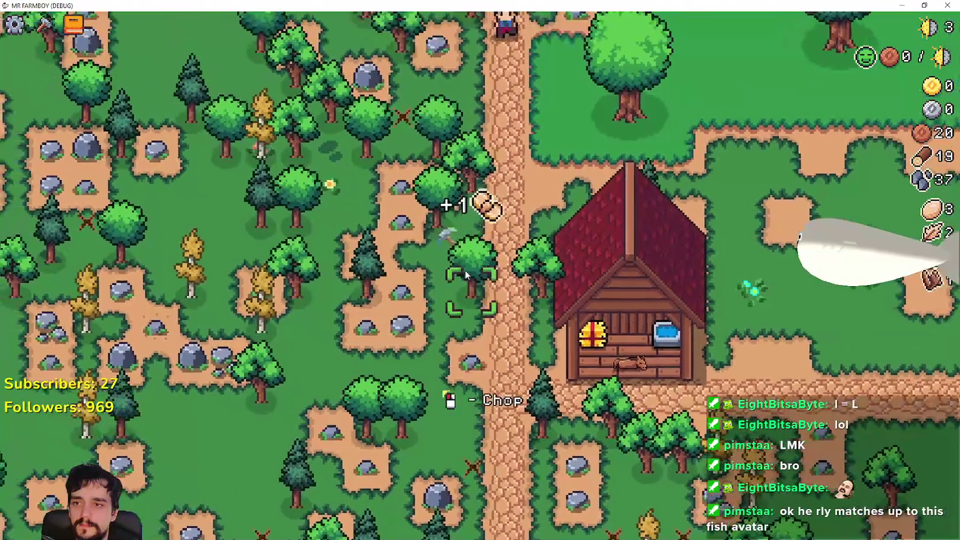
{"action": "key", "text": "w"}
{"action": "key", "text": "d"}
{"action": "key", "text": "Tab"}
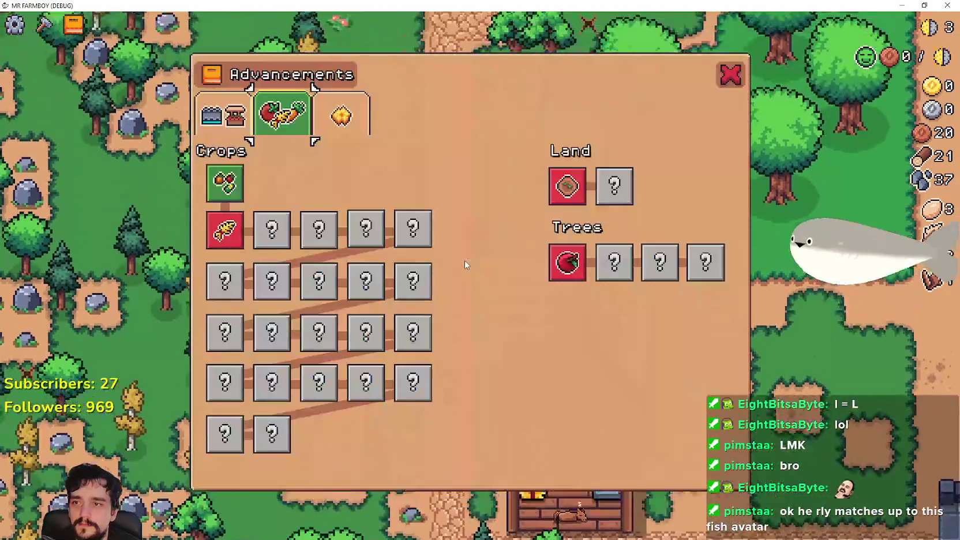
View the Land and Buildings advancements, then close the Advancements panel
{"action": "left_click", "coordinate": [241, 141]}
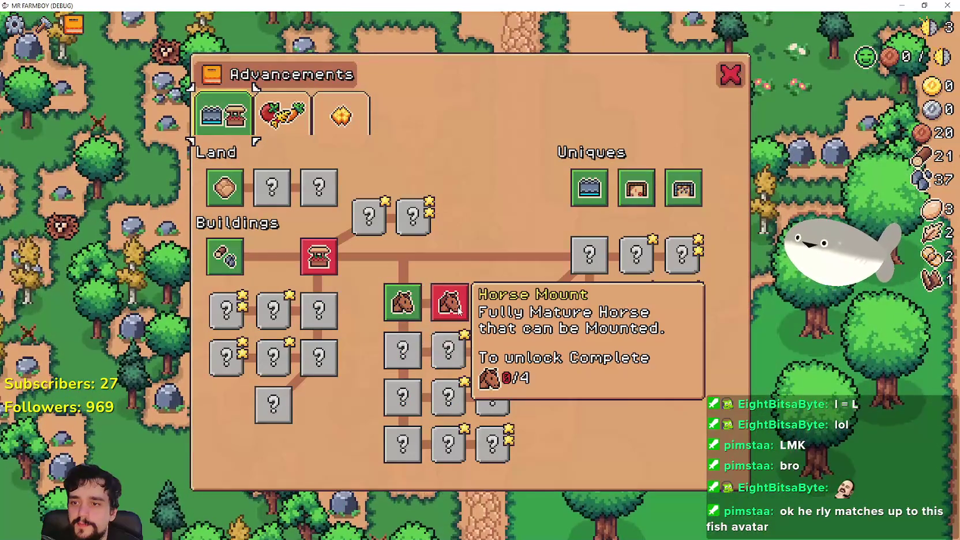
{"action": "key", "text": "Tab"}
Walk past the river and bridge toward the storage area collecting stone and eggs
{"action": "key", "text": "w"}
{"action": "key", "text": "d"}
{"action": "key", "text": "w"}
{"action": "key", "text": "d"}
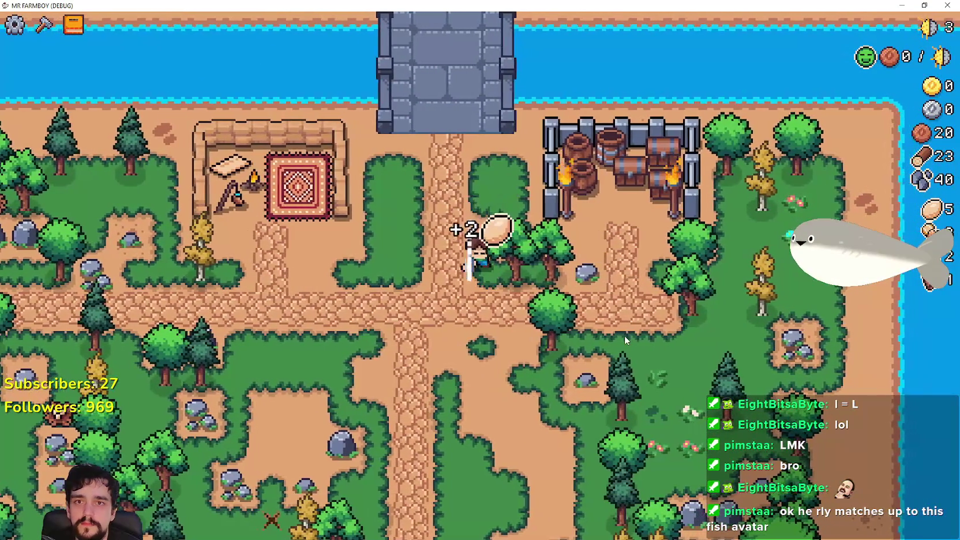
{"action": "key", "text": "d"}
{"action": "key", "text": "w"}
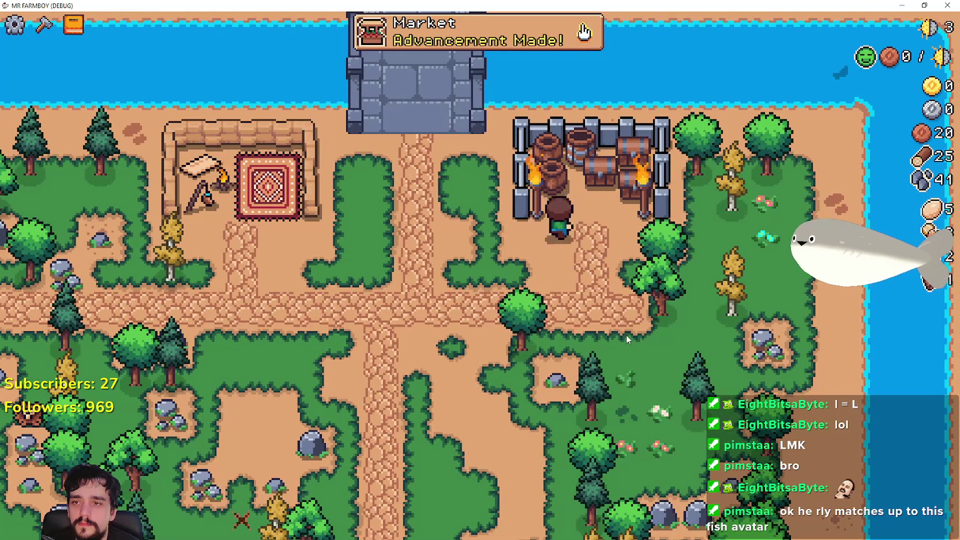
{"action": "key", "text": "a"}
{"action": "key", "text": "s"}
Build a Market from the Crafting recipes just below the path junction
{"action": "key", "text": "c"}
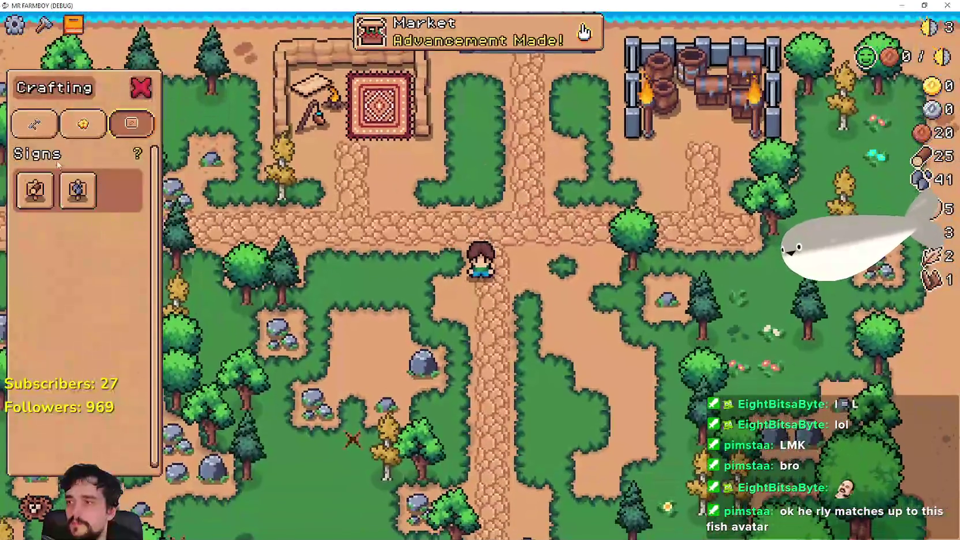
{"action": "left_click", "coordinate": [35, 123]}
{"action": "left_click", "coordinate": [35, 308]}
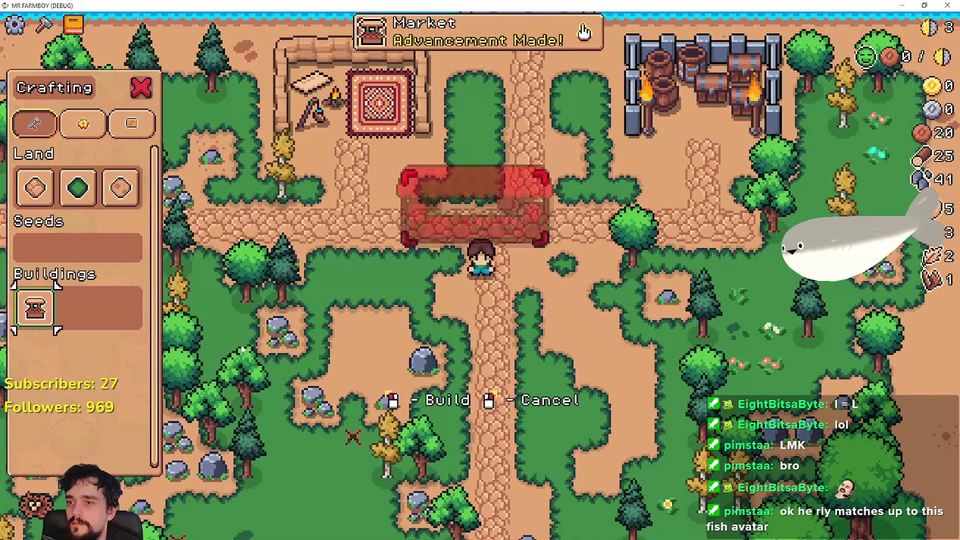
{"action": "key", "text": "a"}
{"action": "key", "text": "s"}
{"action": "left_click", "coordinate": [634, 353]}
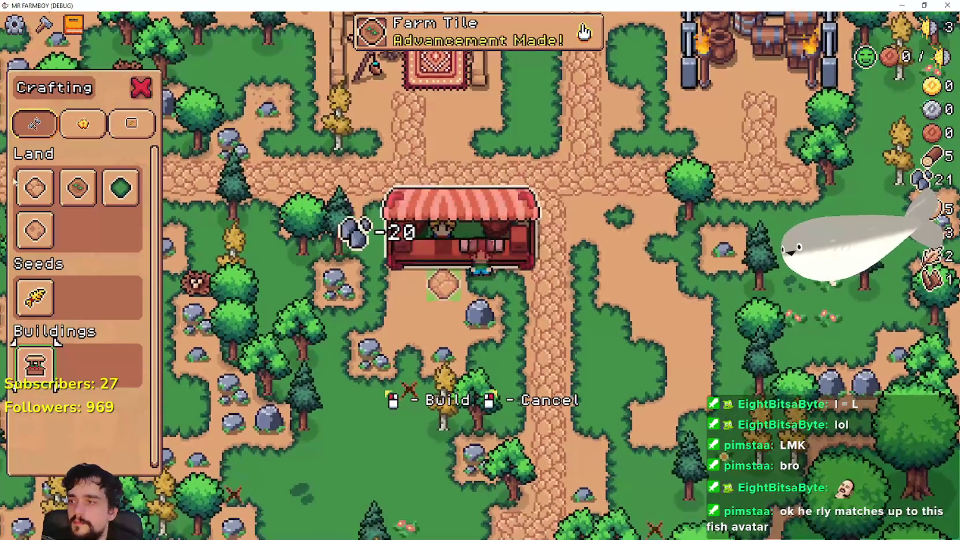
Lay a strip of dirt farm tiles below the Market
{"action": "left_click", "coordinate": [34, 187]}
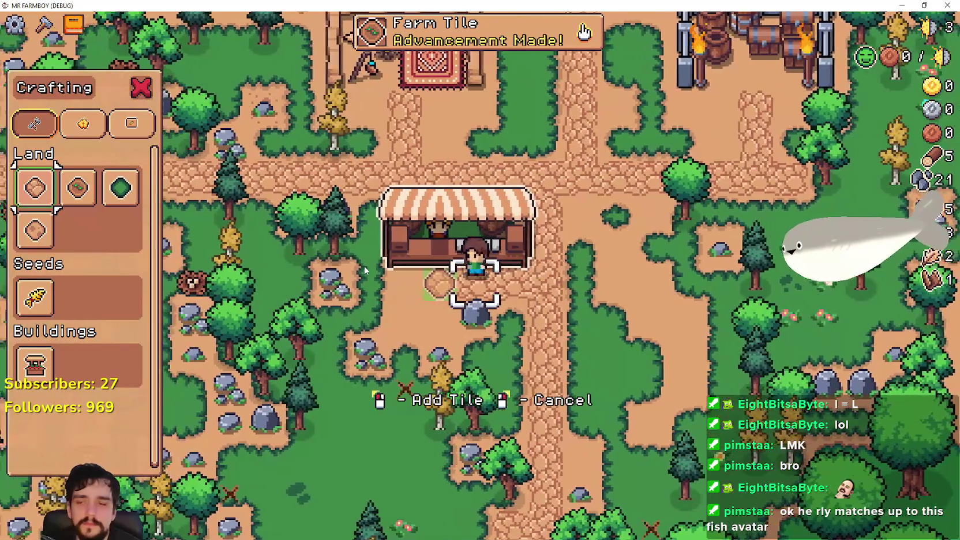
{"action": "key", "text": "a"}
{"action": "key", "text": "s"}
{"action": "left_click", "coordinate": [78, 187]}
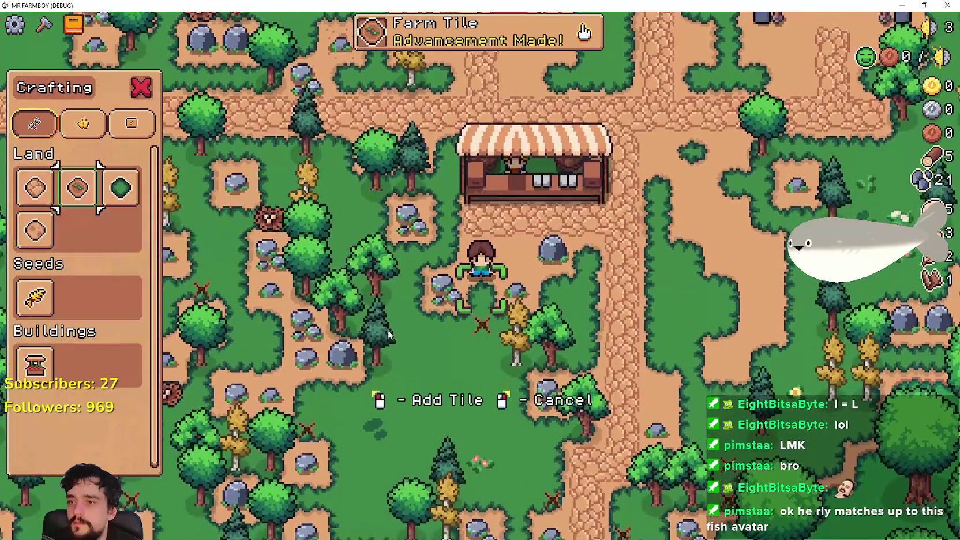
{"action": "key", "text": "d"}
{"action": "left_click", "coordinate": [410, 309]}
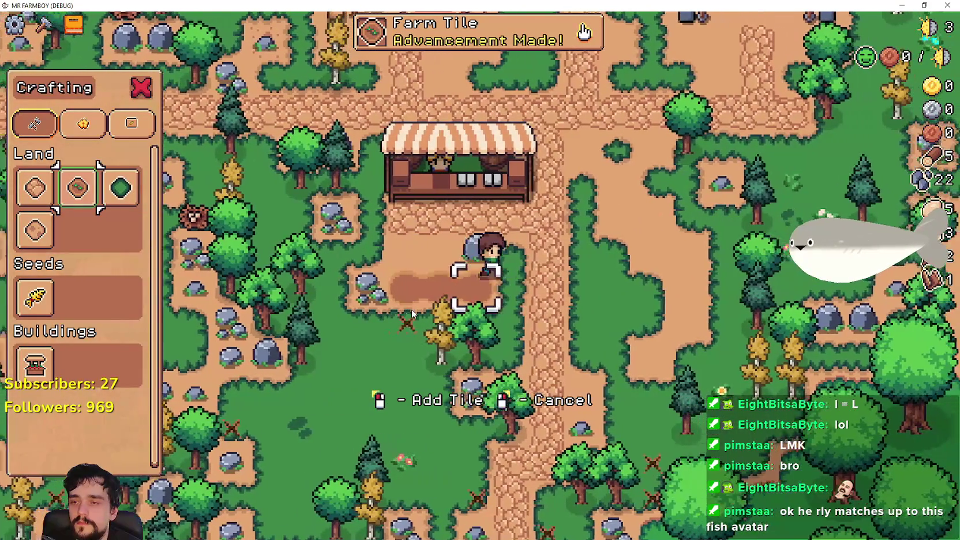
{"action": "key", "text": "d"}
{"action": "key", "text": "w"}
{"action": "left_click", "coordinate": [541, 285]}
{"action": "key", "text": "a"}
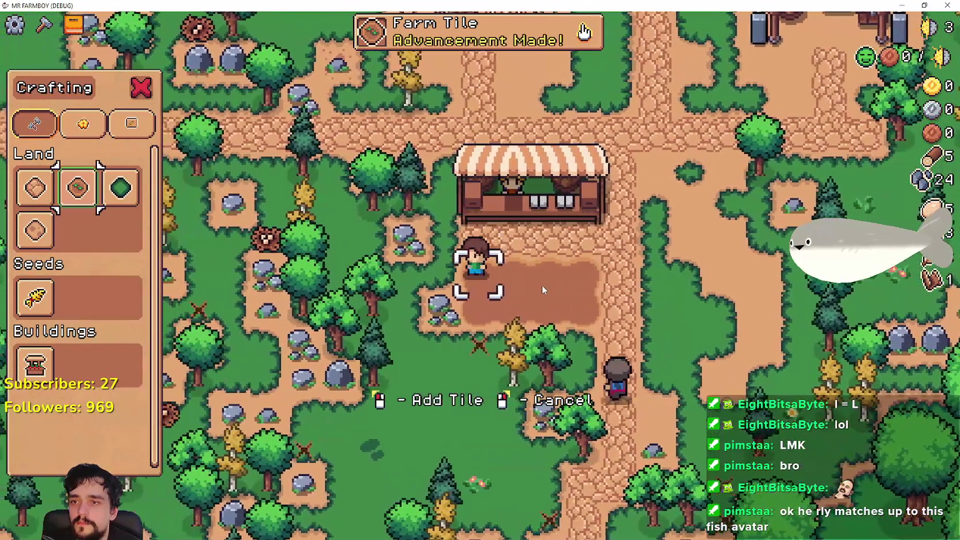
Chop the two trees beside the dirt patch
{"action": "key", "text": "s"}
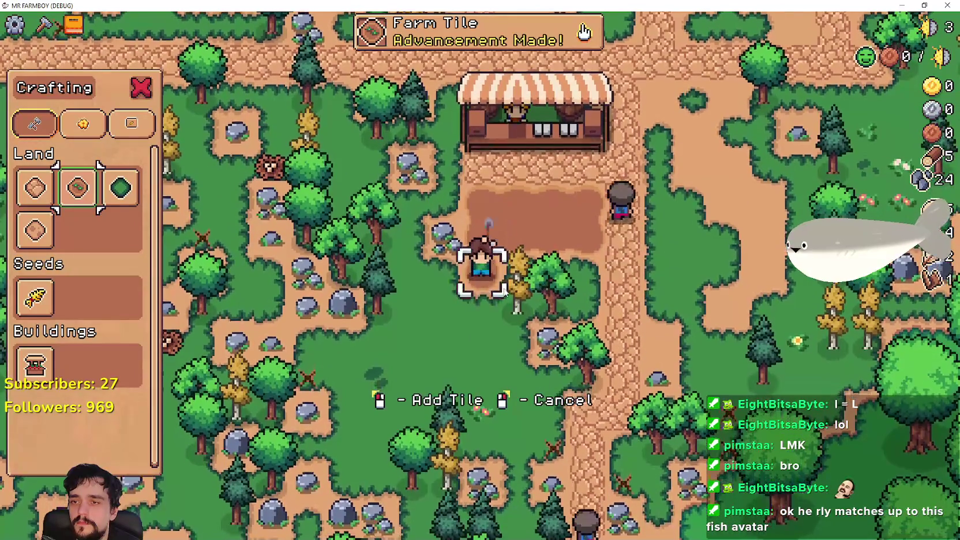
{"action": "key", "text": "d"}
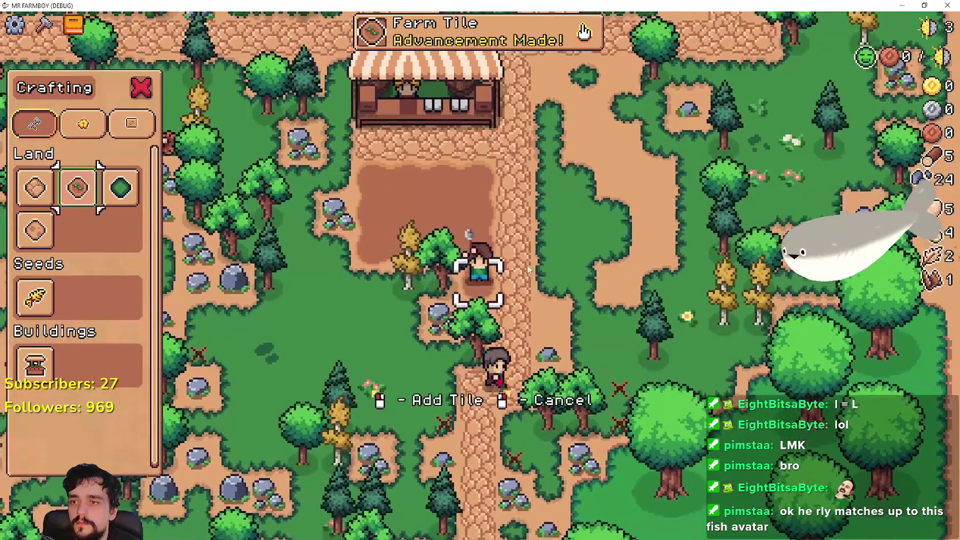
{"action": "key", "text": "a"}
{"action": "left_click", "coordinate": [547, 258]}
{"action": "left_click", "coordinate": [547, 257]}
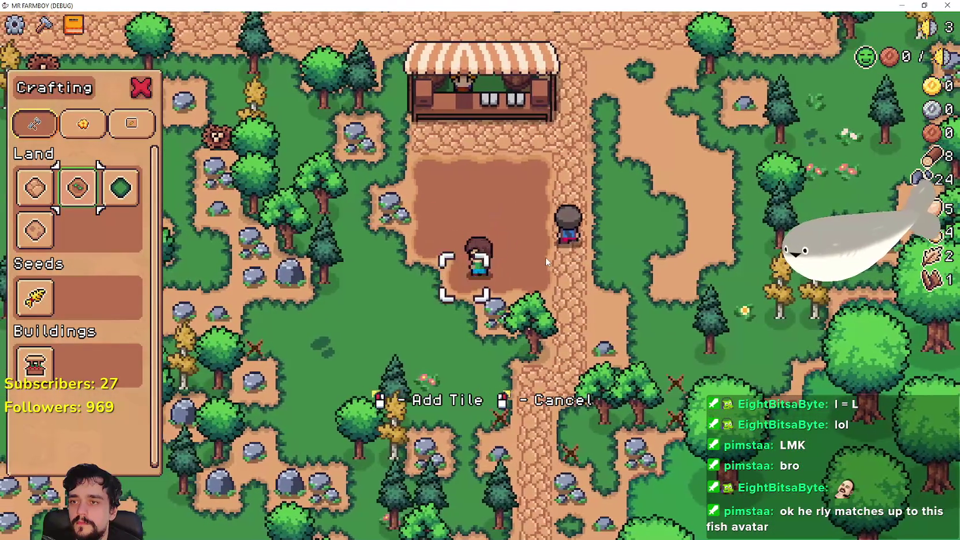
Plant wheat across the dirt farm tiles
{"action": "key", "text": "w"}
{"action": "scroll", "coordinate": [559, 270], "scroll_direction": "down", "scroll_amount": 3}
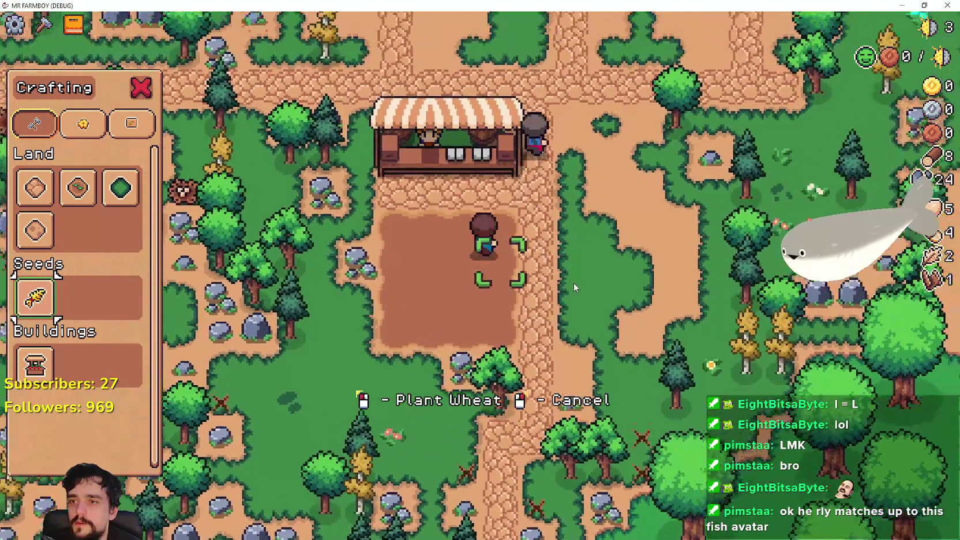
{"action": "left_click", "coordinate": [574, 283]}
{"action": "key", "text": "a"}
{"action": "left_click", "coordinate": [573, 282]}
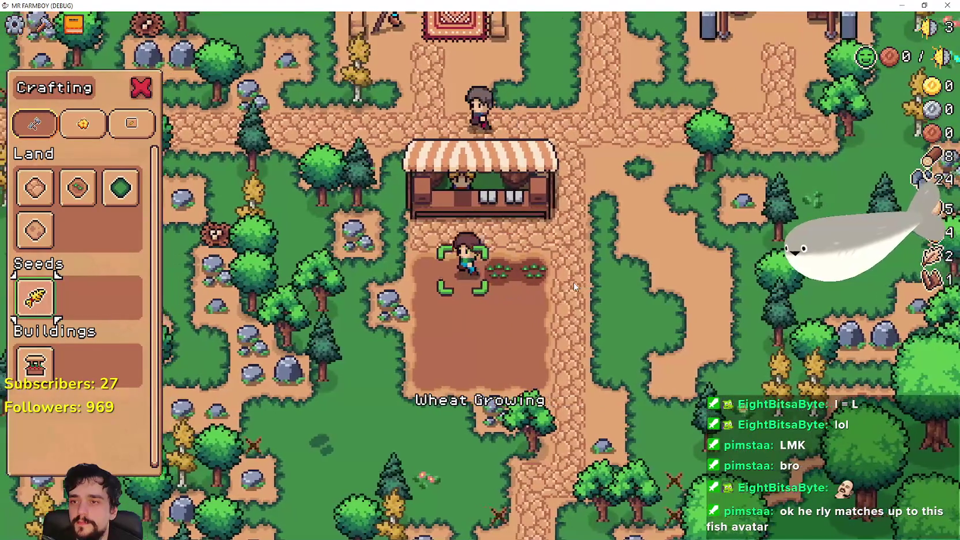
{"action": "left_click", "coordinate": [574, 285]}
{"action": "key", "text": "a"}
{"action": "left_click", "coordinate": [574, 285]}
{"action": "key", "text": "s"}
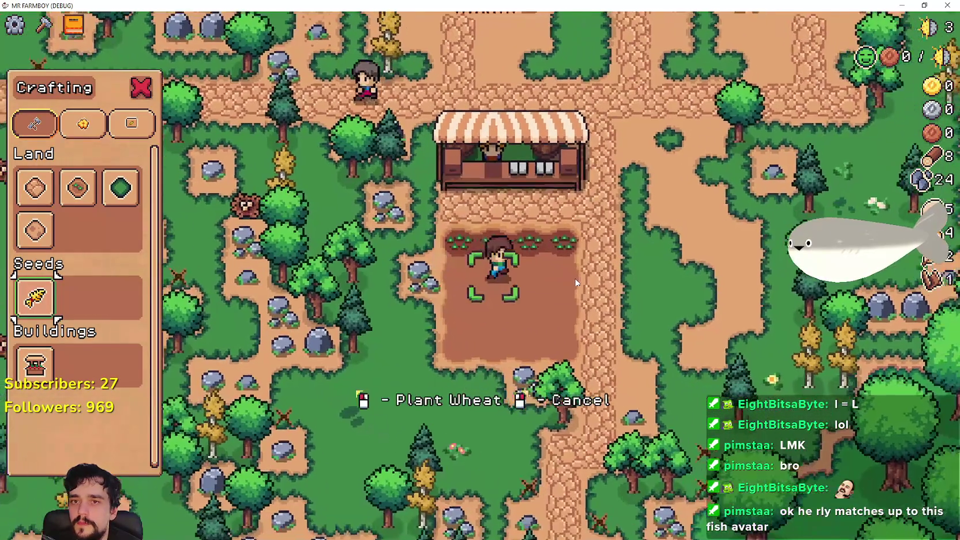
Open Advancements, pause the game with Esc, and switch back to the Godot editor
{"action": "key", "text": "Tab"}
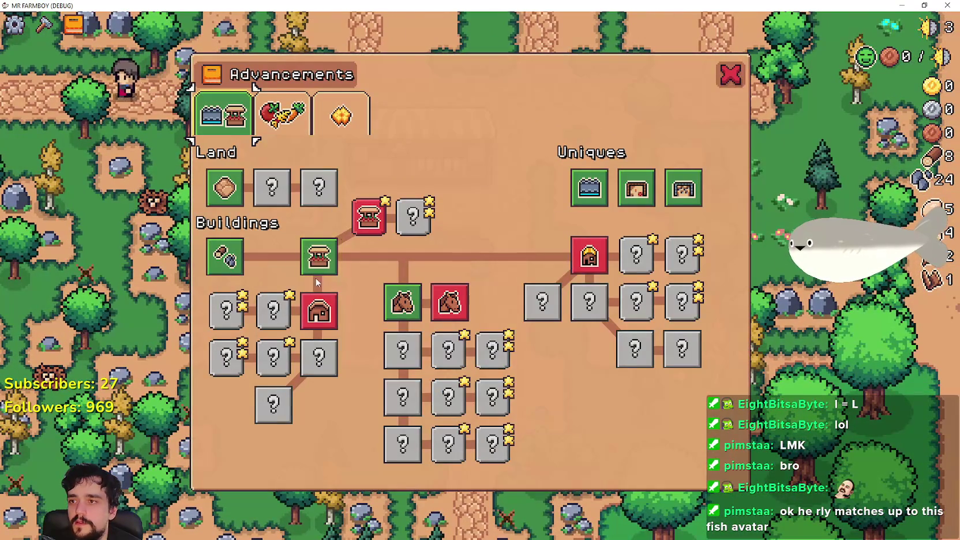
{"action": "key", "text": "Escape"}
{"action": "key", "text": "Escape"}
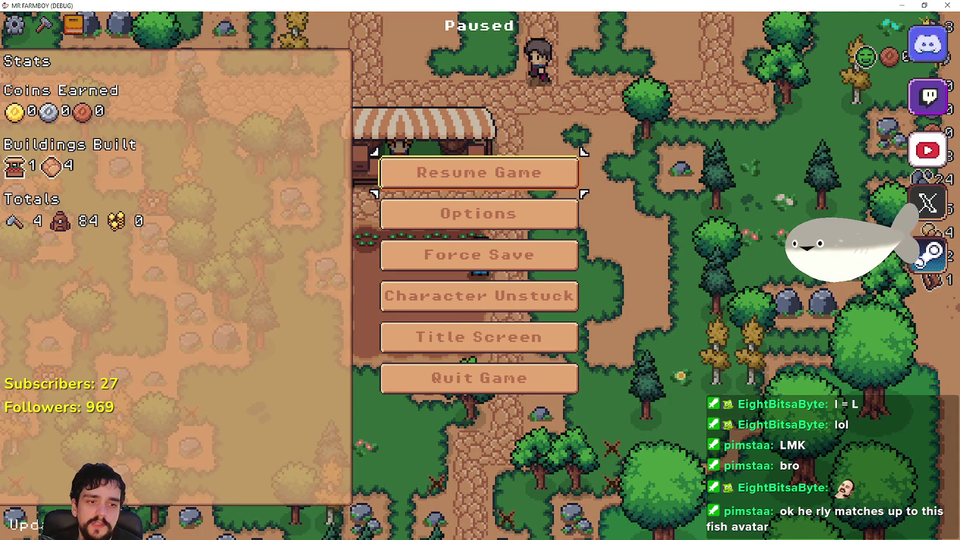
{"action": "key", "text": "alt+Tab"}
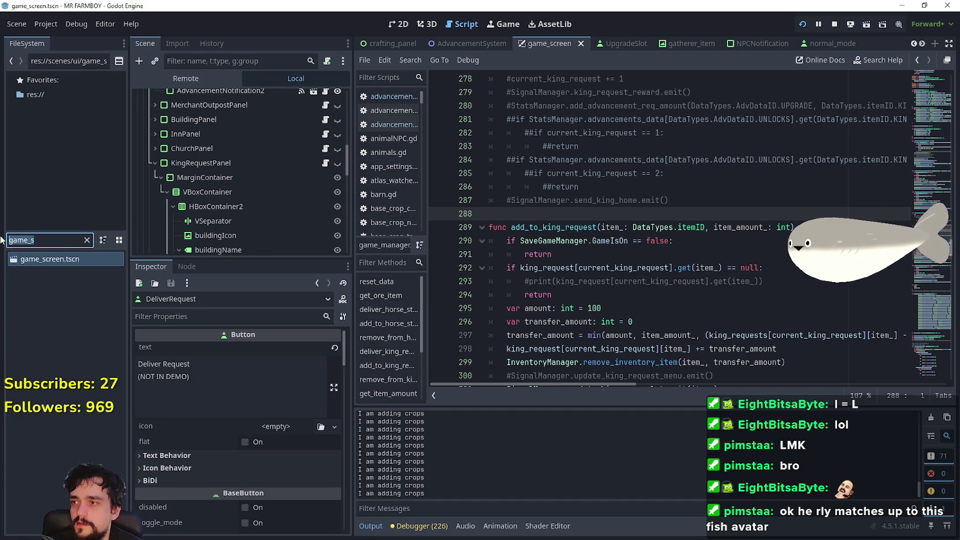
Open the settingsMenu scene from the FileSystem and save it
{"action": "type", "text": "settin"}
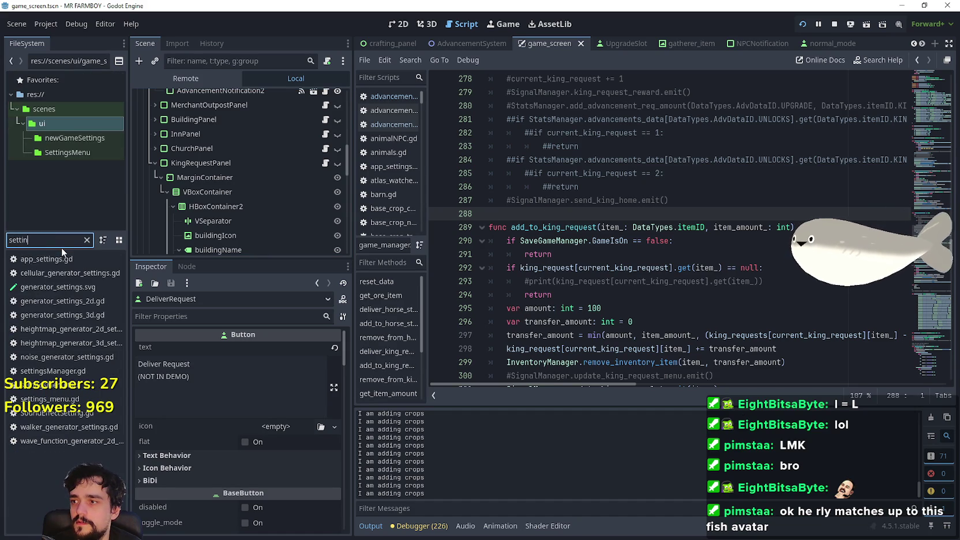
{"action": "double_click", "coordinate": [92, 388]}
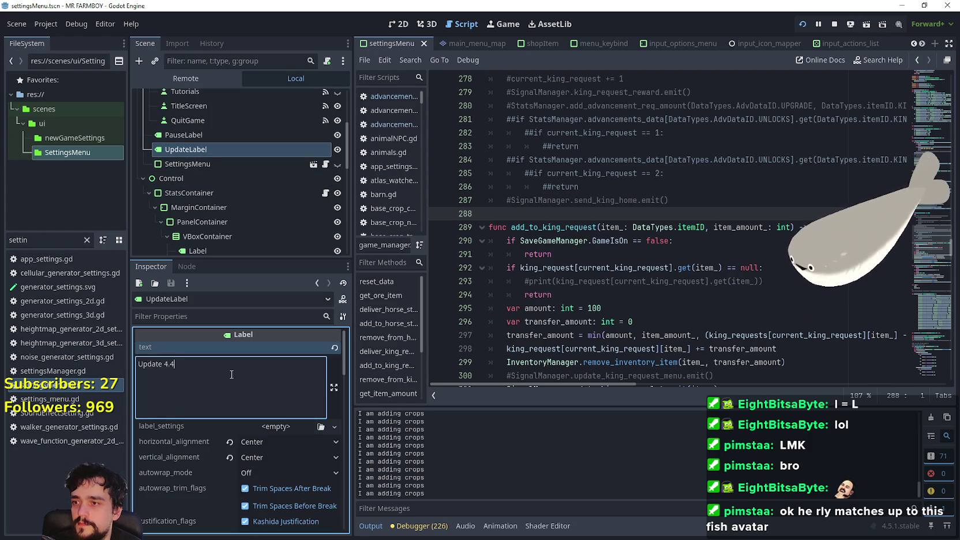
{"action": "key", "text": "ctrl+s"}
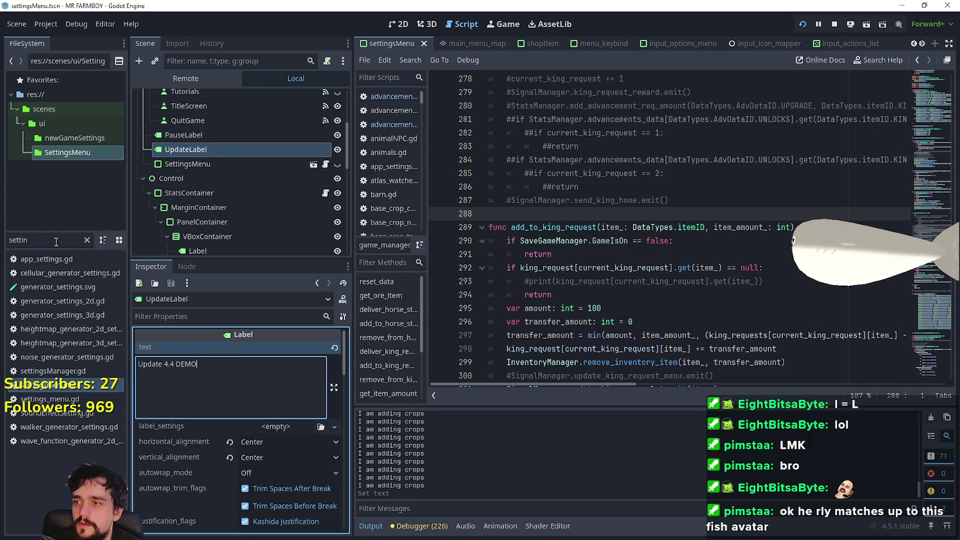
Set the main_menu UpdateLabel text to 'Update 4.4 DEMO', save the scene, and open Export
{"action": "type", "text": "ma"}
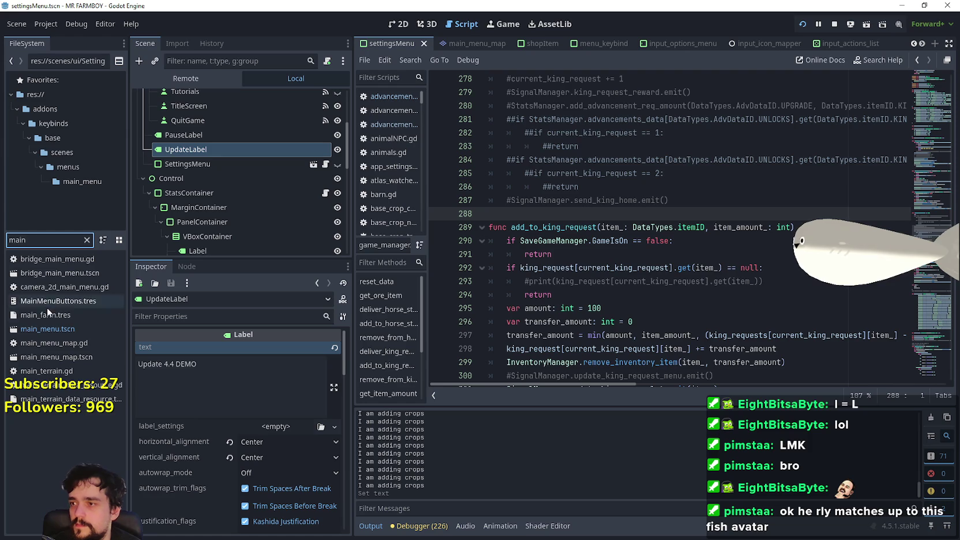
{"action": "double_click", "coordinate": [49, 328]}
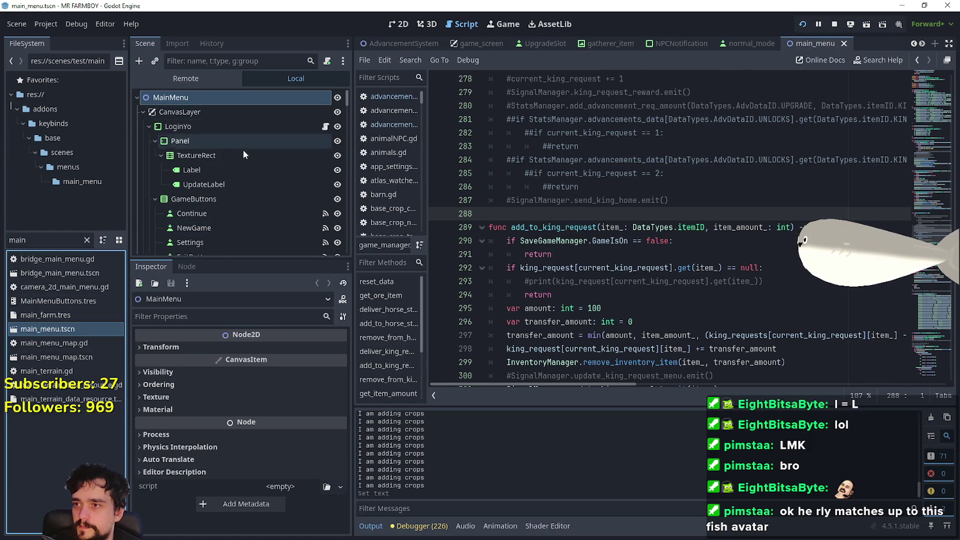
{"action": "left_click", "coordinate": [229, 169]}
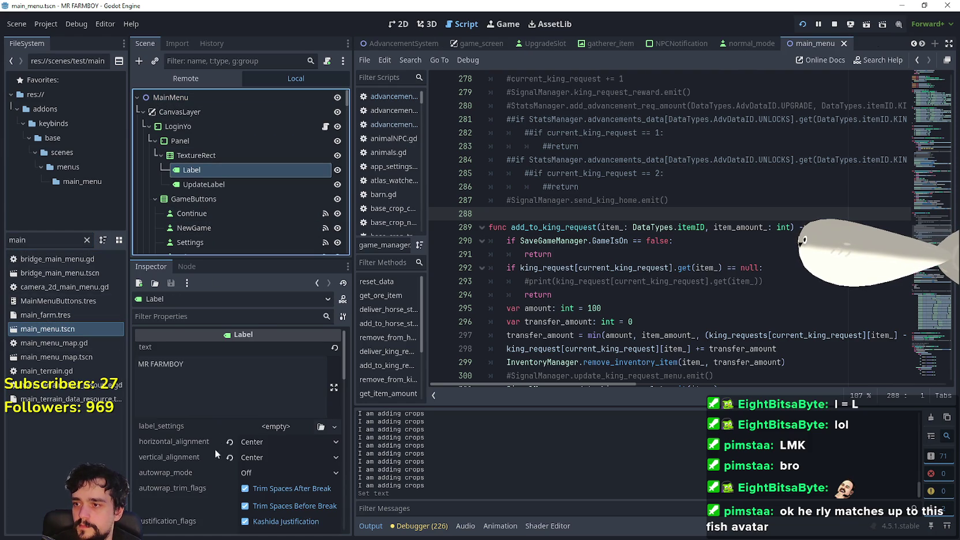
{"action": "left_click", "coordinate": [189, 185]}
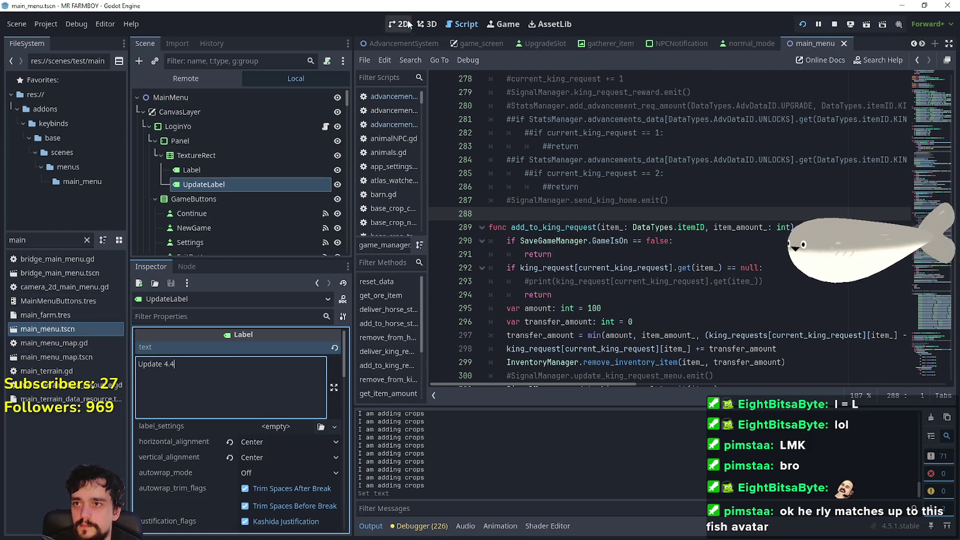
{"action": "left_click", "coordinate": [412, 23]}
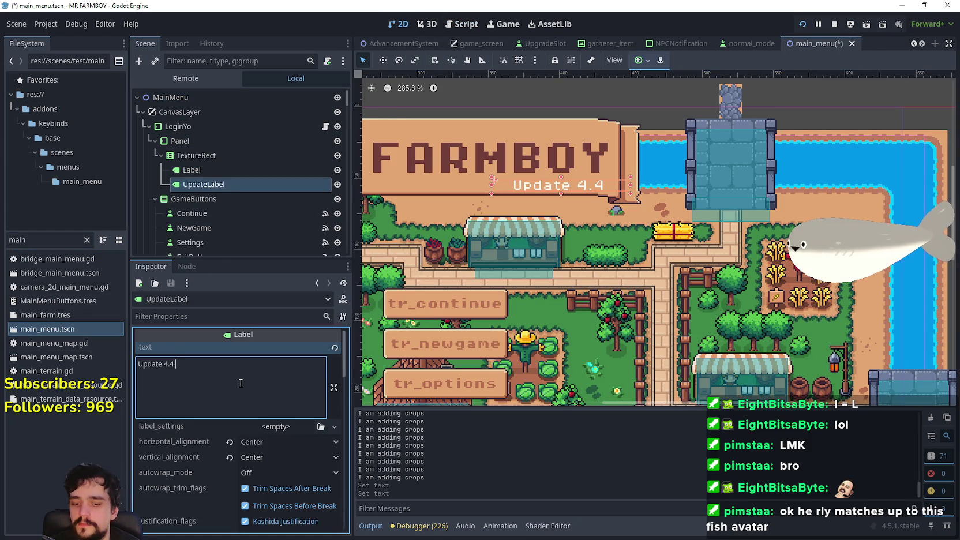
{"action": "scroll", "coordinate": [508, 236], "scroll_direction": "up", "scroll_amount": 3}
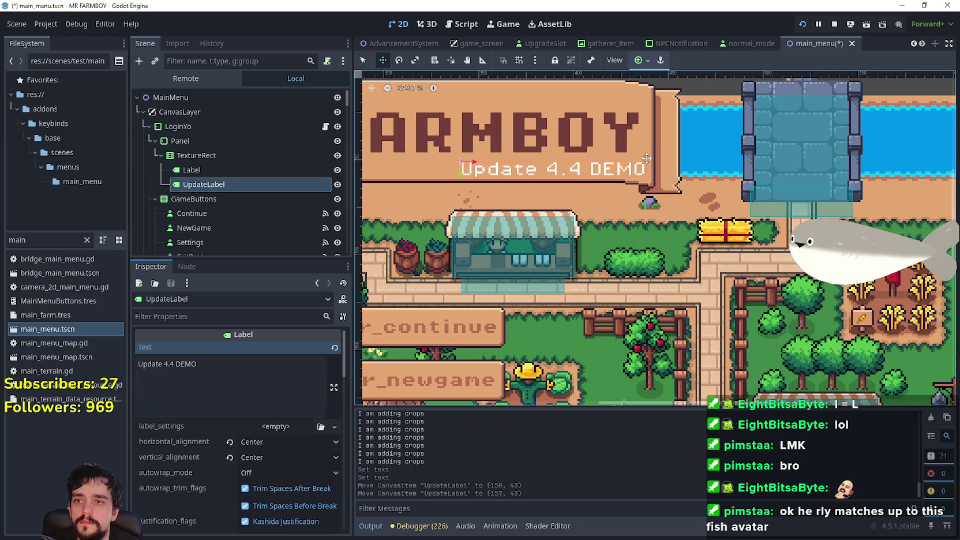
{"action": "key", "text": "ctrl+s"}
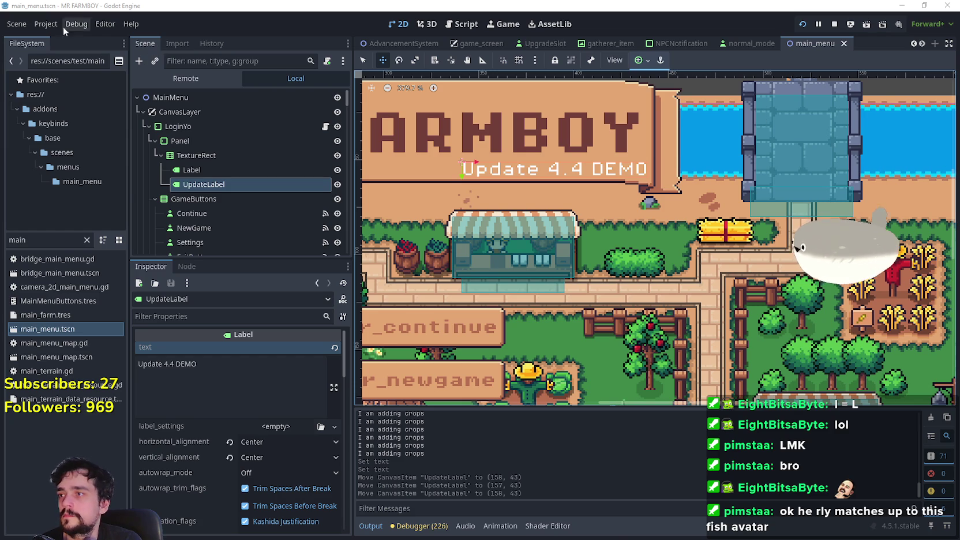
{"action": "left_click", "coordinate": [69, 92]}
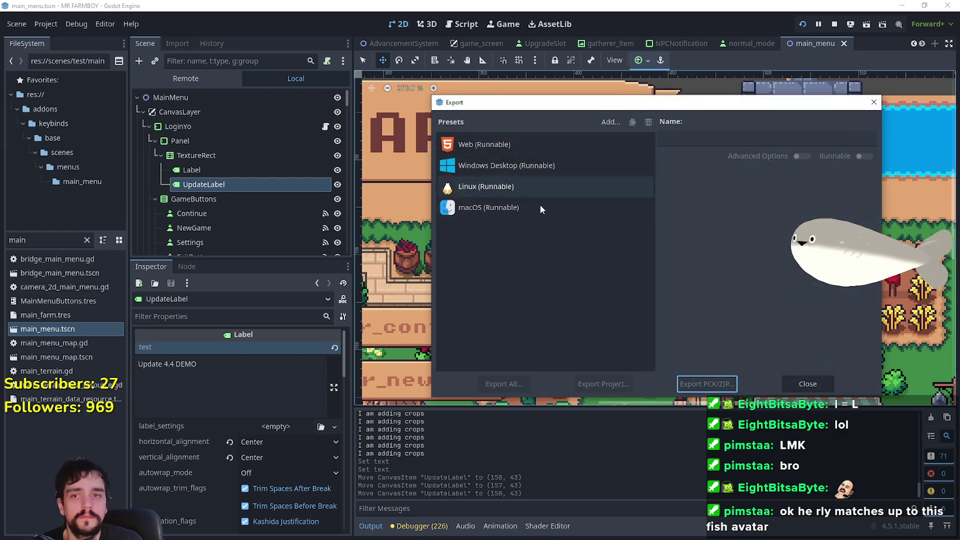
Export the Windows Desktop preset as MrFarmBoy.zip into the NewExport folder
{"action": "left_click", "coordinate": [504, 167]}
{"action": "left_click", "coordinate": [591, 384]}
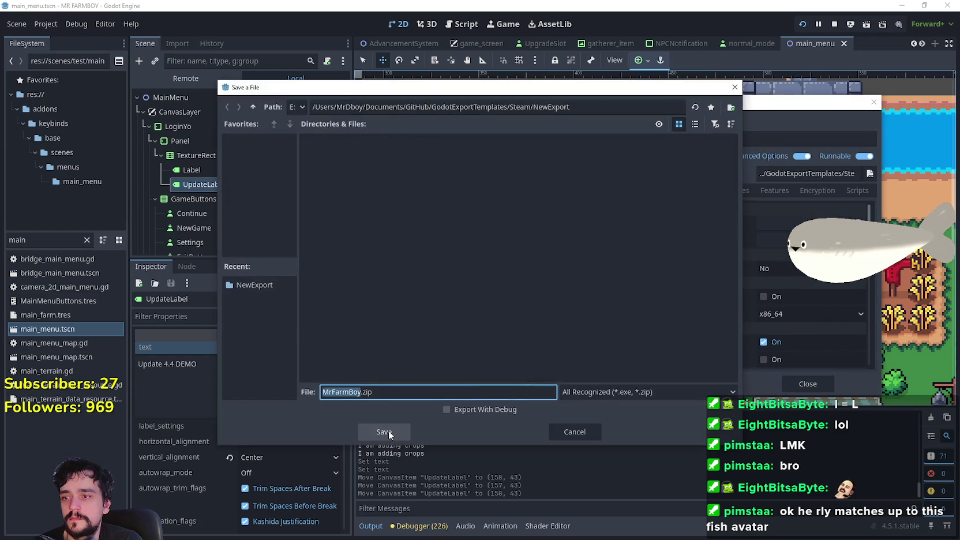
{"action": "left_click", "coordinate": [392, 430]}
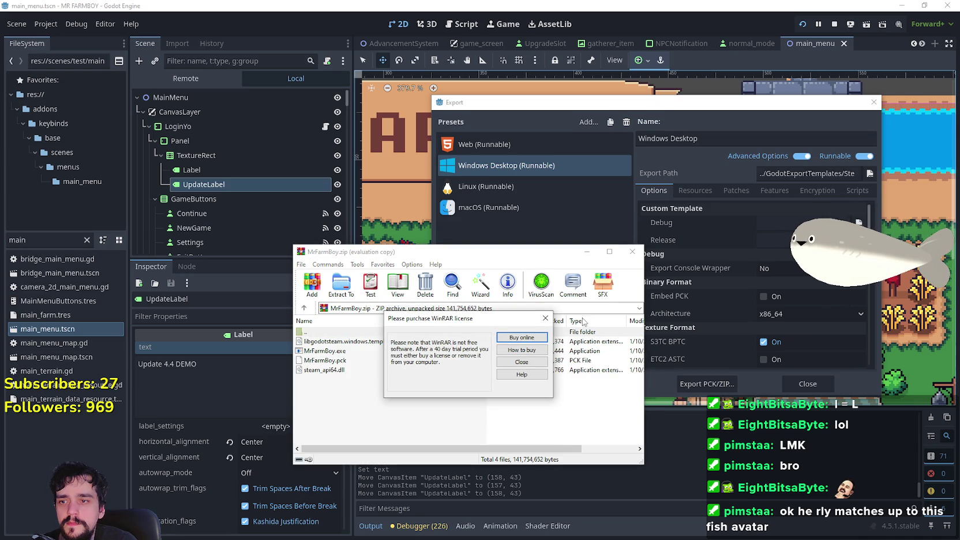
Dismiss the WinRAR license notice, move the window aside, and close the MrFarmBoy.zip archive
{"action": "left_click", "coordinate": [545, 318]}
{"action": "left_click_drag", "start_coordinate": [530, 252], "coordinate": [303, 124]}
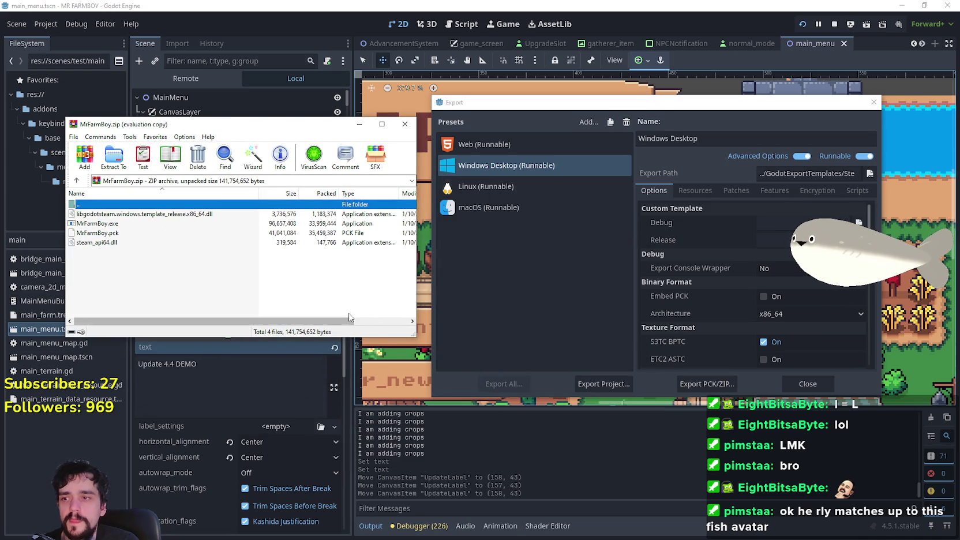
{"action": "left_click", "coordinate": [405, 123]}
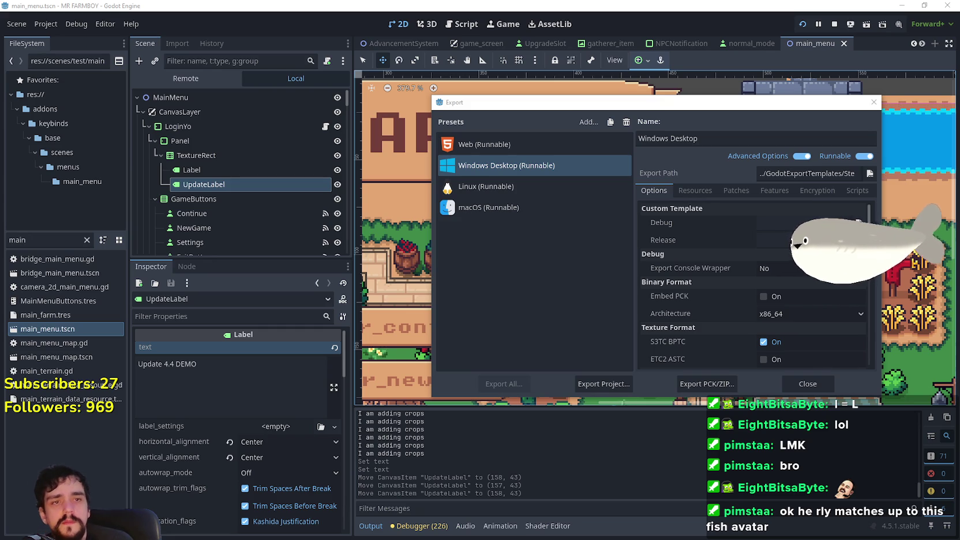
Export the Windows Desktop build as MrFarmBoyDemo.zip into NewExport
{"action": "left_click", "coordinate": [600, 384]}
{"action": "left_click", "coordinate": [383, 433]}
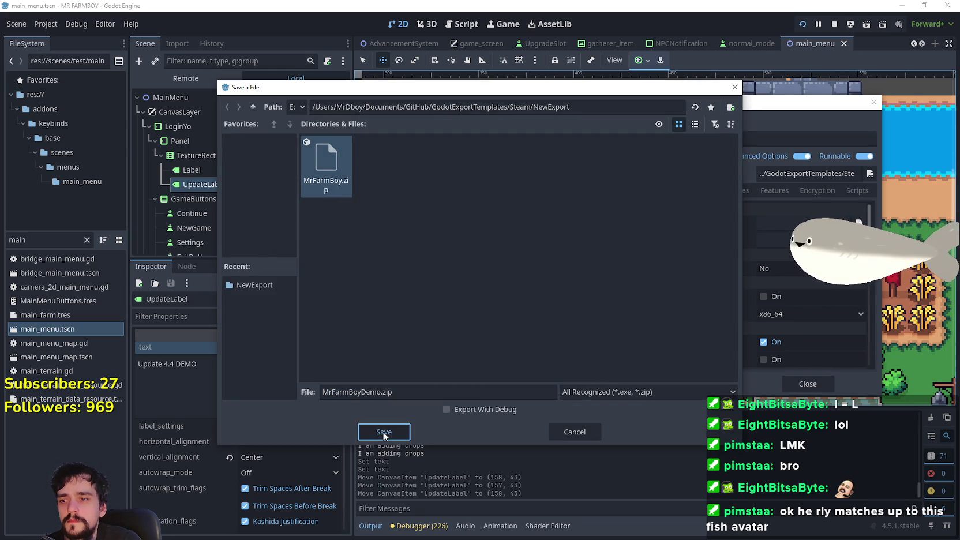
{"action": "left_click", "coordinate": [575, 432]}
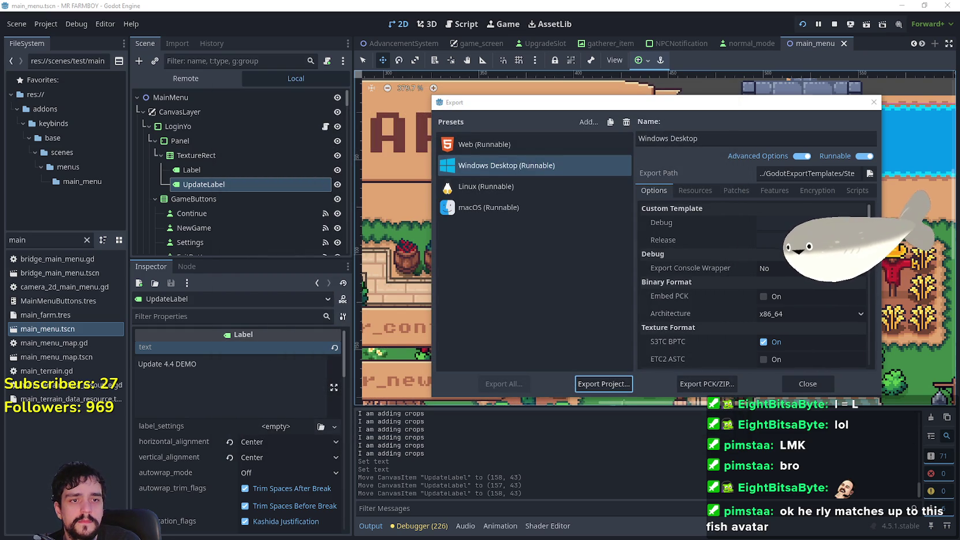
{"action": "left_click", "coordinate": [603, 384]}
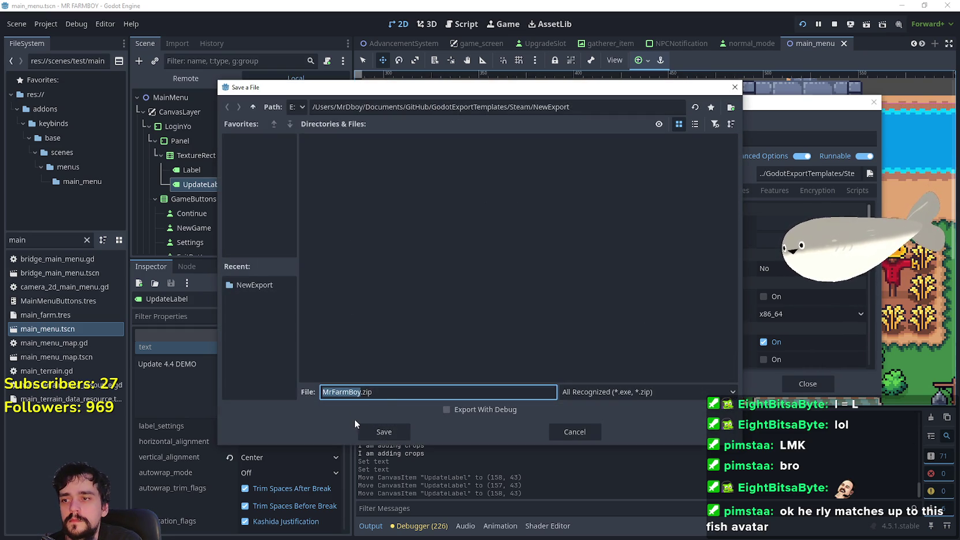
{"action": "left_click", "coordinate": [384, 431]}
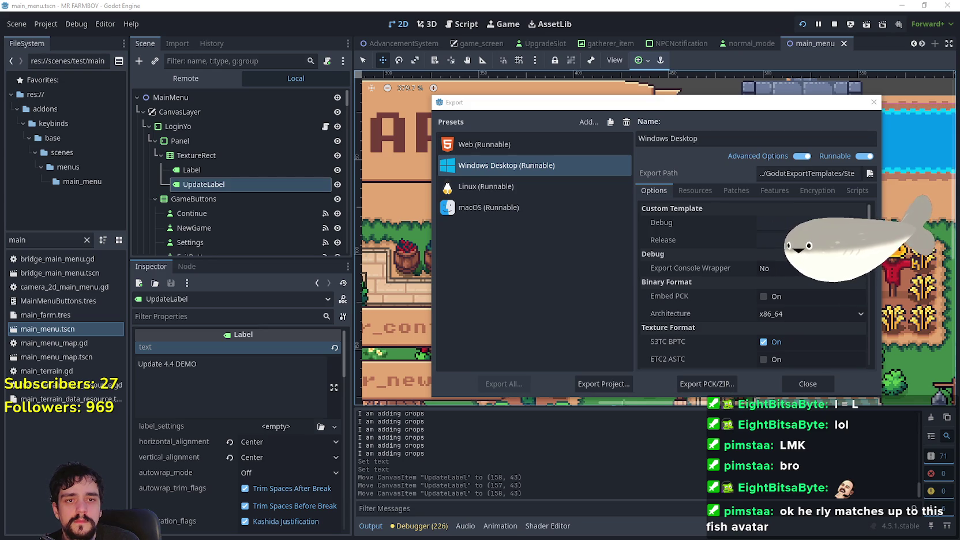
Export the Linux preset as mrfarmboydemoLinux.x86_64 into NewExport
{"action": "left_click", "coordinate": [490, 186]}
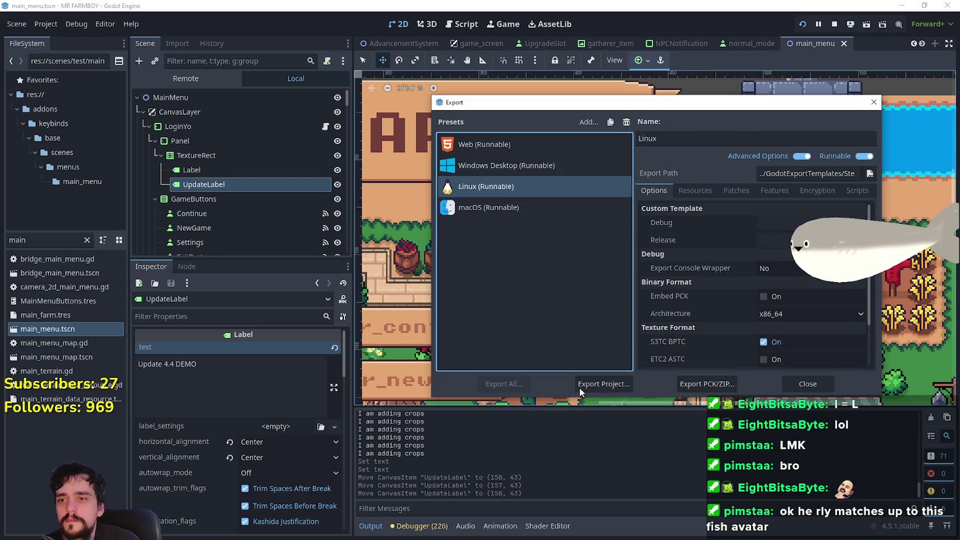
{"action": "left_click", "coordinate": [587, 380]}
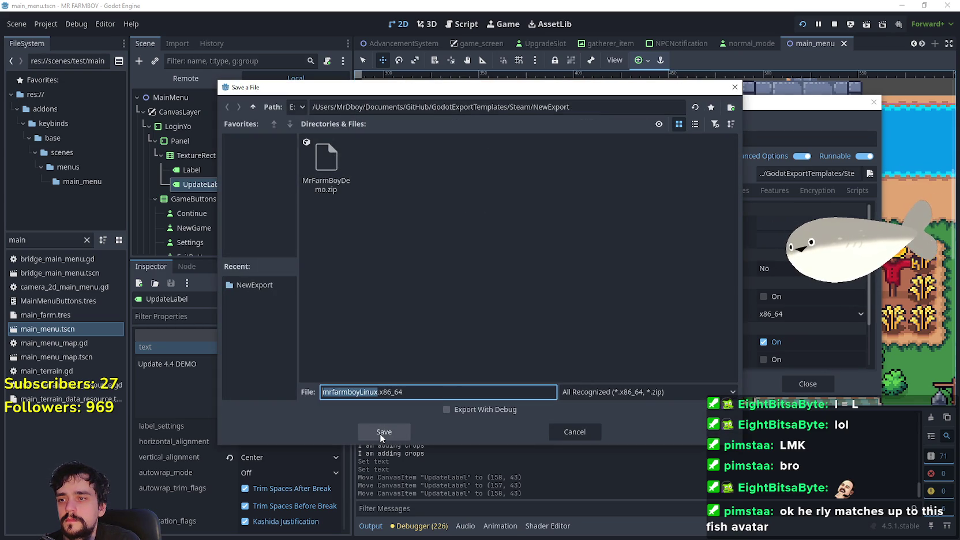
{"action": "type", "text": "mrfarmboydemoLinux"}
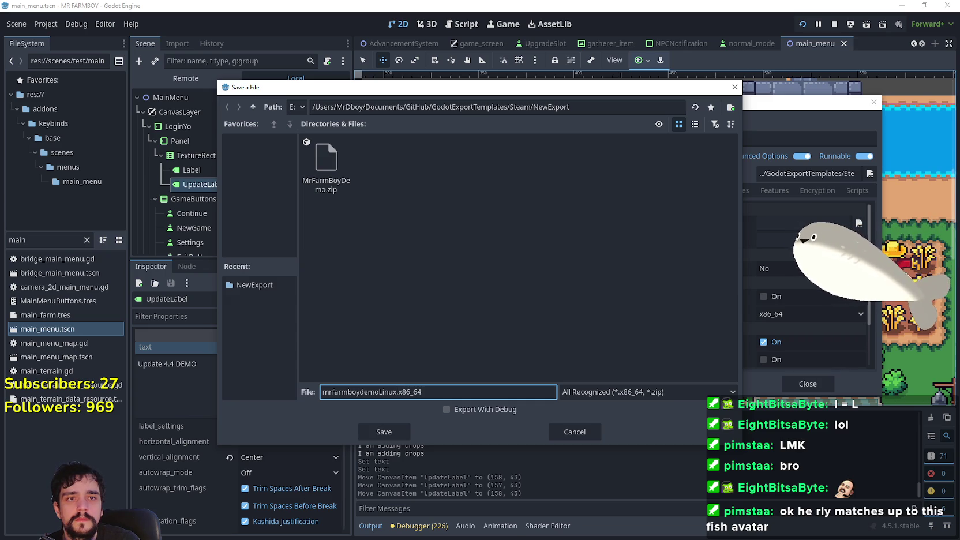
{"action": "left_click", "coordinate": [385, 433]}
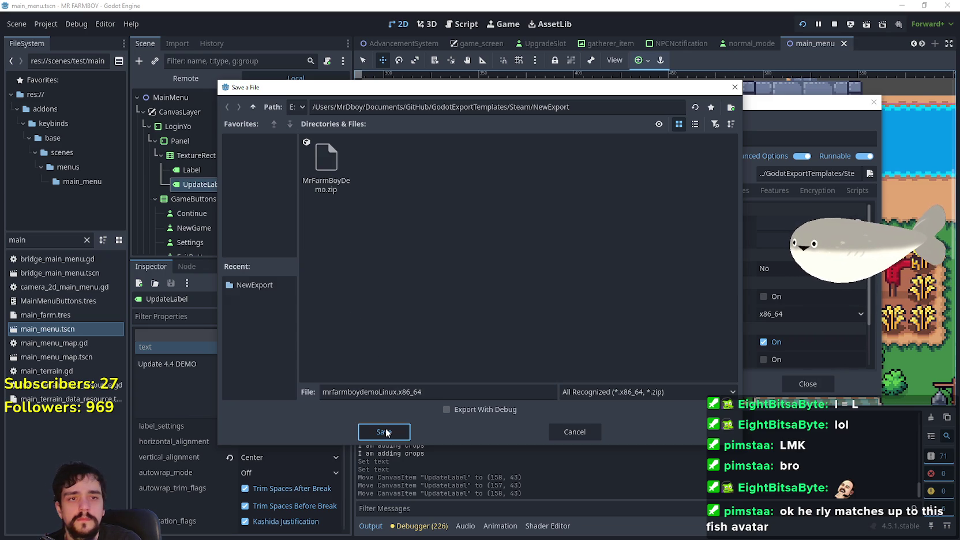
{"action": "left_click", "coordinate": [385, 432]}
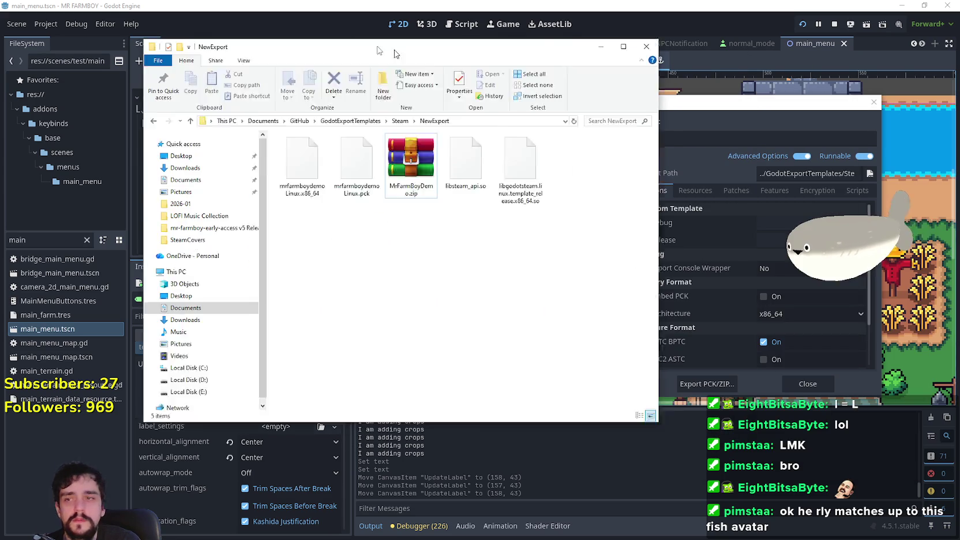
Inspect MrFarmBoyDemo.zip's contents in WinRAR, then close the archive
{"action": "key", "text": "Return"}
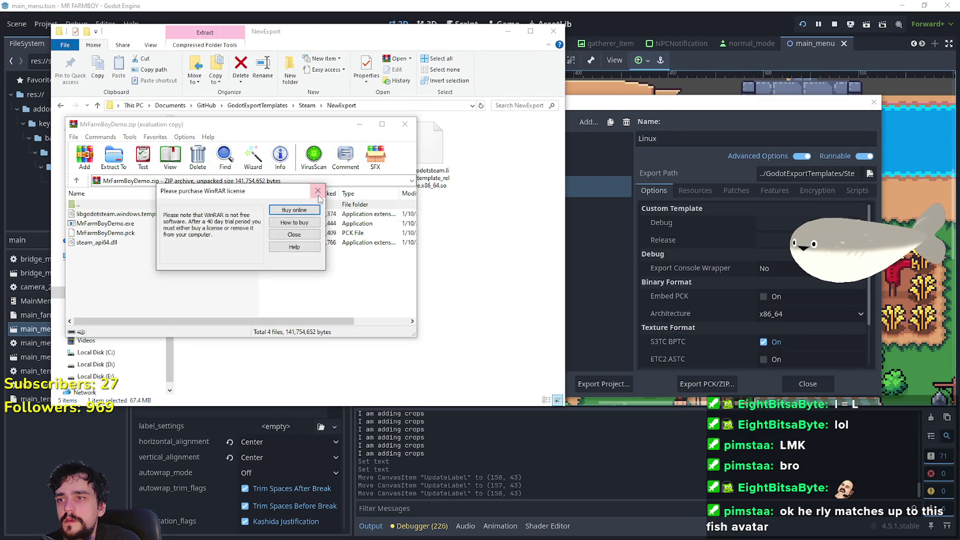
{"action": "left_click", "coordinate": [318, 191]}
{"action": "left_click", "coordinate": [405, 124]}
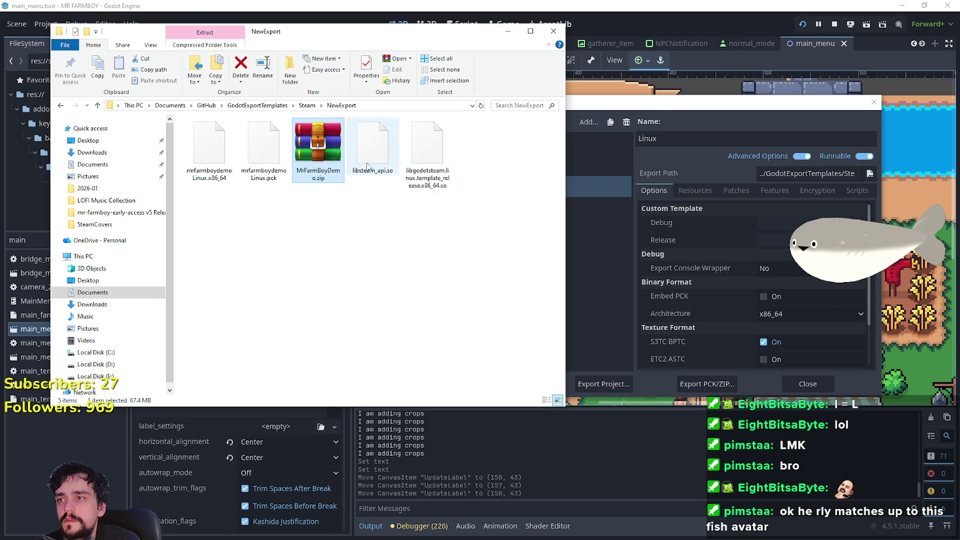
Pack the four Linux build files into a ZIP archive named NewExport.zip
{"action": "double_click", "coordinate": [311, 151]}
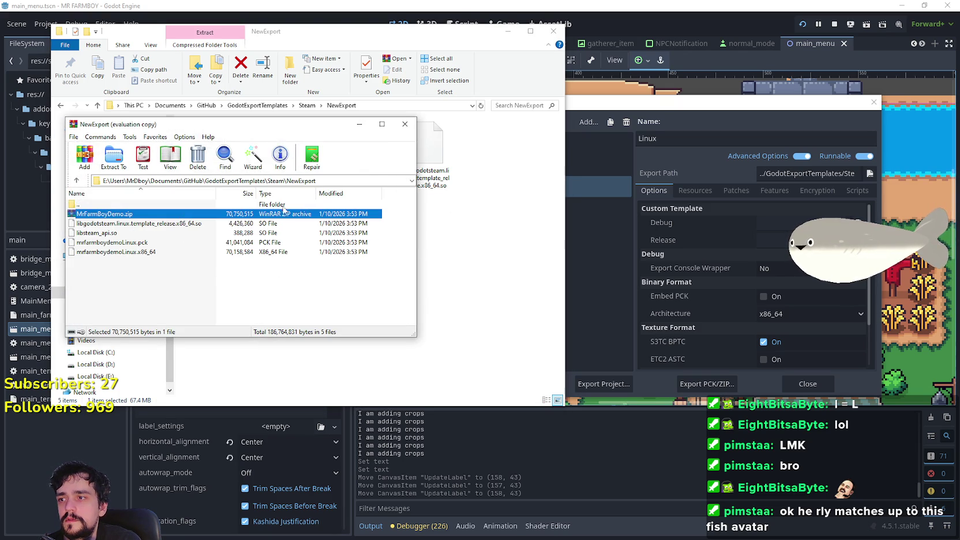
{"action": "left_click", "coordinate": [300, 210]}
{"action": "left_click_drag", "start_coordinate": [332, 277], "coordinate": [169, 230]}
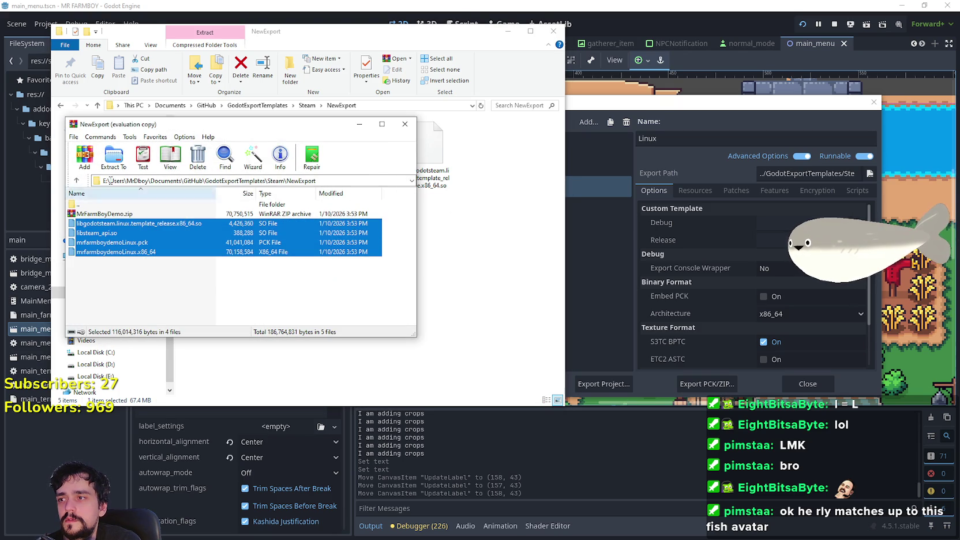
{"action": "left_click", "coordinate": [84, 155]}
{"action": "left_click", "coordinate": [199, 220]}
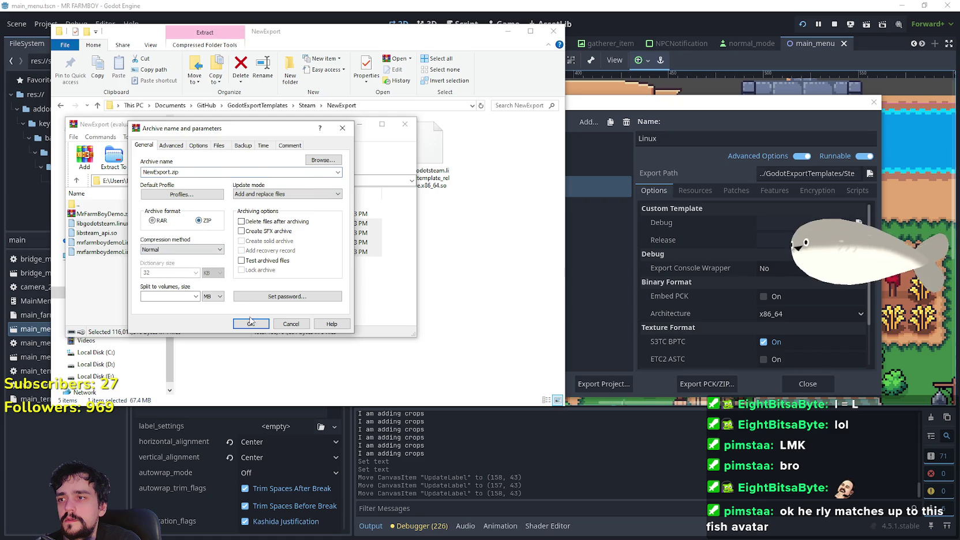
{"action": "left_click", "coordinate": [251, 324]}
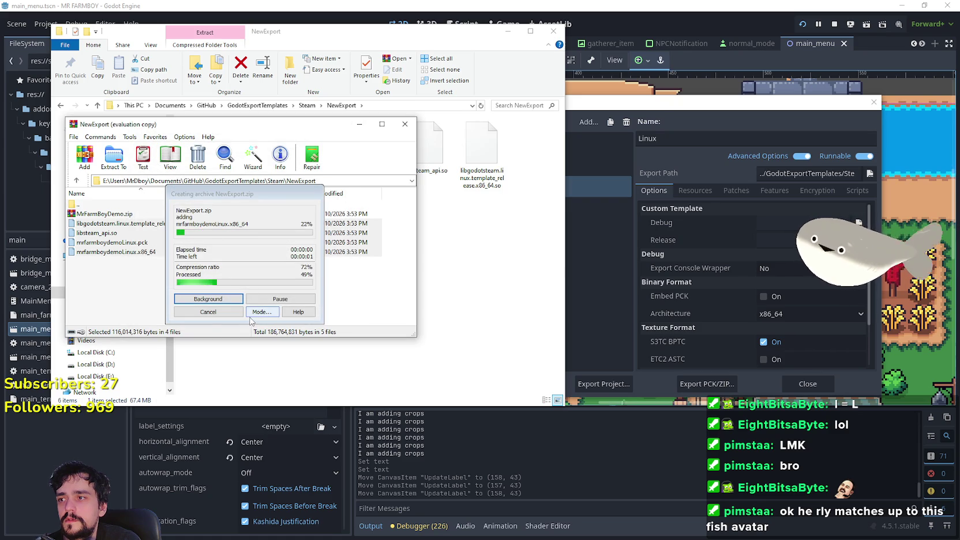
{"action": "left_click", "coordinate": [409, 128]}
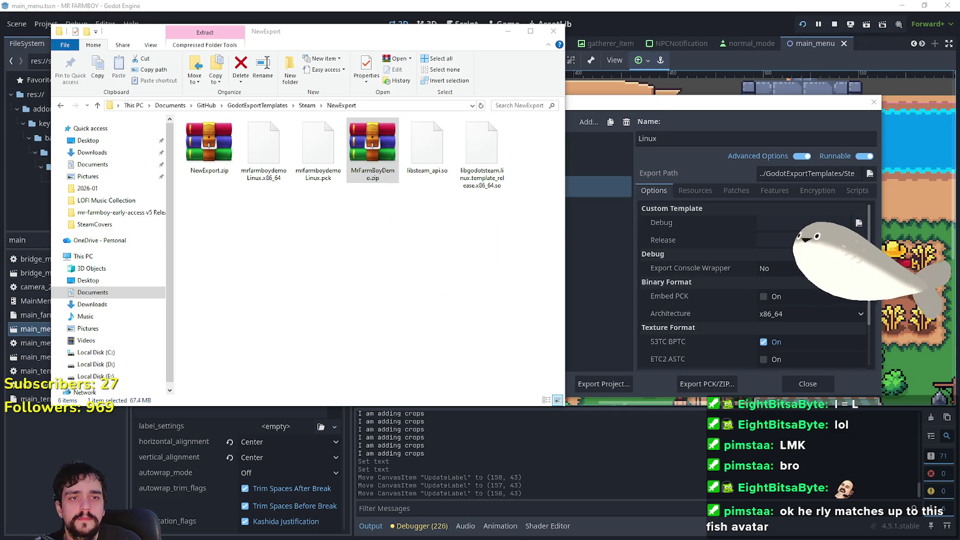
{"action": "mouse_move", "coordinate": [209, 147]}
{"action": "left_mouse_down"}
{"action": "mouse_move", "coordinate": [312, 236]}
{"action": "mouse_move", "coordinate": [353, 257]}
{"action": "mouse_move", "coordinate": [367, 249]}
{"action": "left_mouse_up"}
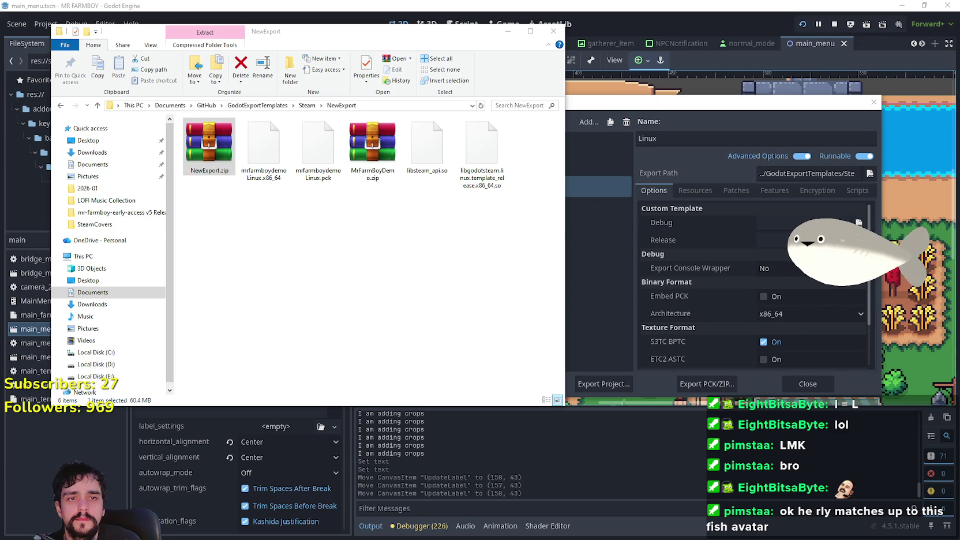
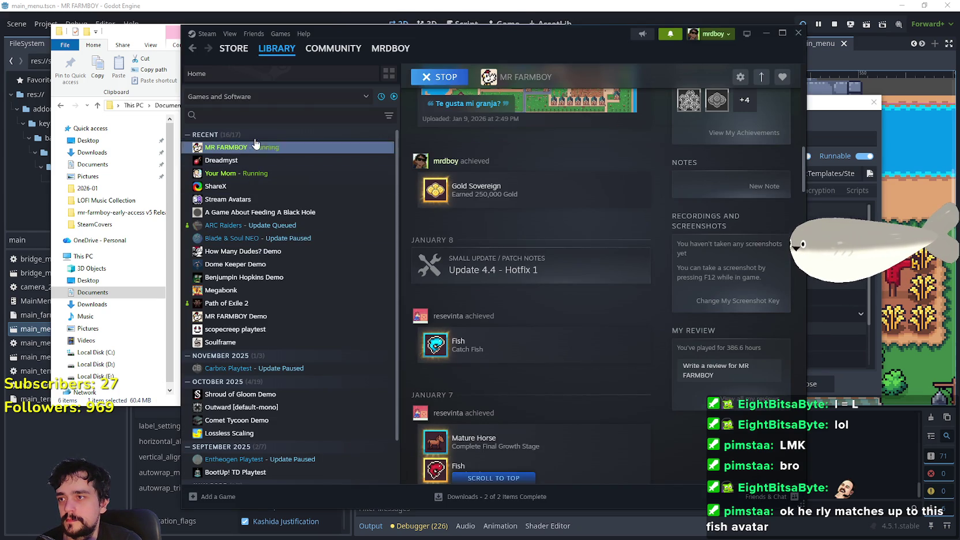
Search the library for 'MR' to find MR FARMBOY Demo, then quit the running game
{"action": "left_click", "coordinate": [250, 112]}
{"action": "type", "text": "MR"}
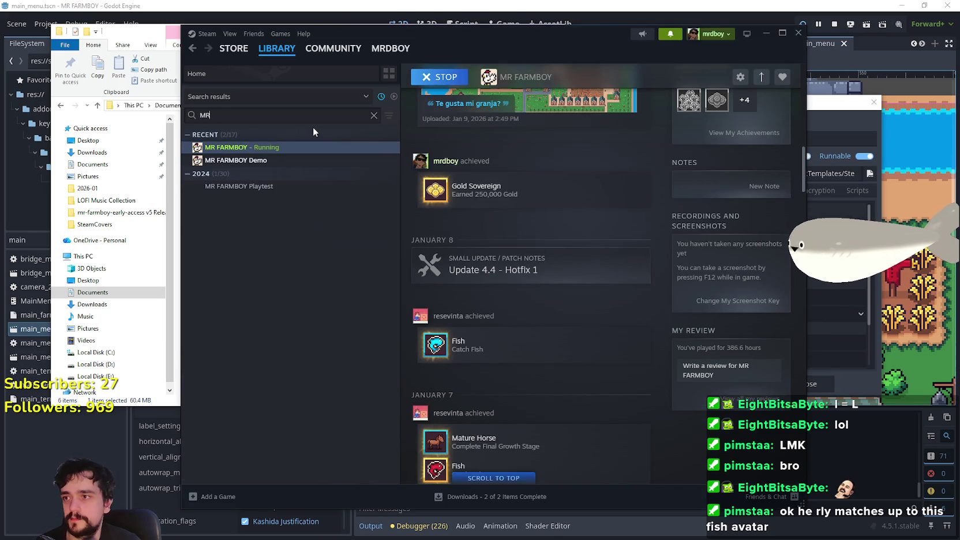
{"action": "left_click", "coordinate": [300, 163]}
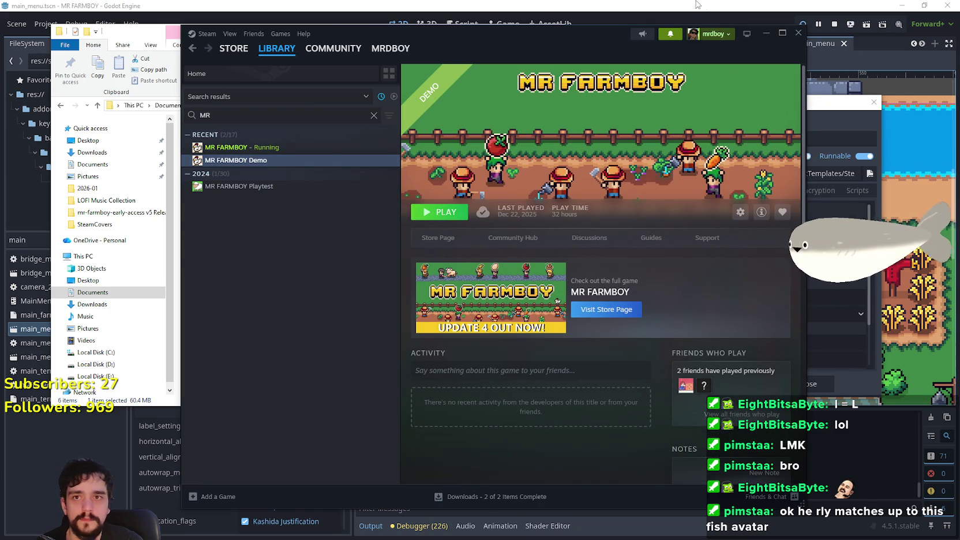
{"action": "key", "text": "alt+Tab"}
{"action": "key", "text": "alt+Tab"}
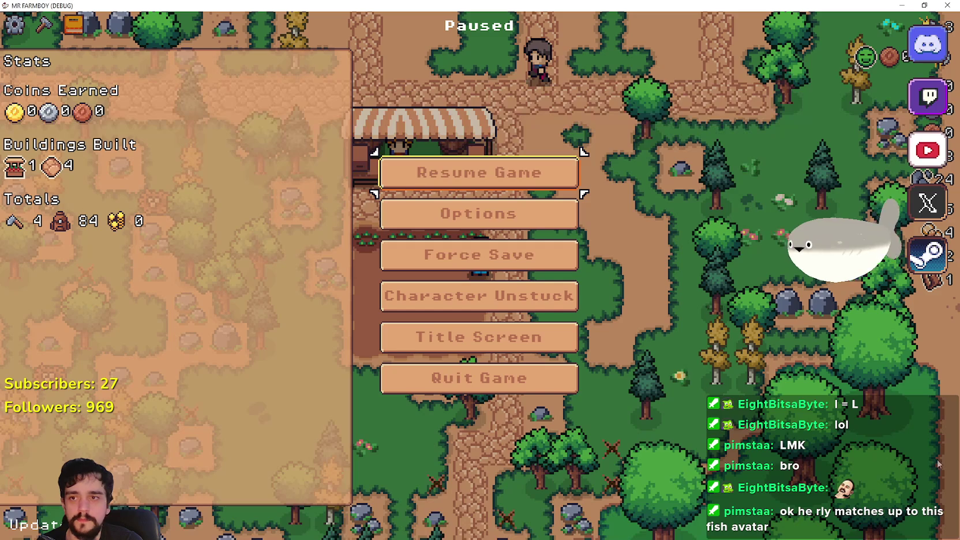
{"action": "left_click", "coordinate": [536, 392]}
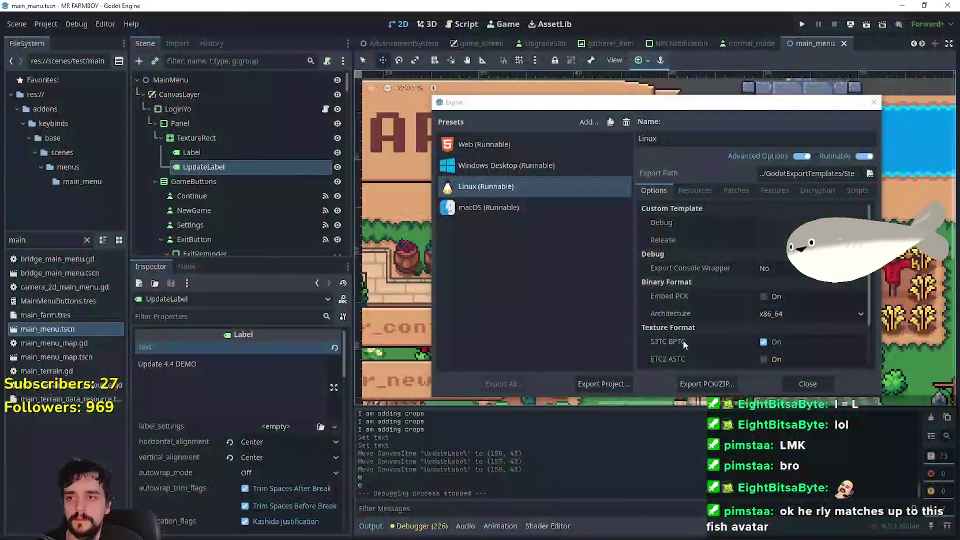
Close Godot's Export dialog and save main_menu.tscn
{"action": "left_click", "coordinate": [808, 384]}
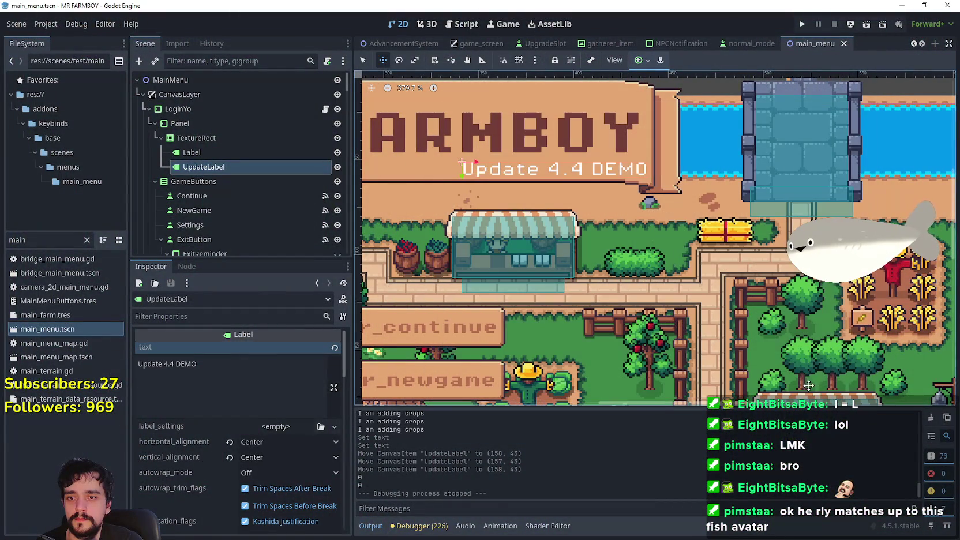
{"action": "scroll", "coordinate": [617, 192], "scroll_direction": "down", "scroll_amount": 5}
{"action": "key", "text": "ctrl+s"}
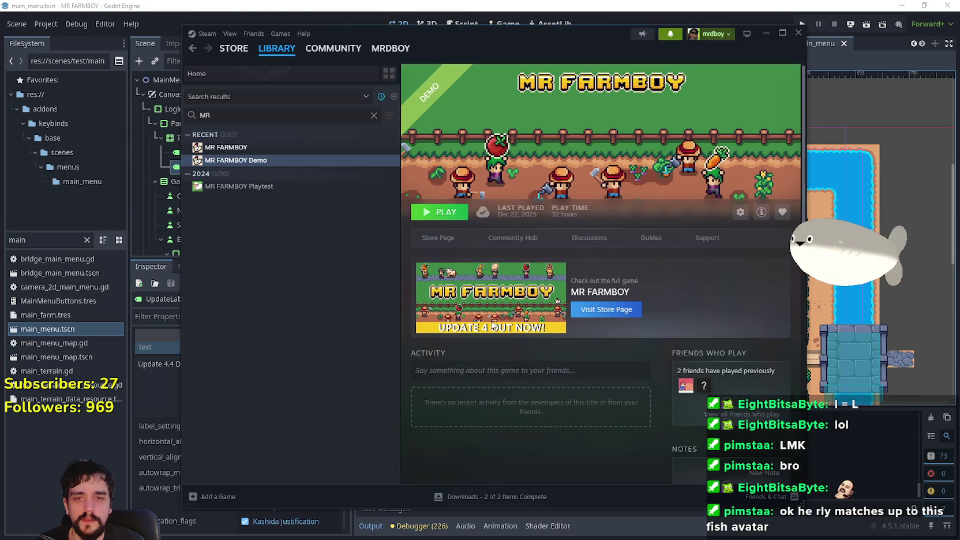
Verify integrity of the MR FARMBOY Demo's game files from its Installed Files properties
{"action": "right_click", "coordinate": [275, 163]}
{"action": "left_click", "coordinate": [311, 239]}
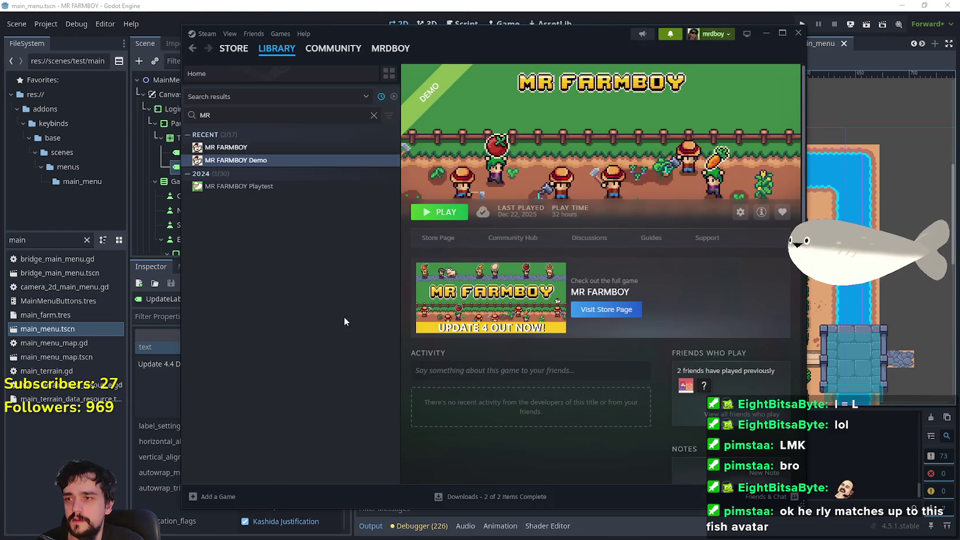
{"action": "left_click", "coordinate": [337, 215]}
{"action": "left_click", "coordinate": [641, 266]}
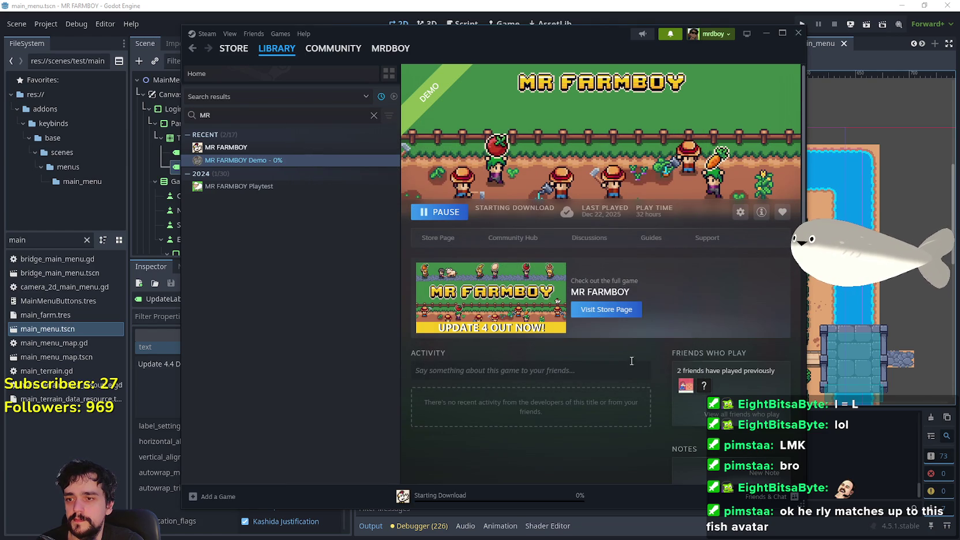
{"action": "scroll", "coordinate": [619, 344], "scroll_direction": "down", "scroll_amount": 2}
{"action": "scroll", "coordinate": [617, 346], "scroll_direction": "up", "scroll_amount": 2}
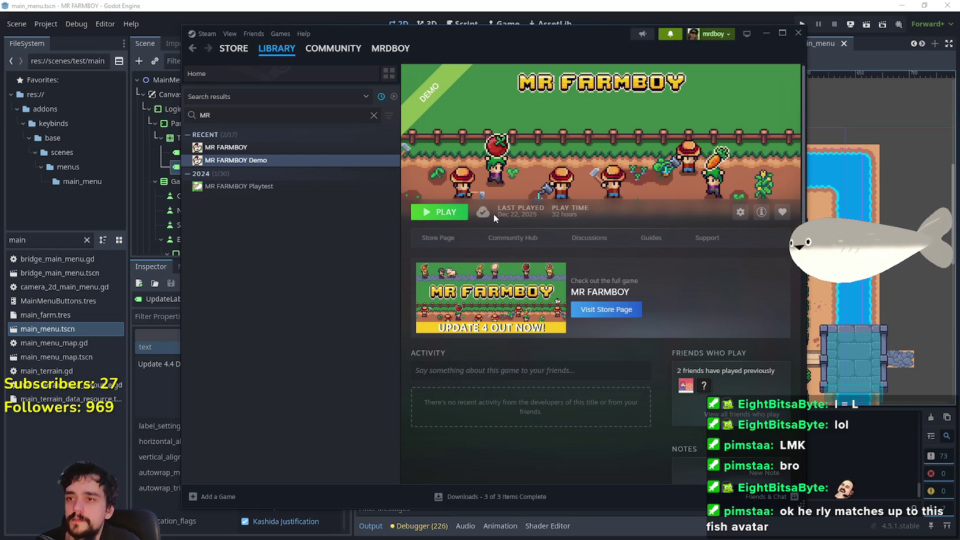
Launch the MR FARMBOY Demo, exit it, and go to the community hub
{"action": "left_click", "coordinate": [439, 211]}
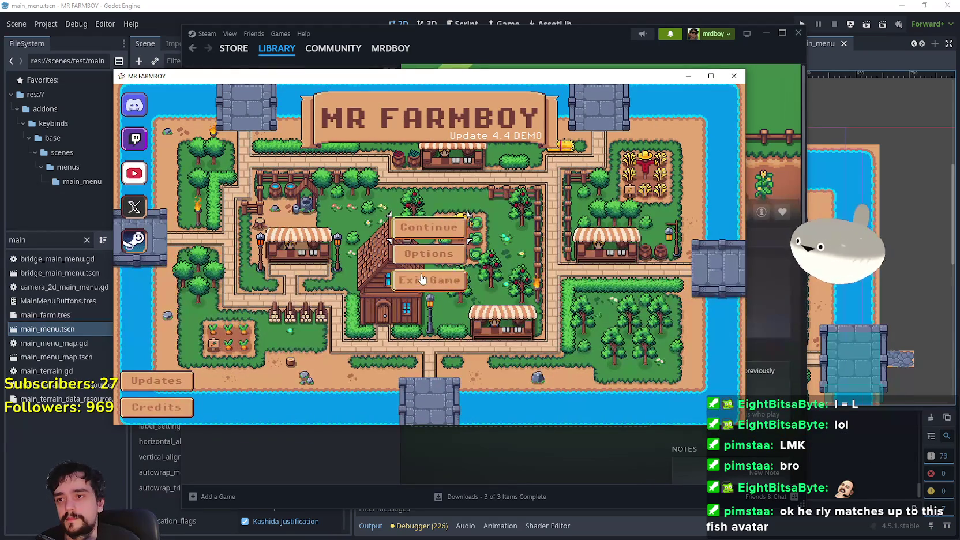
{"action": "left_click", "coordinate": [420, 292]}
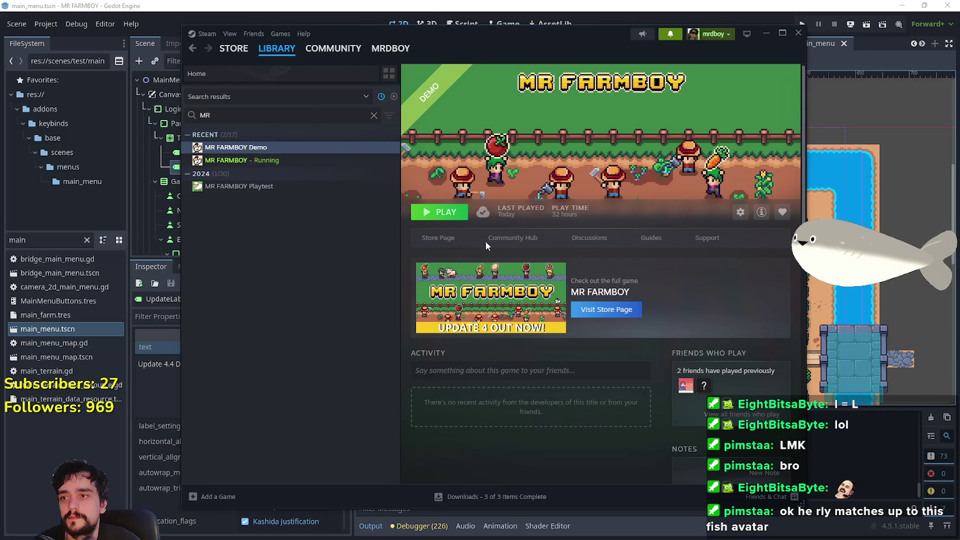
{"action": "left_click", "coordinate": [498, 239]}
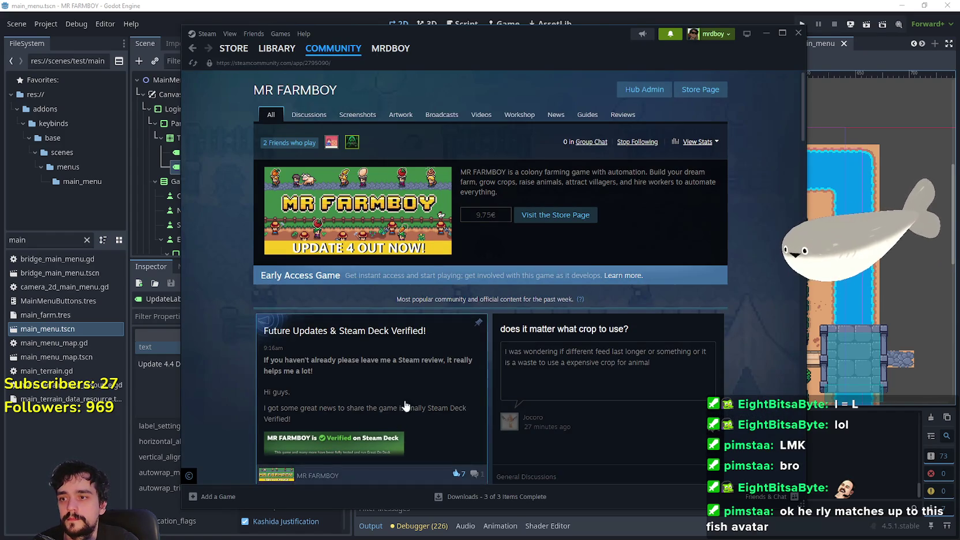
Read the Future Updates & Steam Deck Verified! news post, then close it
{"action": "left_click", "coordinate": [448, 409]}
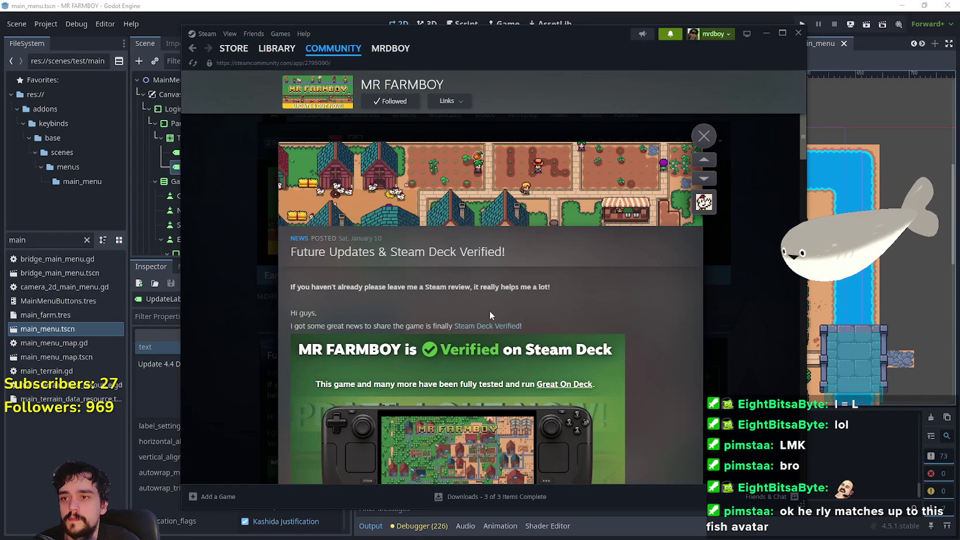
{"action": "scroll", "coordinate": [558, 303], "scroll_direction": "down", "scroll_amount": 3}
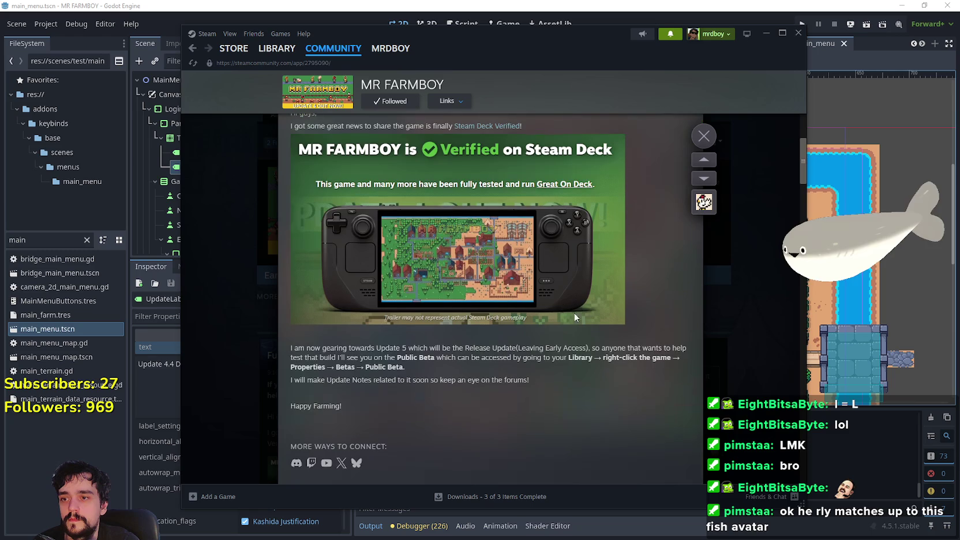
{"action": "scroll", "coordinate": [686, 179], "scroll_direction": "down", "scroll_amount": 1}
{"action": "scroll", "coordinate": [687, 179], "scroll_direction": "up", "scroll_amount": 5}
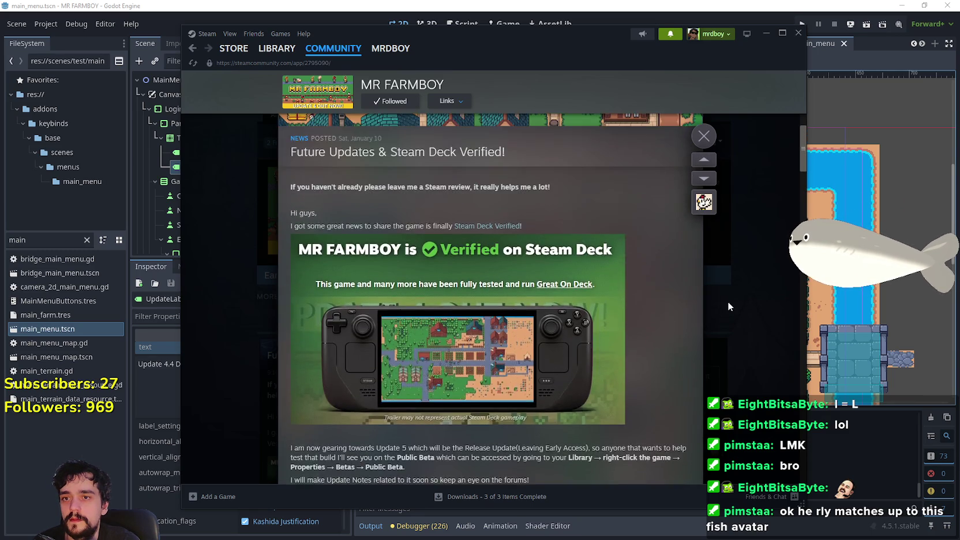
{"action": "left_click", "coordinate": [700, 205]}
From Hub Admin's Event/Announcement Dashboard, start editing the Future Updates & Steam Deck Verified! announcement
{"action": "left_click", "coordinate": [646, 83]}
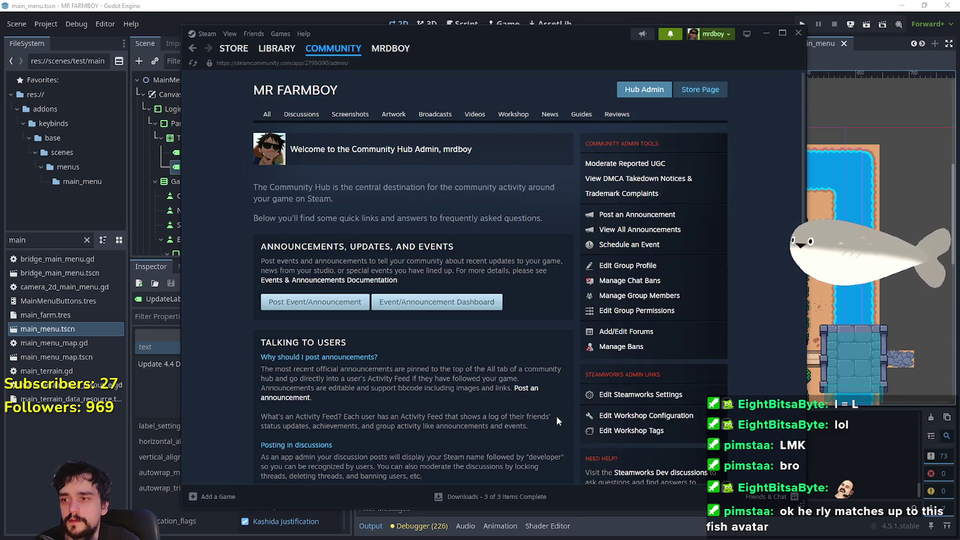
{"action": "scroll", "coordinate": [371, 273], "scroll_direction": "down", "scroll_amount": 1}
{"action": "left_click", "coordinate": [373, 275]}
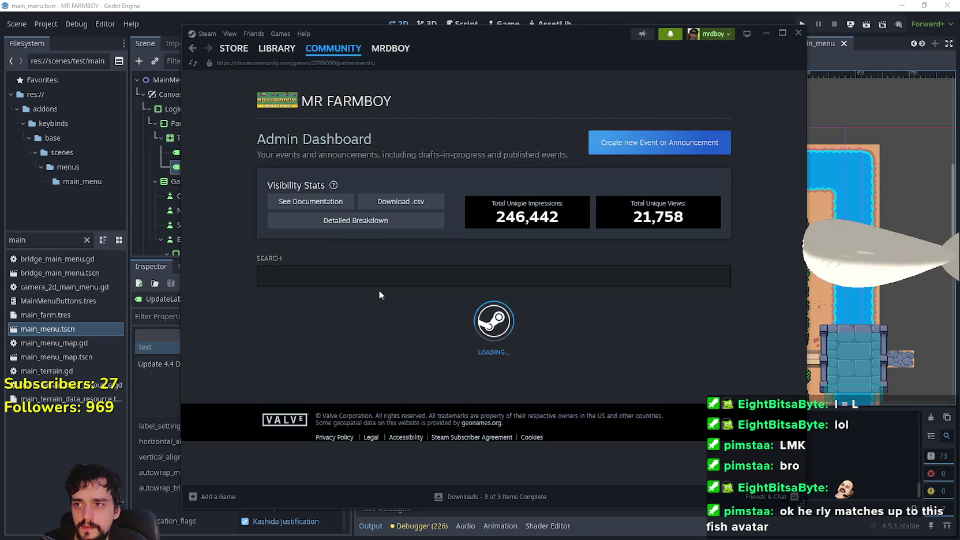
{"action": "scroll", "coordinate": [457, 195], "scroll_direction": "down", "scroll_amount": 4}
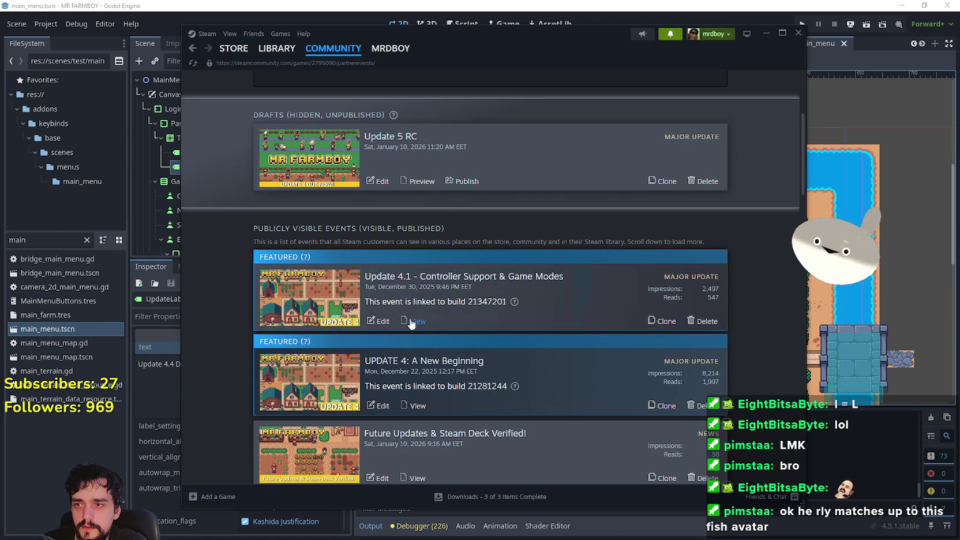
{"action": "scroll", "coordinate": [397, 326], "scroll_direction": "down", "scroll_amount": 1}
{"action": "scroll", "coordinate": [397, 326], "scroll_direction": "down", "scroll_amount": 6}
{"action": "scroll", "coordinate": [494, 356], "scroll_direction": "up", "scroll_amount": 3}
{"action": "left_click", "coordinate": [381, 228]}
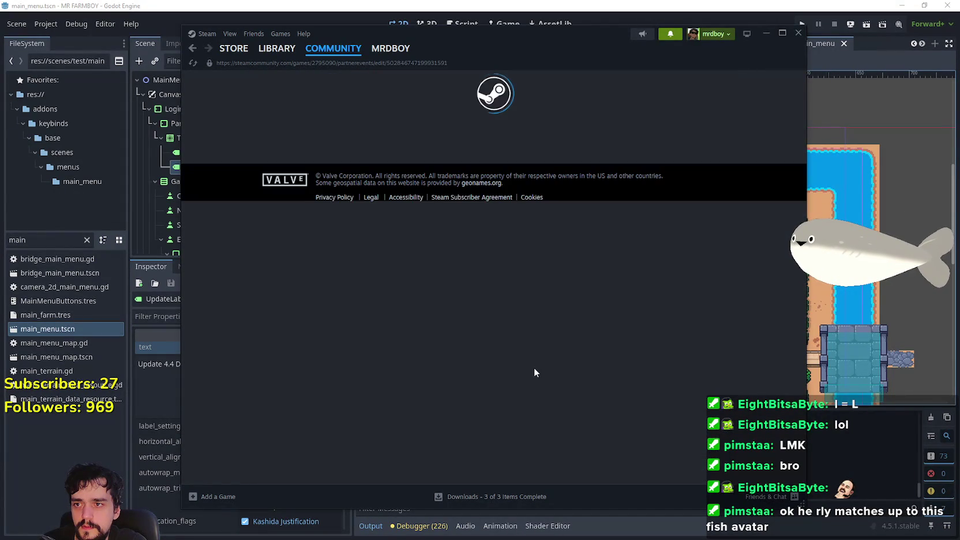
Try appending '(DEMO UPDATE_)' to the announcement title, then remove it
{"action": "scroll", "coordinate": [525, 350], "scroll_direction": "down", "scroll_amount": 3}
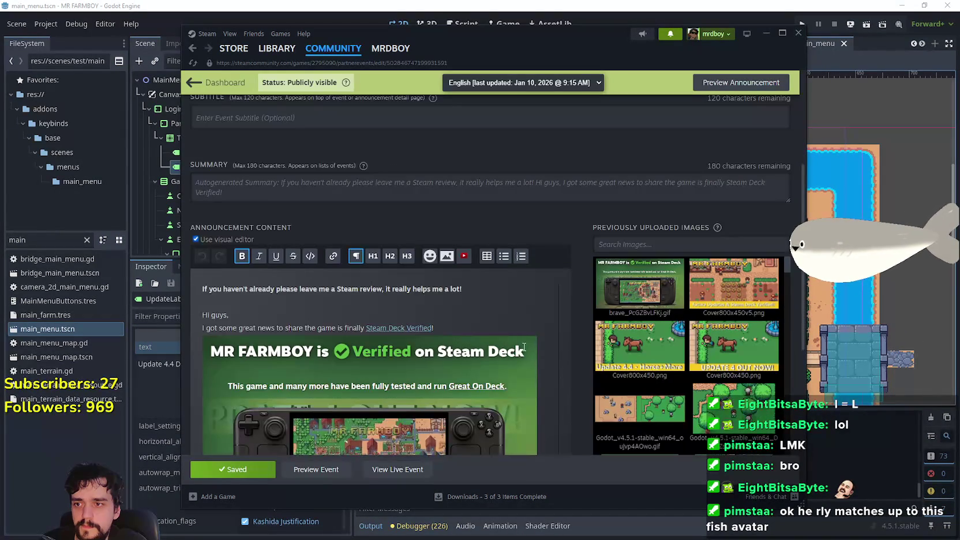
{"action": "scroll", "coordinate": [454, 326], "scroll_direction": "up", "scroll_amount": 3}
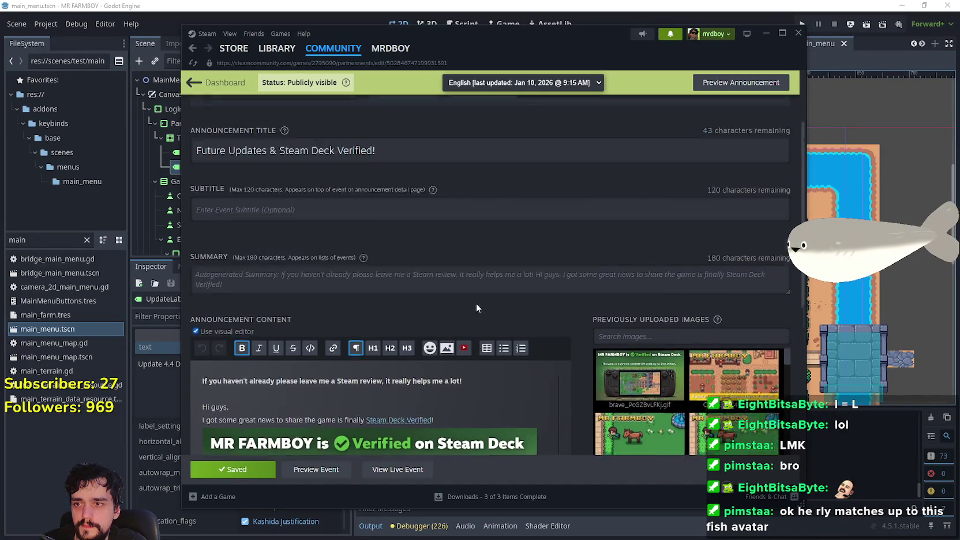
{"action": "triple_click", "coordinate": [417, 260]}
{"action": "left_click", "coordinate": [415, 262]}
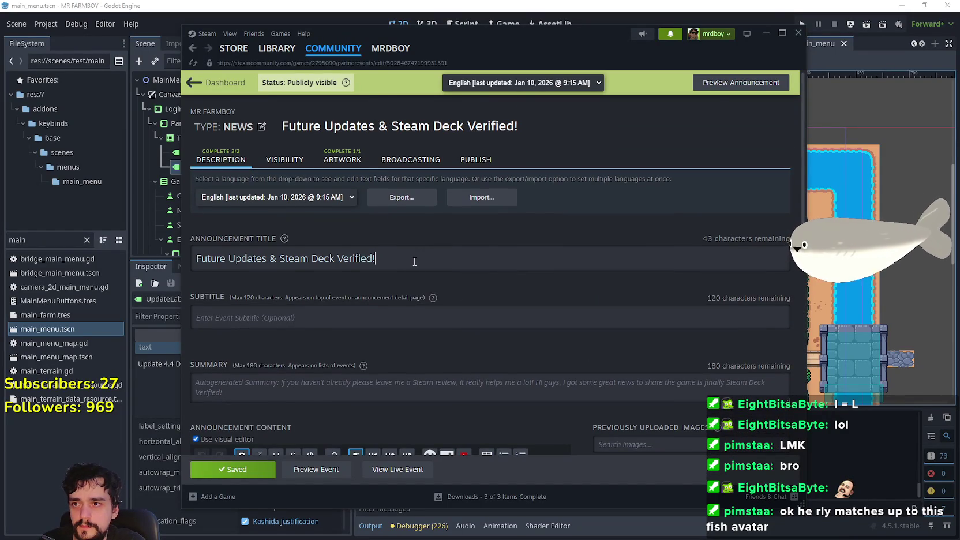
{"action": "type", "text": "(D"}
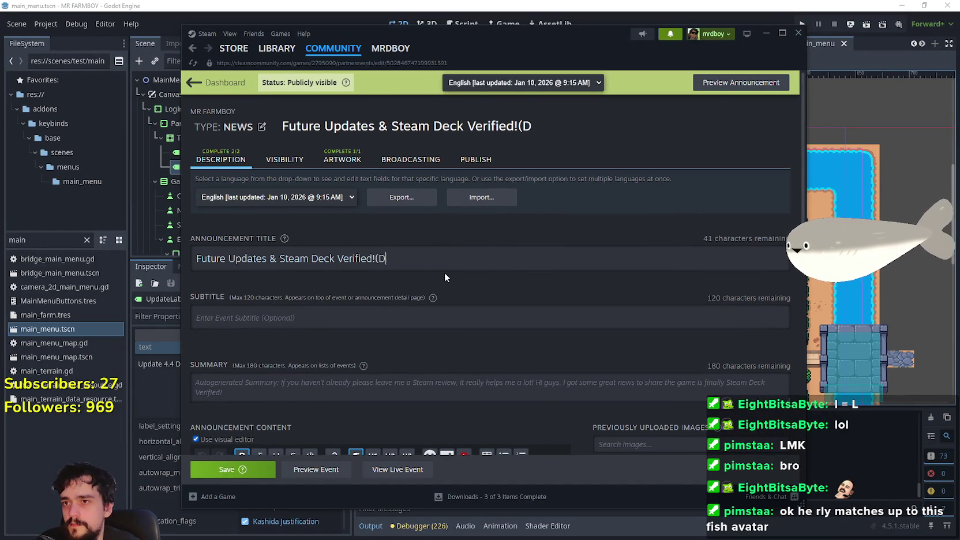
{"action": "type", "text": "EMO UPDATE_"}
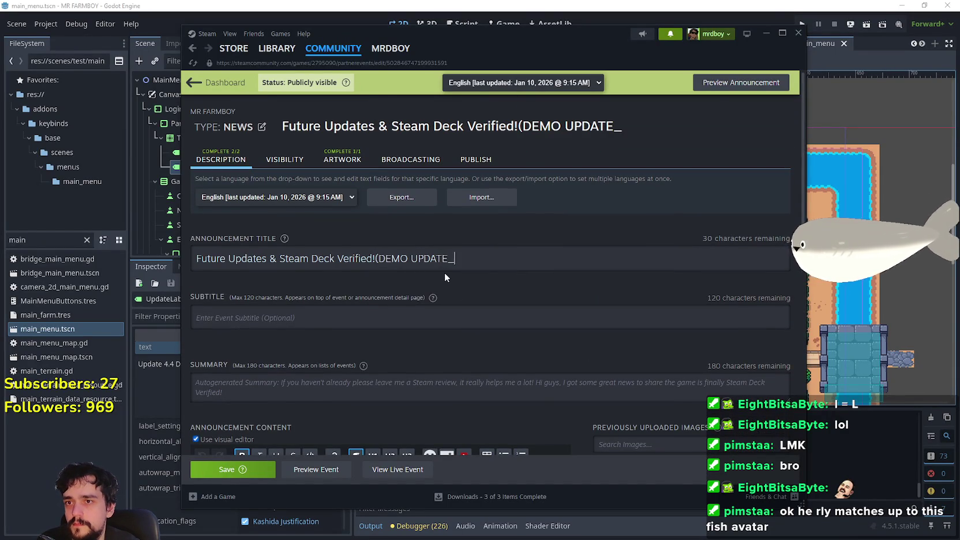
{"action": "type", "text": ")"}
{"action": "key", "text": "BackSpace"}
{"action": "key", "text": "BackSpace"}
{"action": "key", "text": "BackSpace"}
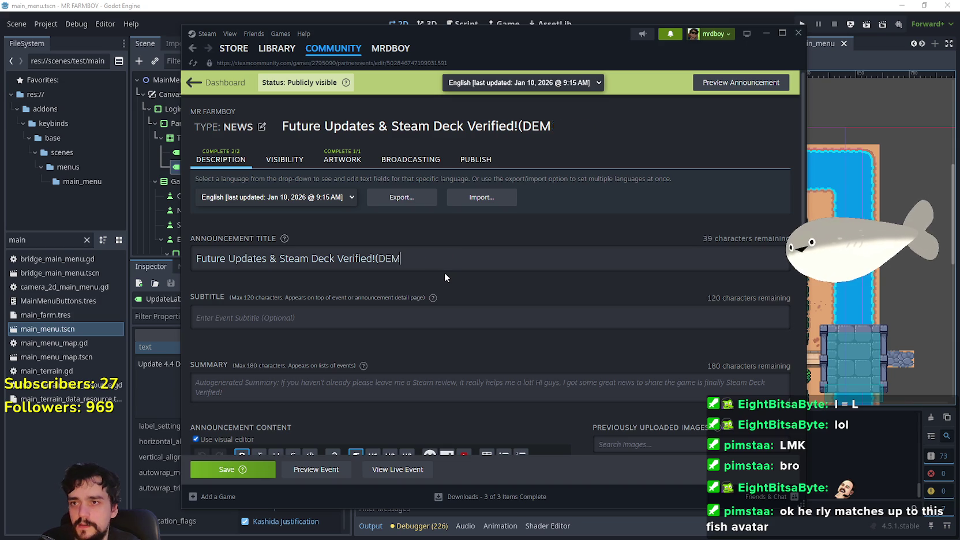
{"action": "scroll", "coordinate": [481, 245], "scroll_direction": "down", "scroll_amount": 5}
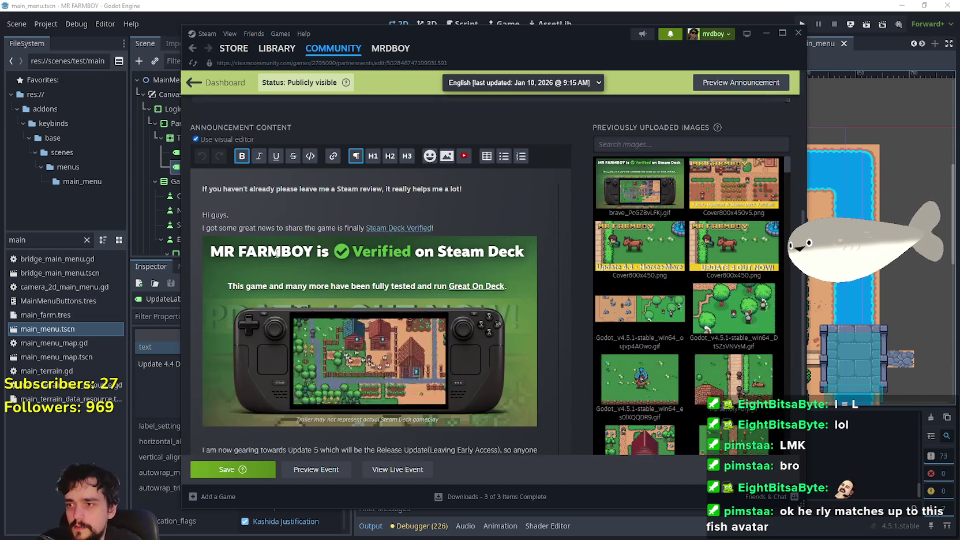
Add a new line 'DEMO has also been updated to 4.4' after the Verified sentence
{"action": "left_click", "coordinate": [448, 231]}
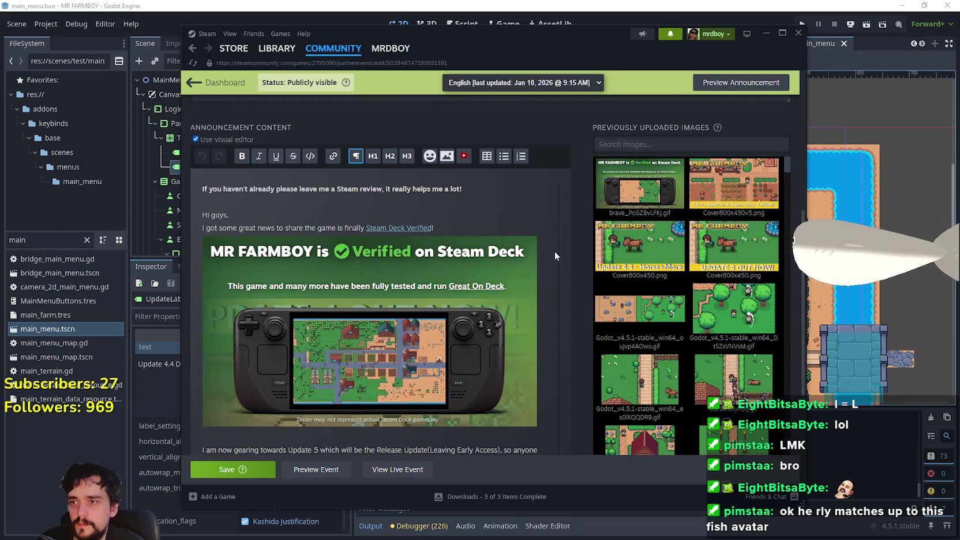
{"action": "key", "text": "Return"}
{"action": "type", "text": "DEMO"}
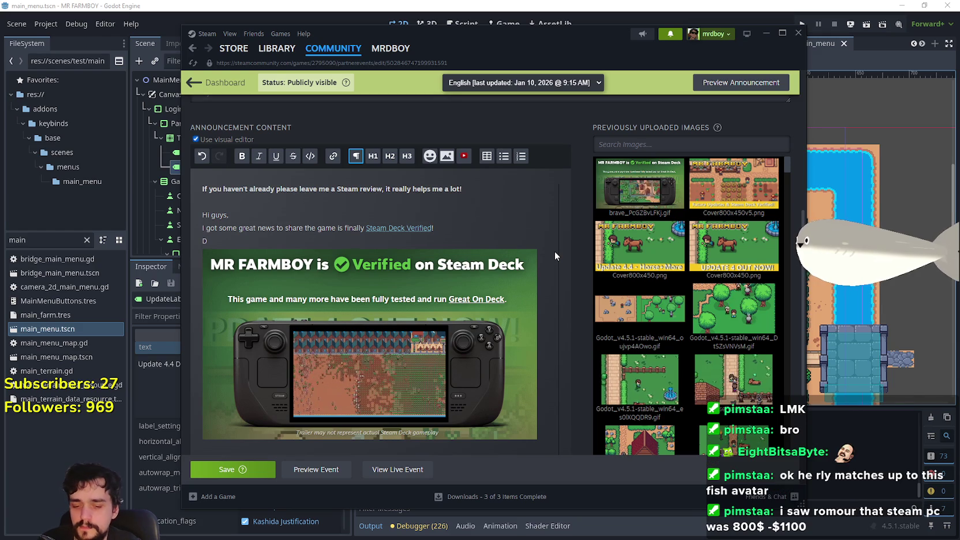
{"action": "type", "text": " has"}
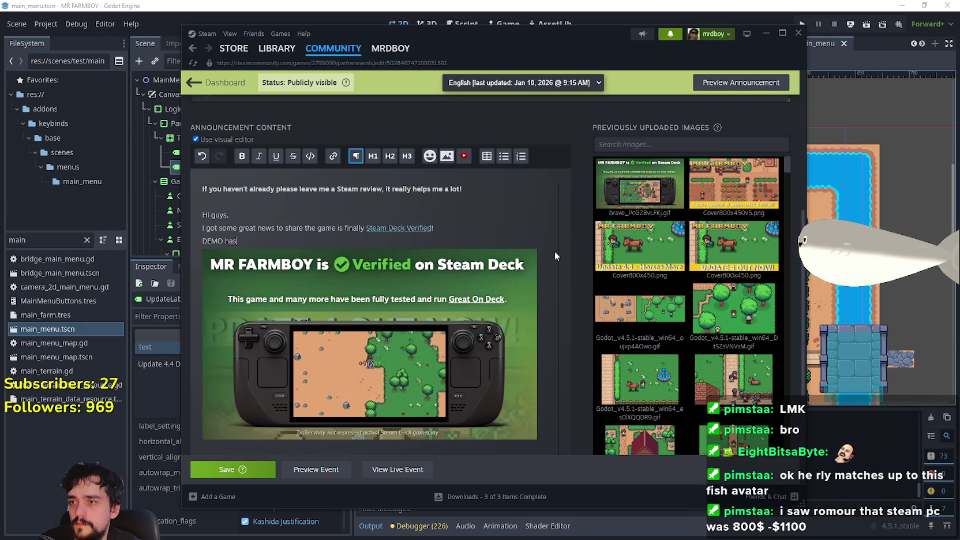
{"action": "type", "text": " also been updated to"}
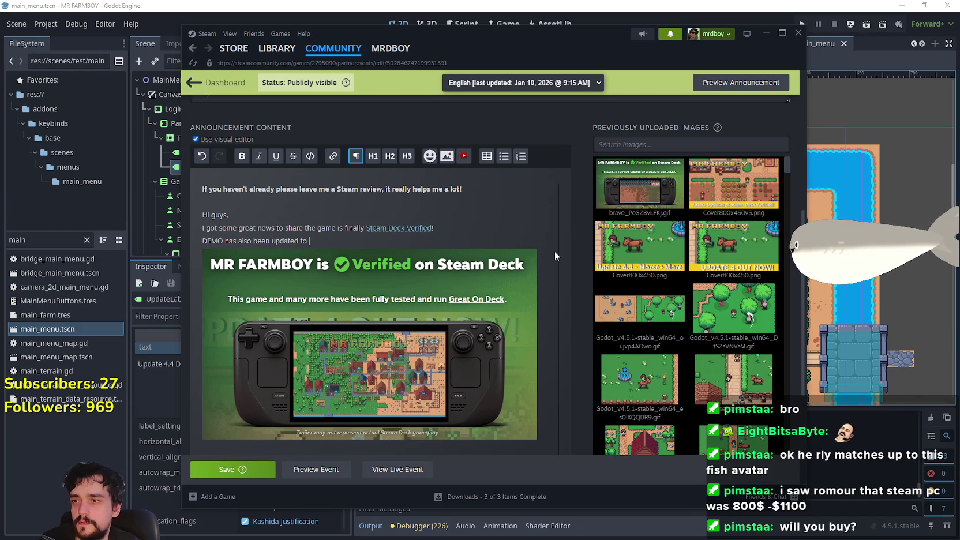
{"action": "type", "text": " S"}
{"action": "key", "text": "BackSpace"}
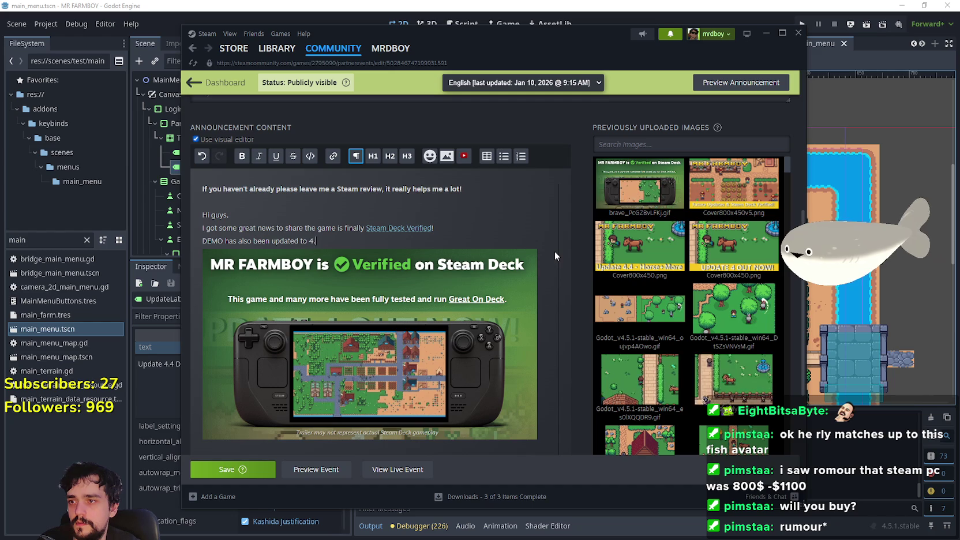
{"action": "type", "text": "4.4"}
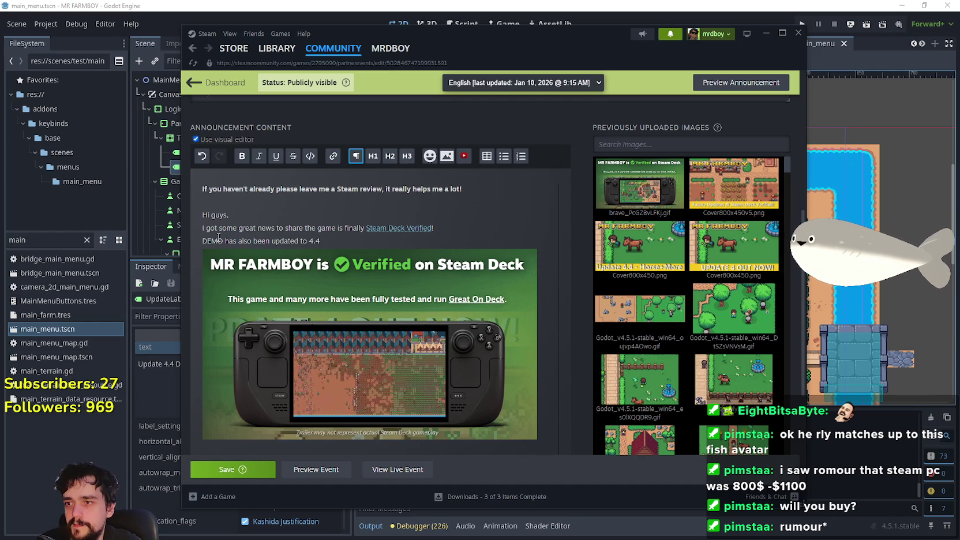
Make the word DEMO bold and save the announcement
{"action": "double_click", "coordinate": [213, 241]}
{"action": "key", "text": "ctrl+b"}
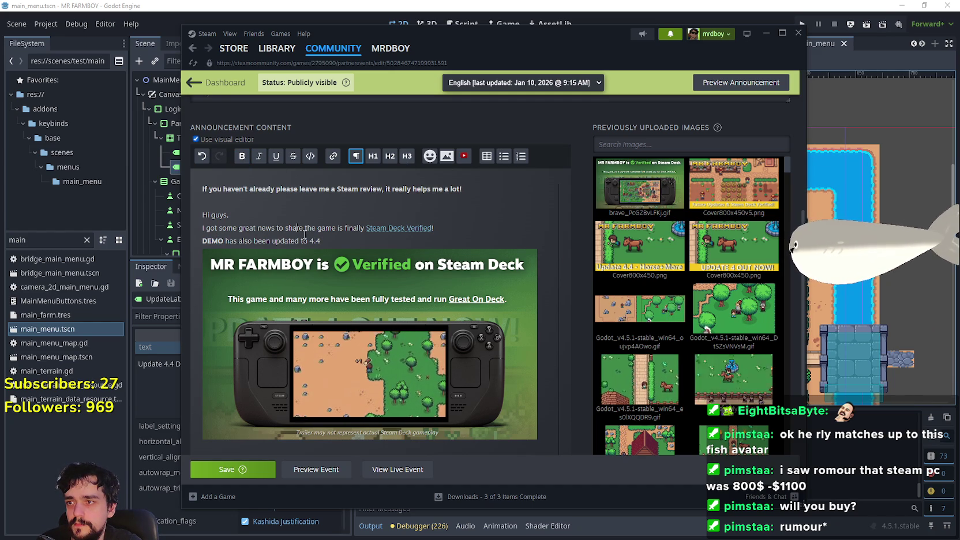
{"action": "left_click", "coordinate": [353, 242]}
{"action": "scroll", "coordinate": [364, 250], "scroll_direction": "down", "scroll_amount": 3}
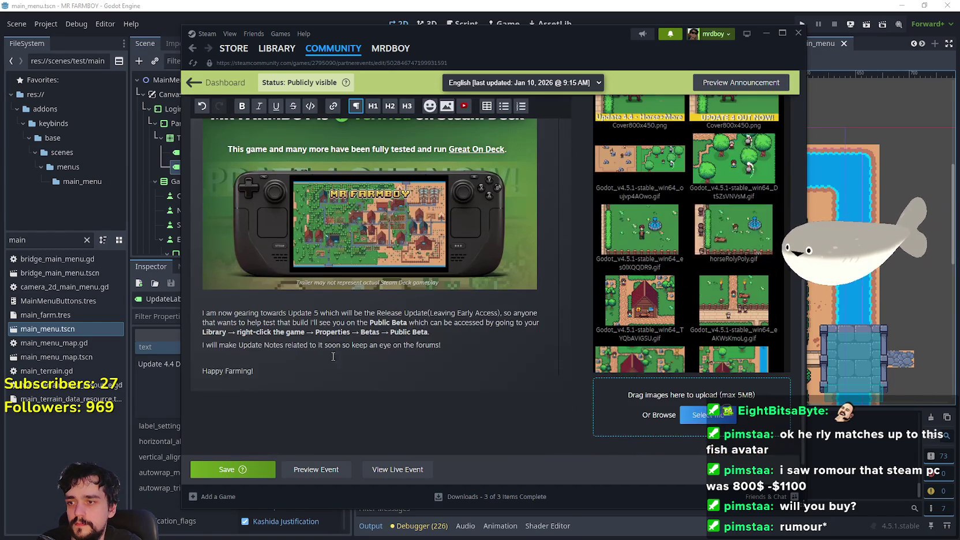
{"action": "left_click", "coordinate": [229, 469]}
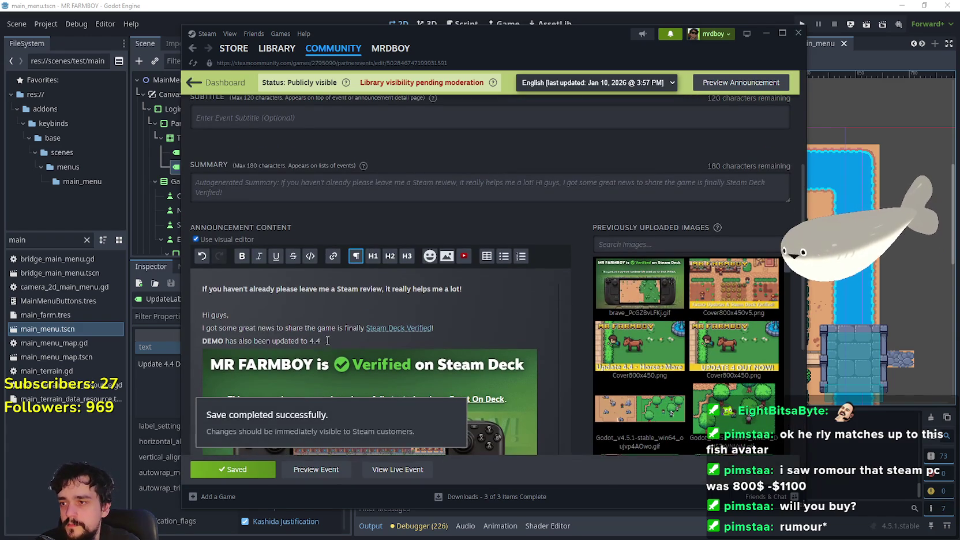
{"action": "left_click_drag", "start_coordinate": [321, 341], "coordinate": [196, 341]}
{"action": "scroll", "coordinate": [255, 295], "scroll_direction": "up", "scroll_amount": 3}
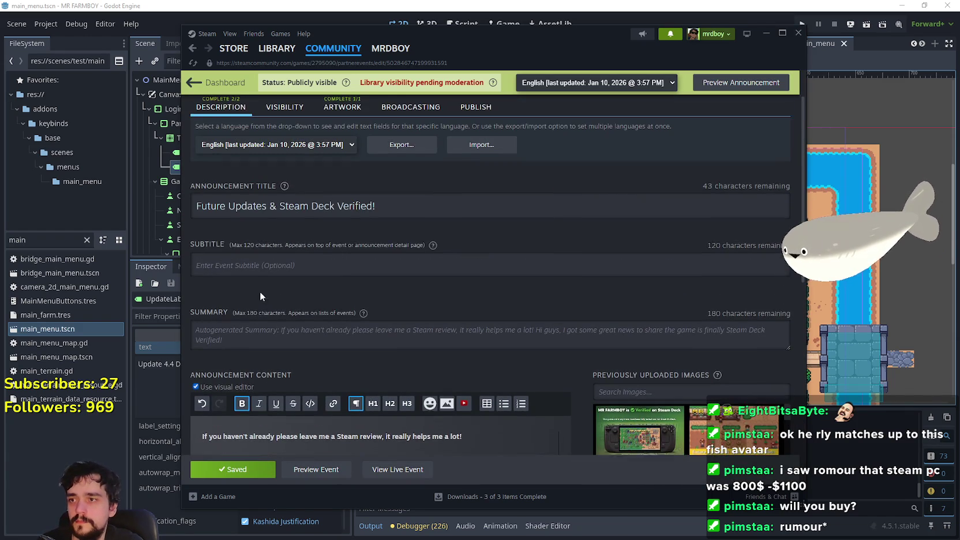
Check the publishing summary, then open the Future Updates & Steam Deck Verified! post from MR FARMBOY's hub
{"action": "mouse_move", "coordinate": [294, 53]}
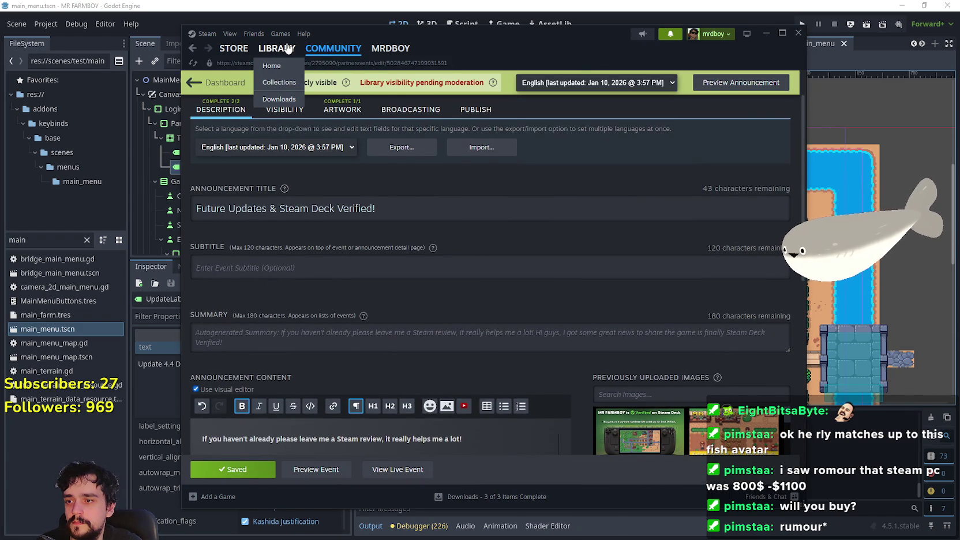
{"action": "scroll", "coordinate": [489, 169], "scroll_direction": "up", "scroll_amount": 2}
{"action": "left_click", "coordinate": [487, 166]}
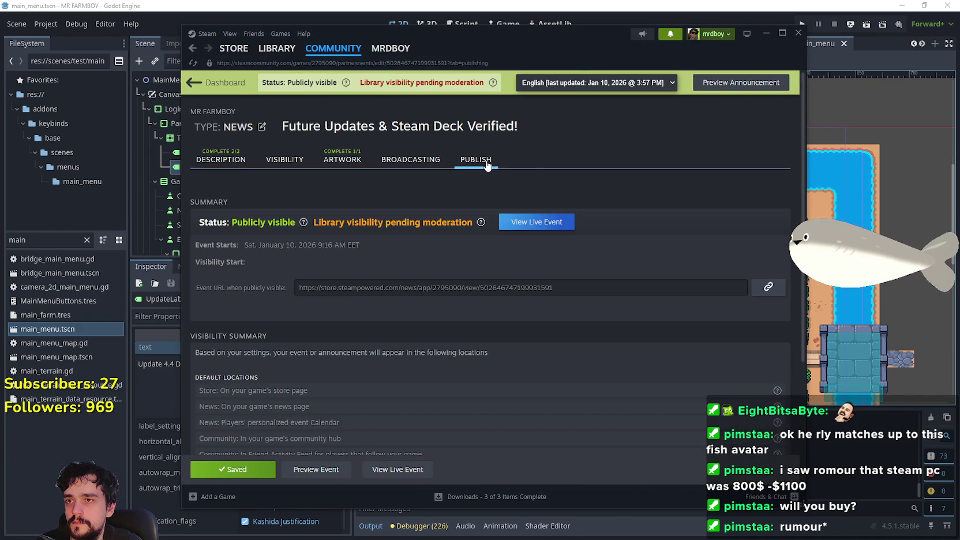
{"action": "left_click", "coordinate": [276, 49]}
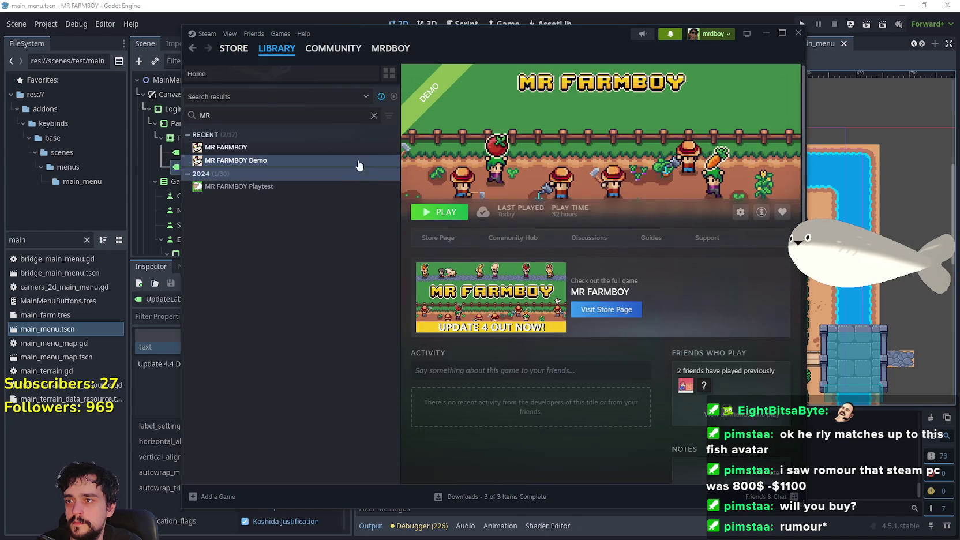
{"action": "left_click", "coordinate": [513, 243]}
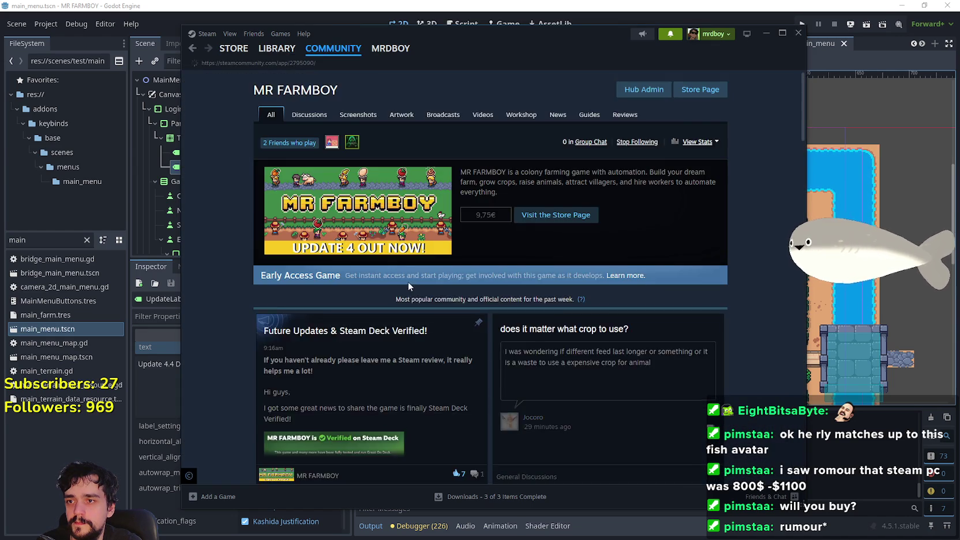
{"action": "scroll", "coordinate": [408, 282], "scroll_direction": "down", "scroll_amount": 3}
{"action": "left_click", "coordinate": [408, 282]}
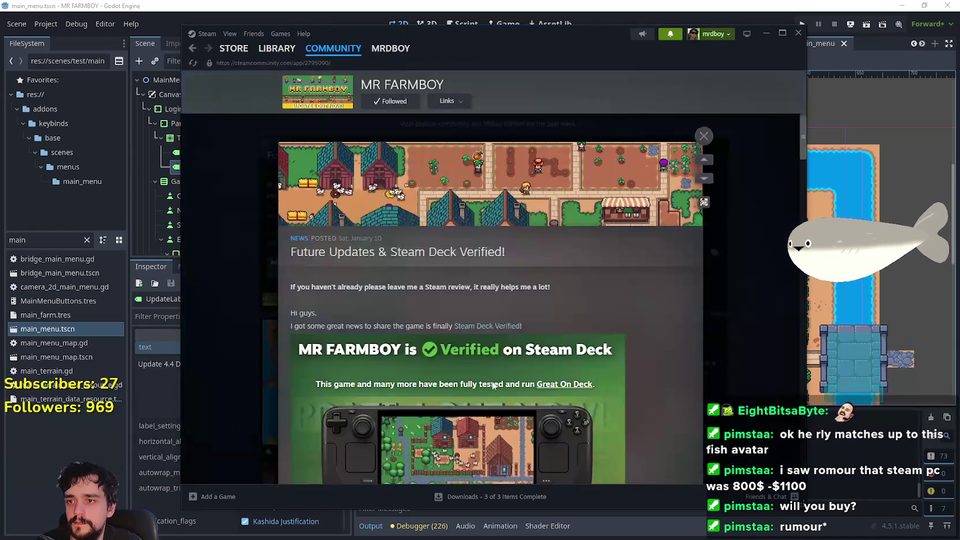
Post the comment 'DEMO has also been updated to 4.4' in the post's discussion
{"action": "scroll", "coordinate": [493, 347], "scroll_direction": "down", "scroll_amount": 5}
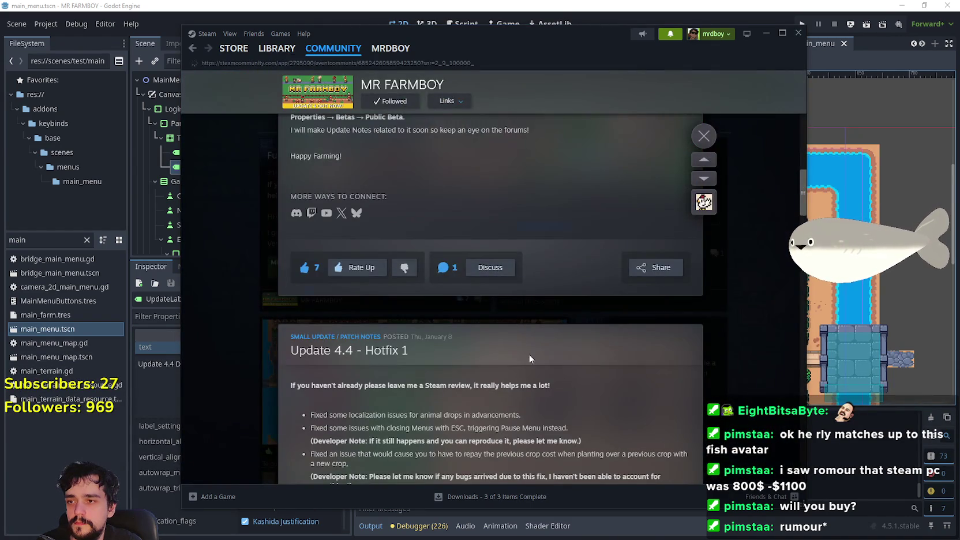
{"action": "left_click", "coordinate": [495, 273]}
{"action": "scroll", "coordinate": [418, 310], "scroll_direction": "down", "scroll_amount": 3}
{"action": "type", "text": "DEMO has also been updated to 4.4"}
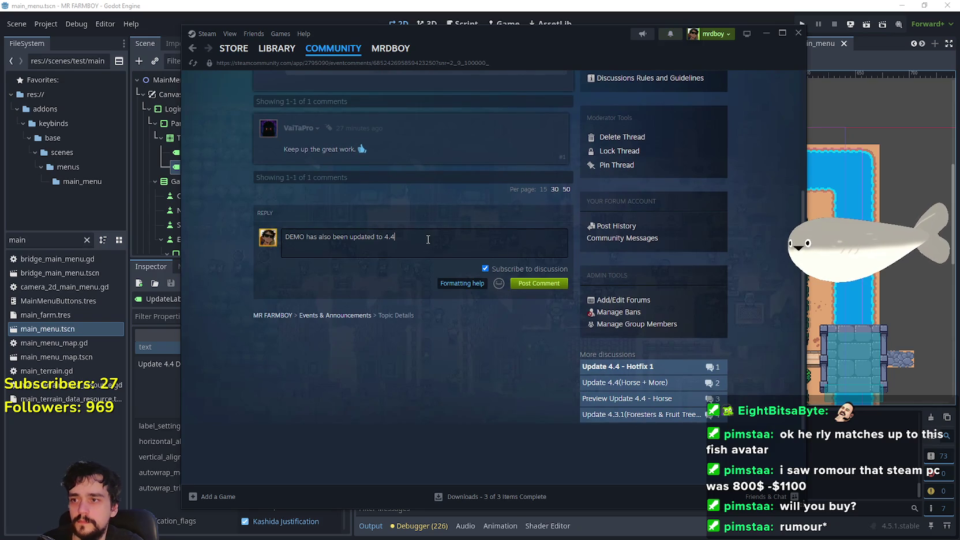
{"action": "left_click", "coordinate": [535, 281]}
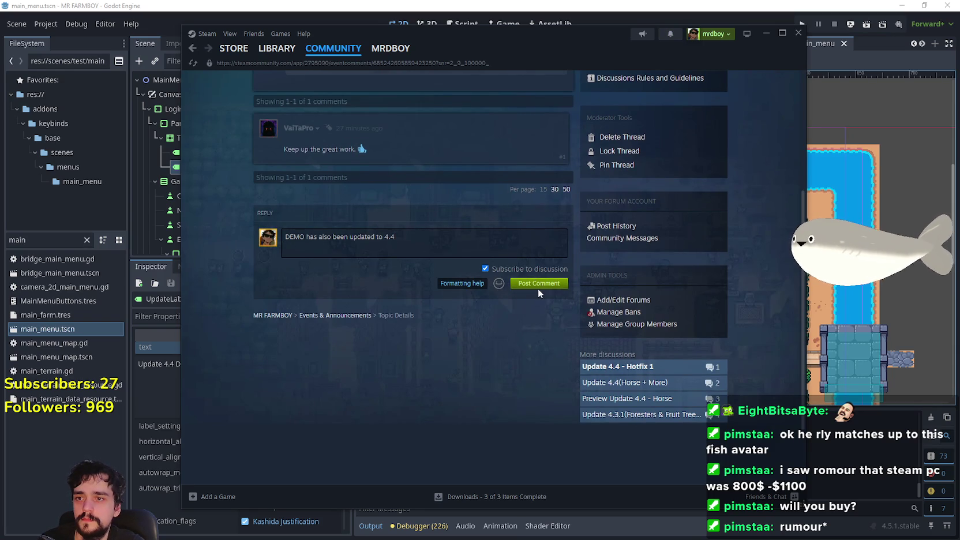
{"action": "left_click", "coordinate": [554, 182]}
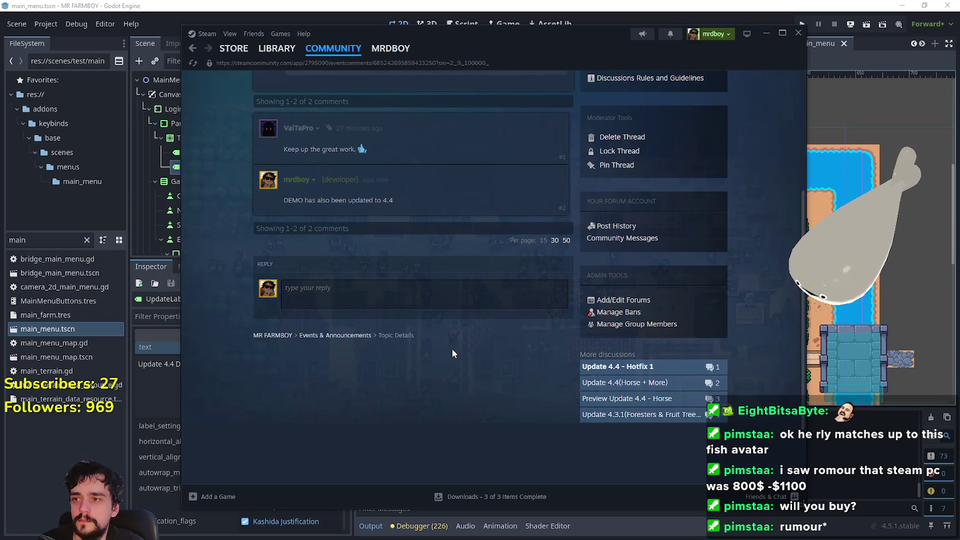
Browse the Discussions topics and the 'does it matter what crop to use?' thread, then return to MR FARMBOY
{"action": "scroll", "coordinate": [450, 369], "scroll_direction": "up", "scroll_amount": 3}
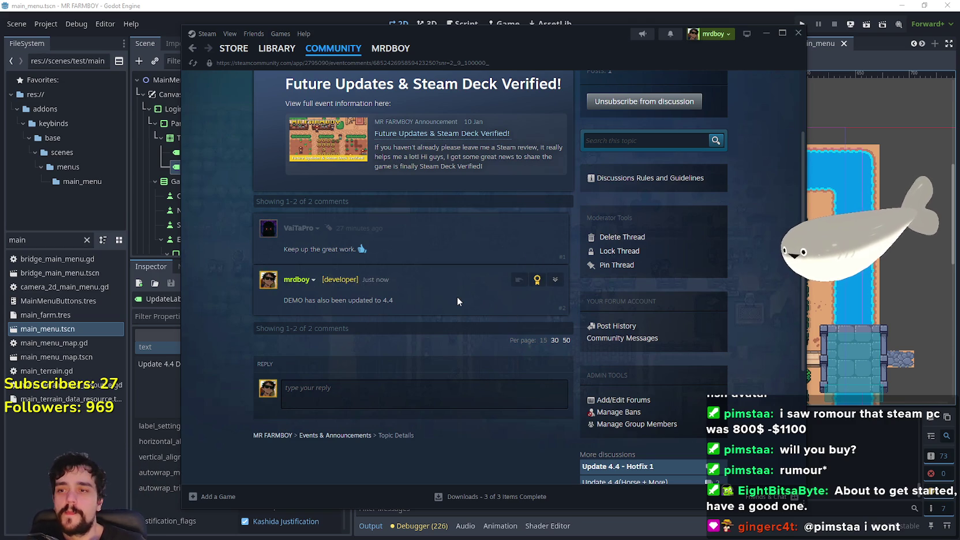
{"action": "scroll", "coordinate": [457, 297], "scroll_direction": "down", "scroll_amount": 3}
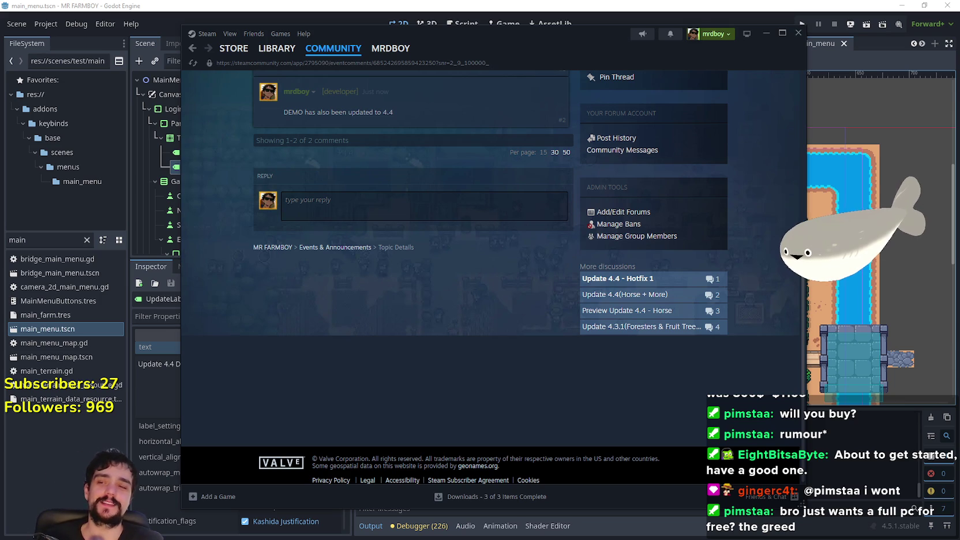
{"action": "scroll", "coordinate": [450, 342], "scroll_direction": "up", "scroll_amount": 3}
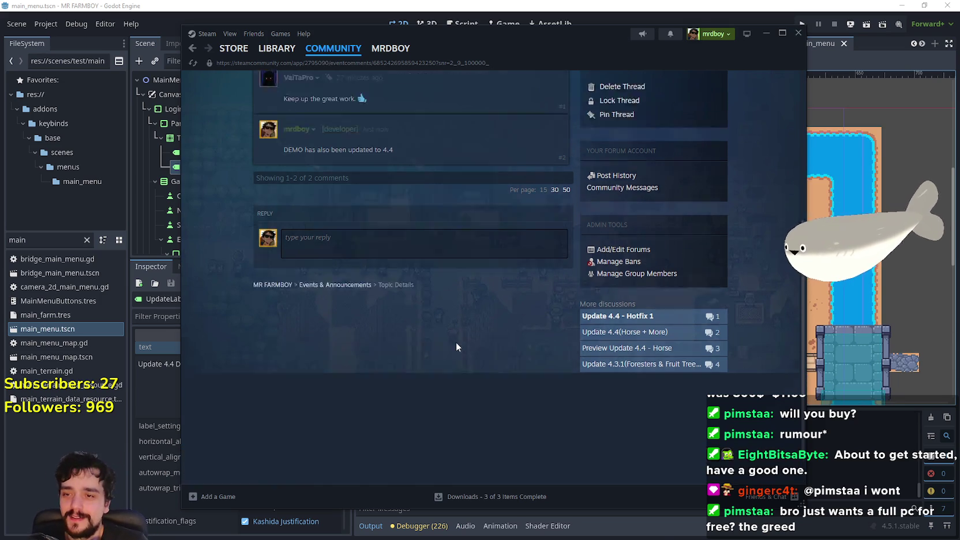
{"action": "scroll", "coordinate": [477, 400], "scroll_direction": "up", "scroll_amount": 5}
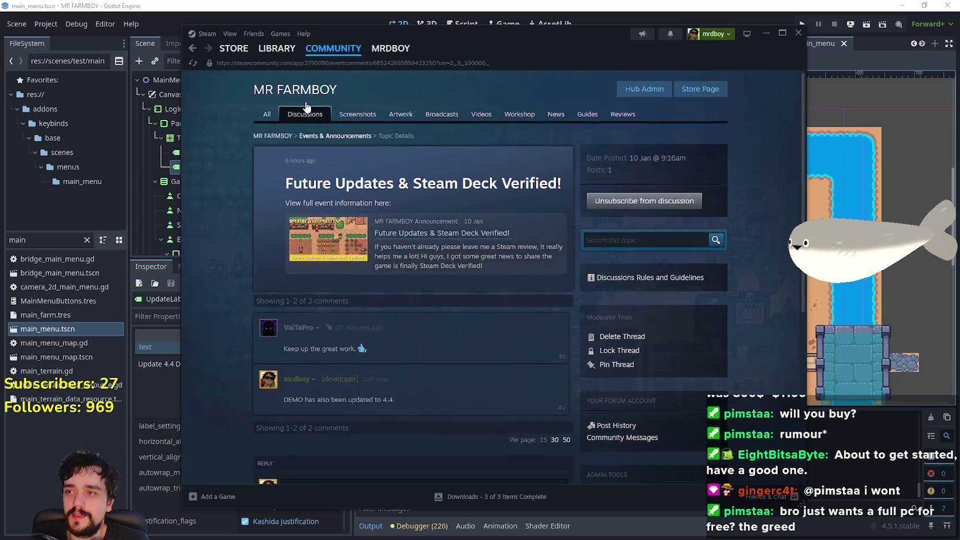
{"action": "left_click", "coordinate": [305, 114]}
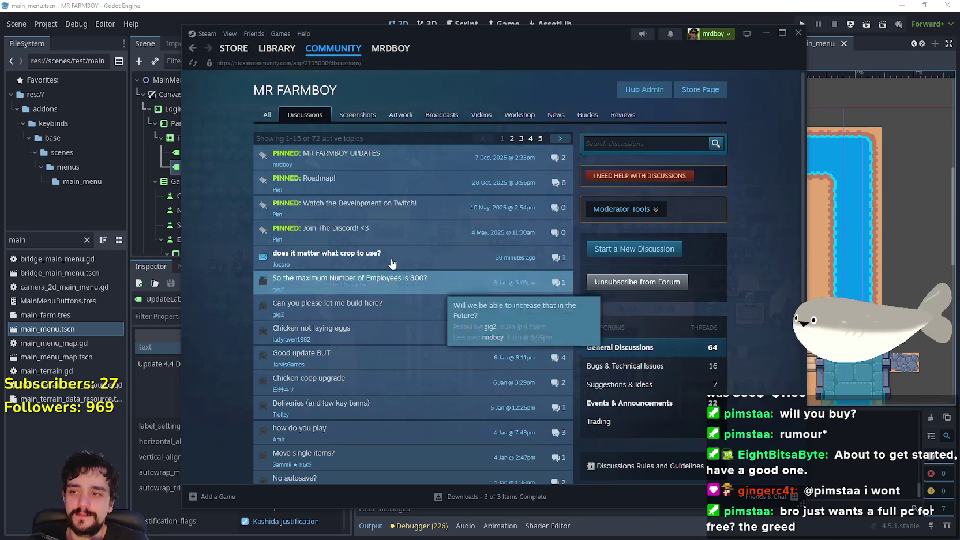
{"action": "left_click", "coordinate": [294, 254]}
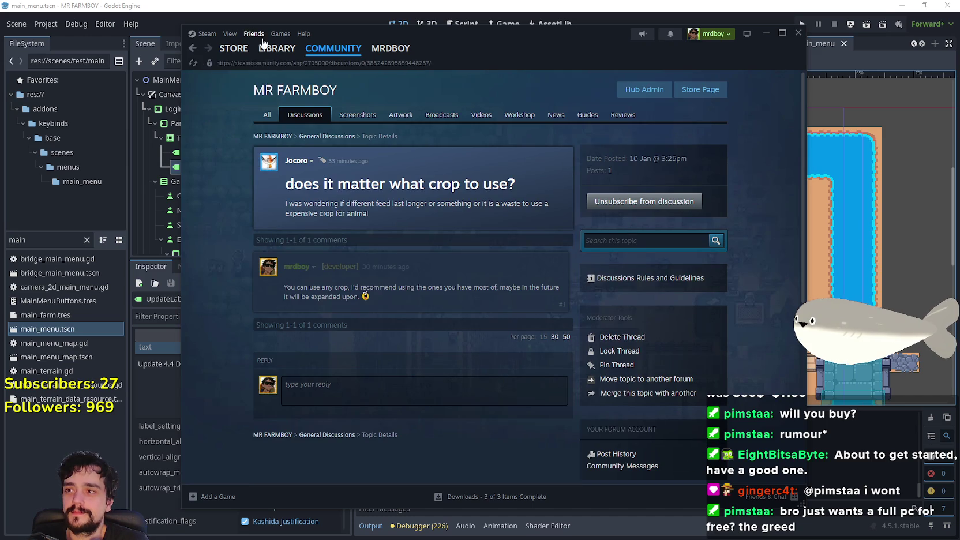
{"action": "left_click", "coordinate": [276, 49]}
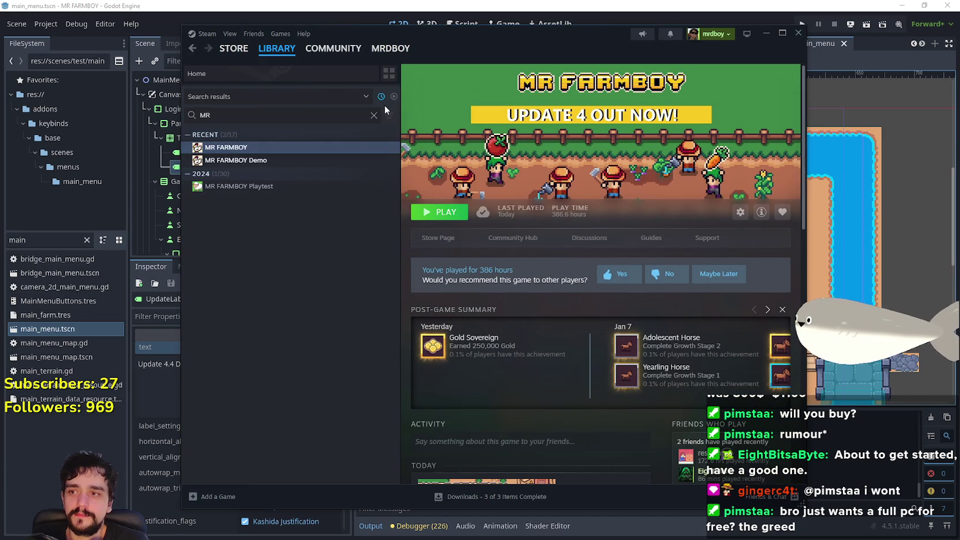
Clear the library search, start the pending ARC Raiders update, and open its community hub
{"action": "left_click", "coordinate": [374, 115]}
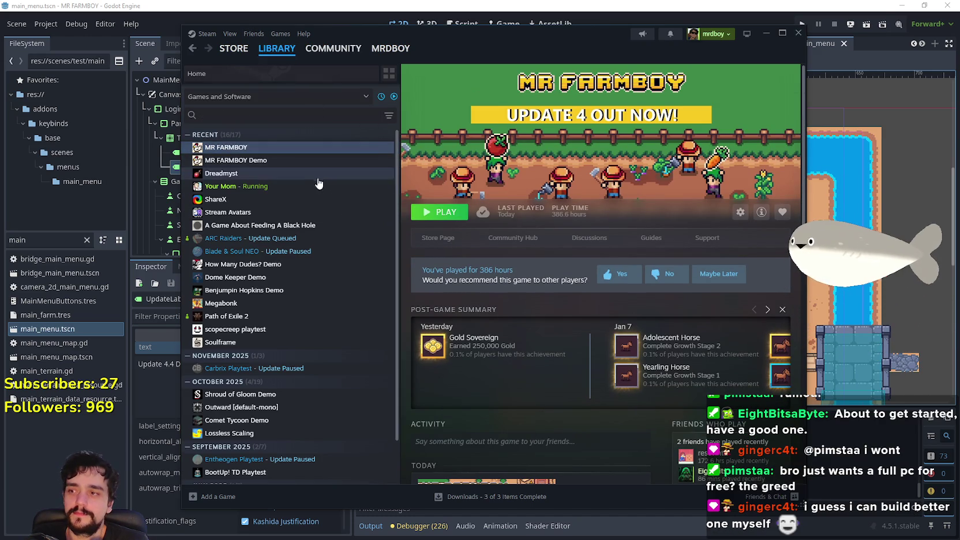
{"action": "left_click", "coordinate": [273, 238]}
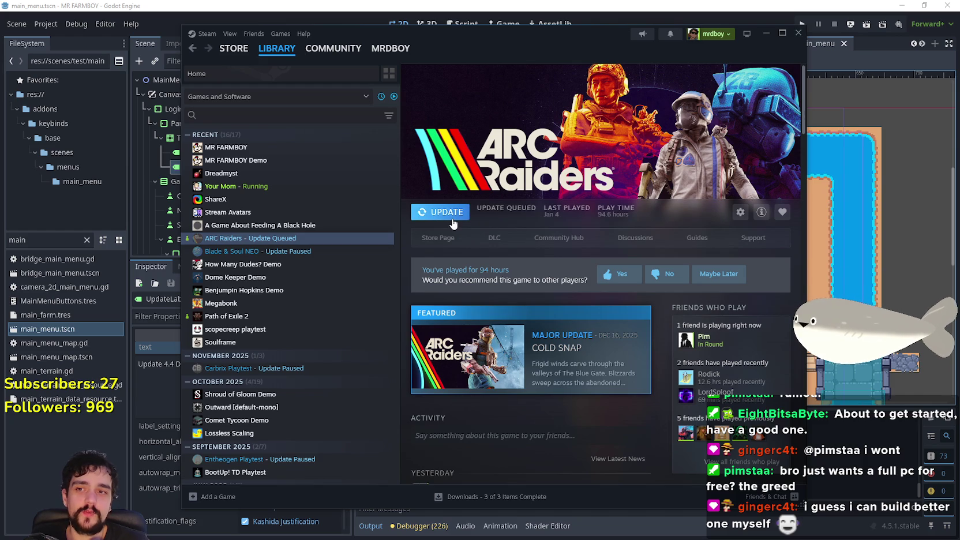
{"action": "left_click", "coordinate": [453, 213]}
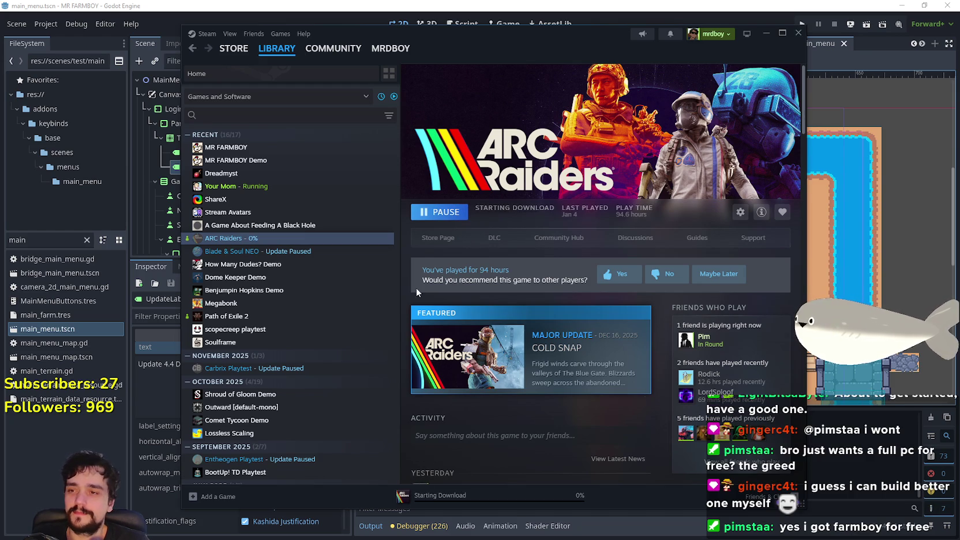
{"action": "scroll", "coordinate": [571, 419], "scroll_direction": "down", "scroll_amount": 5}
{"action": "scroll", "coordinate": [568, 427], "scroll_direction": "down", "scroll_amount": 5}
{"action": "scroll", "coordinate": [502, 375], "scroll_direction": "up", "scroll_amount": 10}
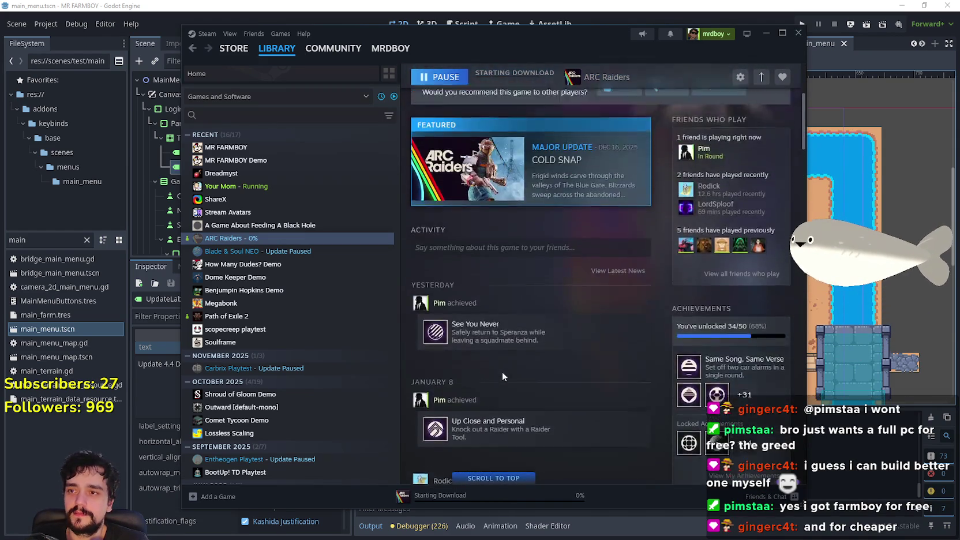
{"action": "left_click", "coordinate": [558, 237]}
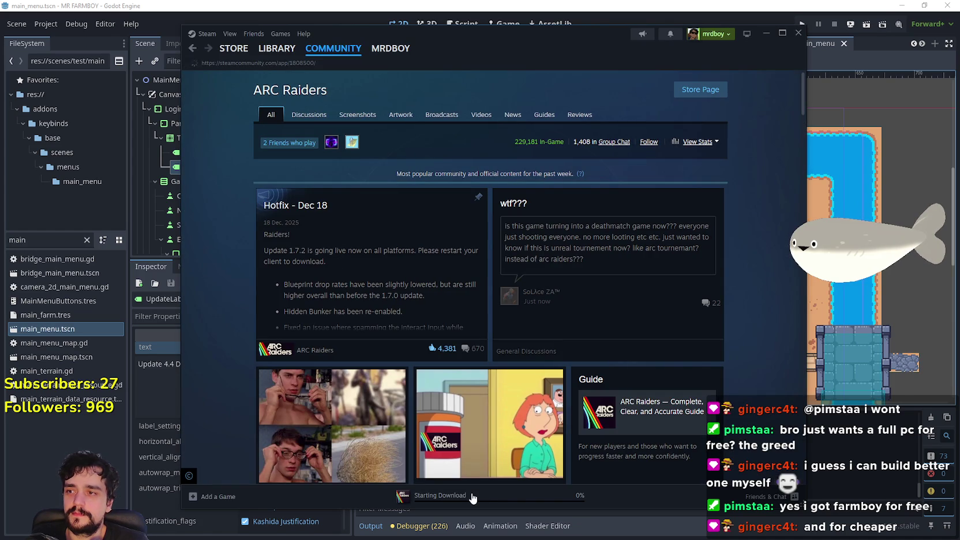
Clear completed items on the Downloads page, then reopen the ARC Raiders community hub
{"action": "left_click", "coordinate": [472, 497]}
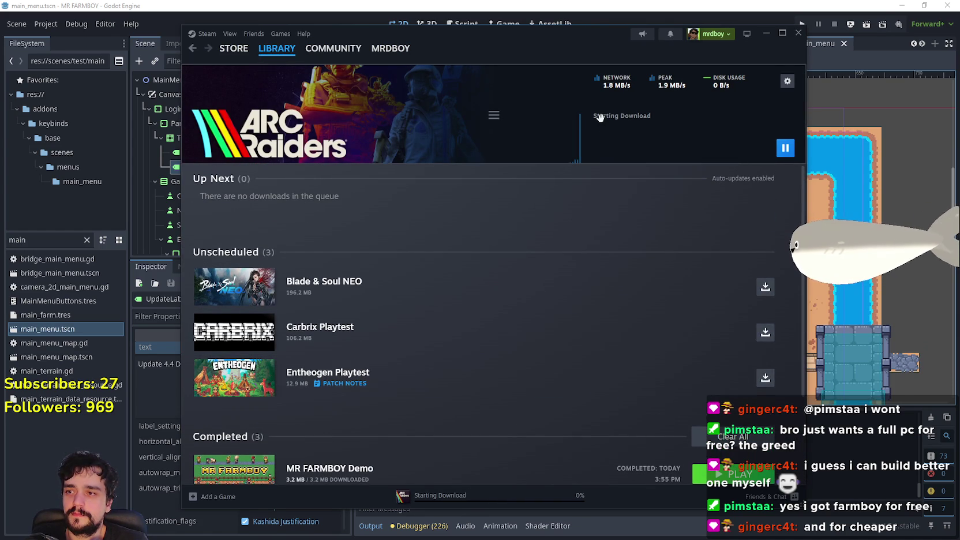
{"action": "scroll", "coordinate": [710, 391], "scroll_direction": "down", "scroll_amount": 2}
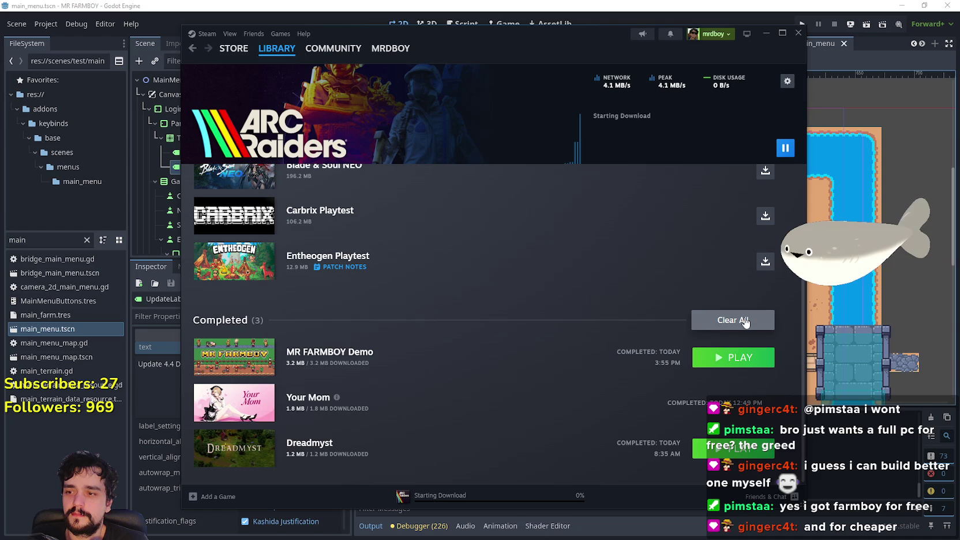
{"action": "left_click", "coordinate": [732, 320]}
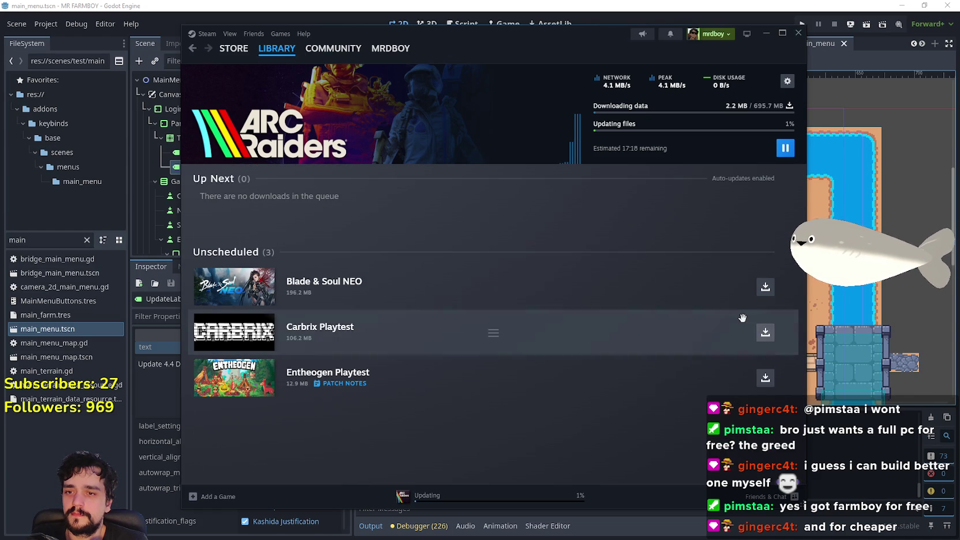
{"action": "left_click", "coordinate": [351, 120]}
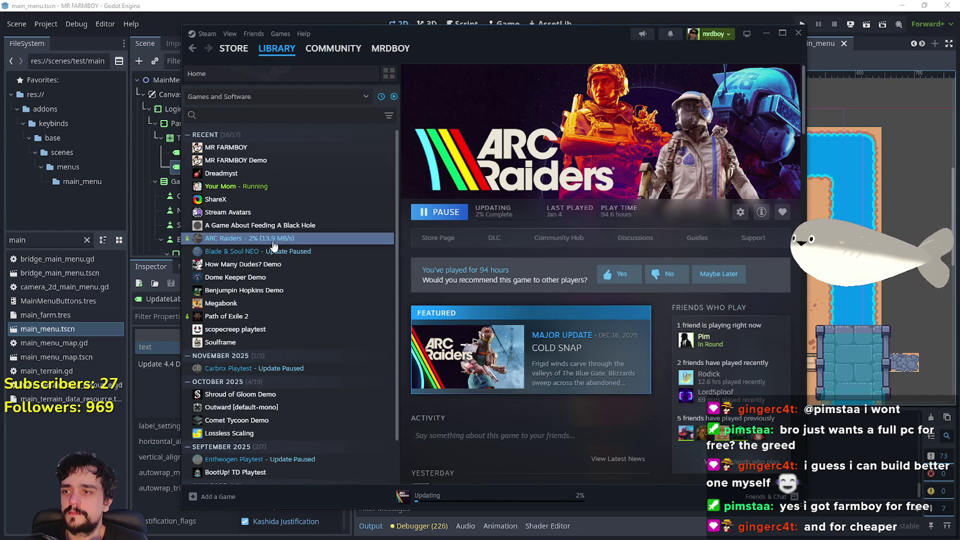
{"action": "scroll", "coordinate": [596, 418], "scroll_direction": "down", "scroll_amount": 4}
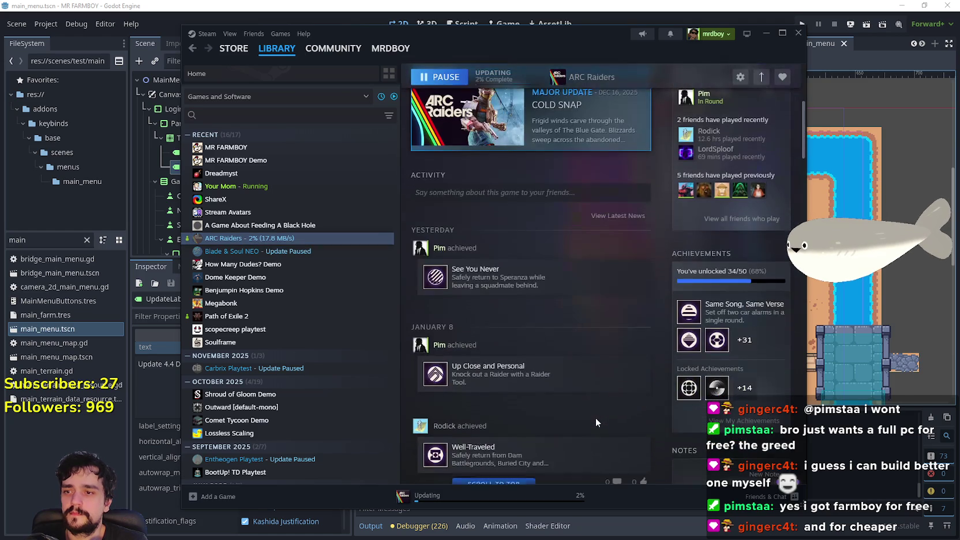
{"action": "scroll", "coordinate": [594, 416], "scroll_direction": "up", "scroll_amount": 4}
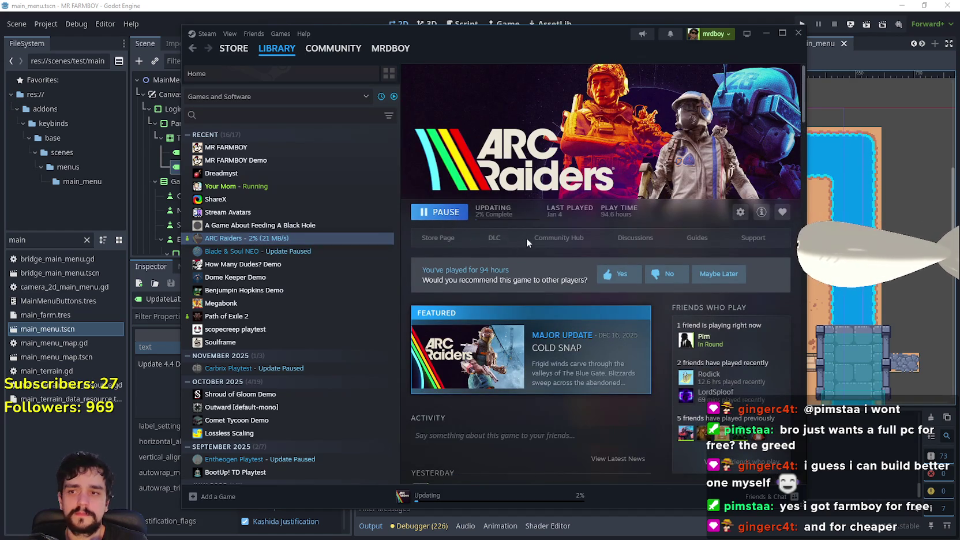
{"action": "left_click", "coordinate": [552, 238]}
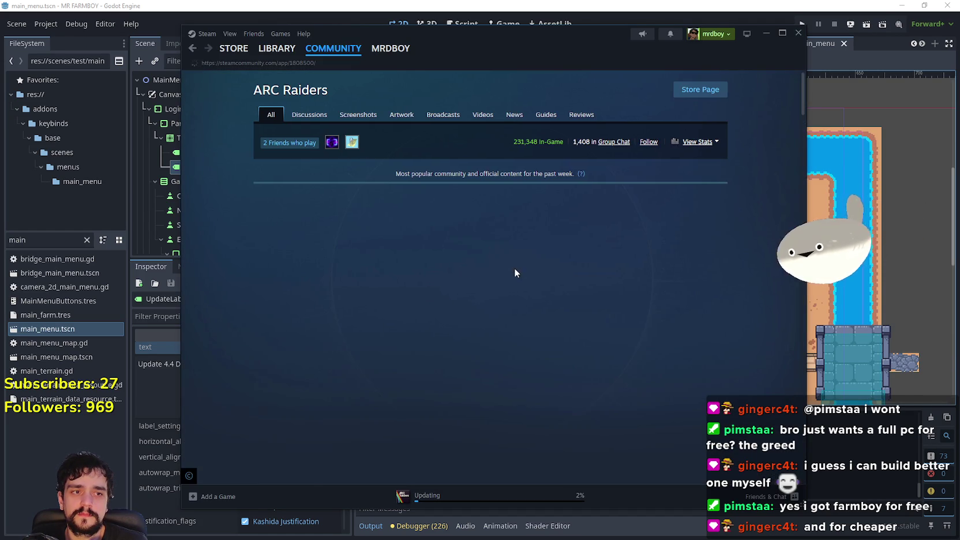
Read the ARC Raiders Hotfix - Dec 18 notes in Events & Announcements
{"action": "left_click", "coordinate": [309, 114]}
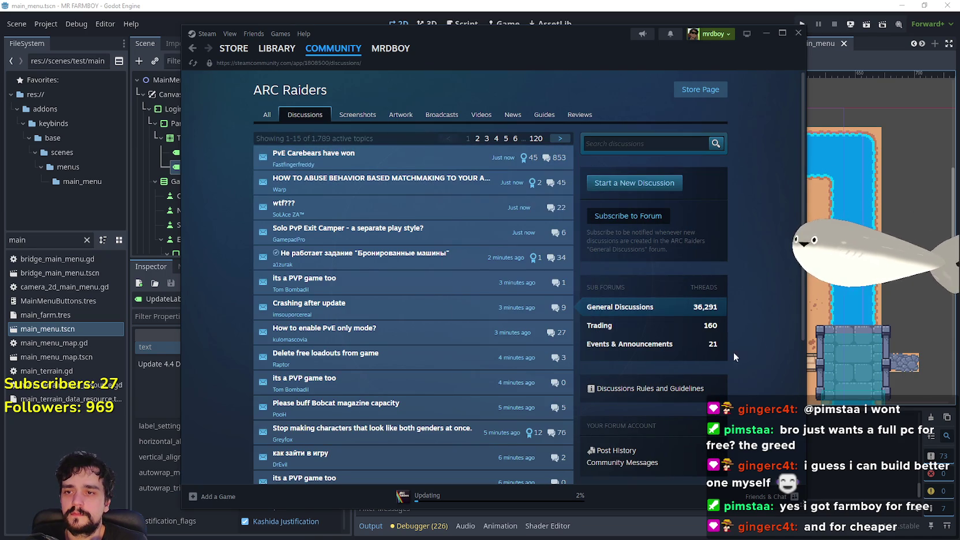
{"action": "left_click", "coordinate": [635, 345]}
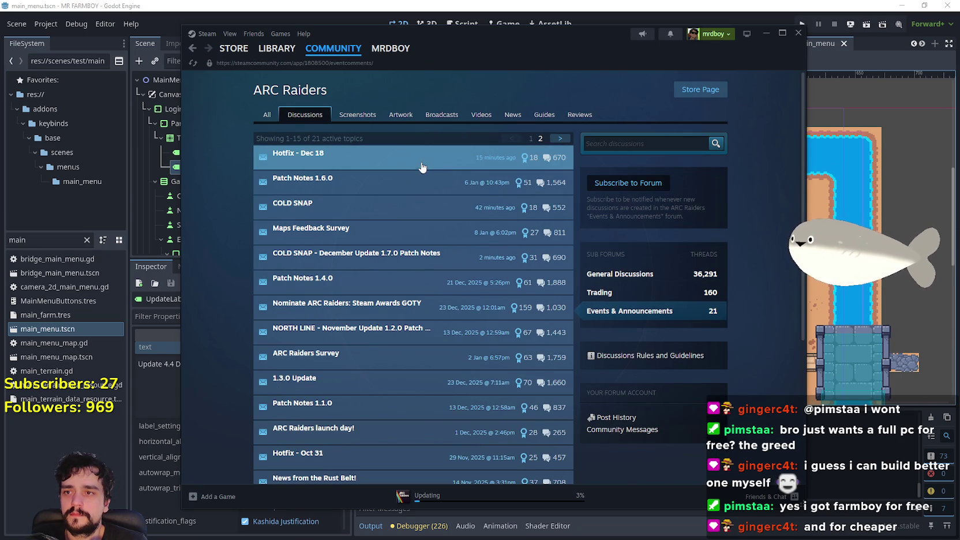
{"action": "left_click", "coordinate": [311, 160]}
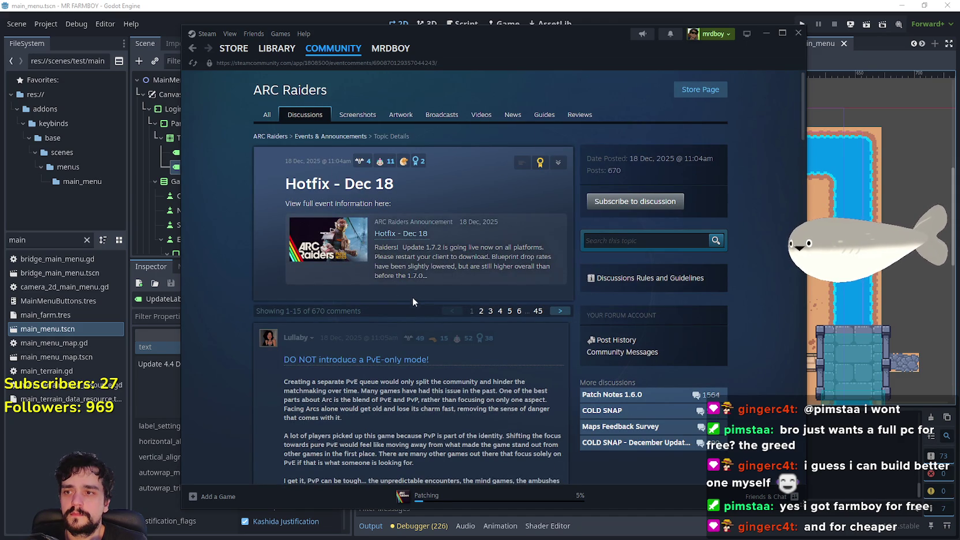
{"action": "left_click", "coordinate": [313, 255]}
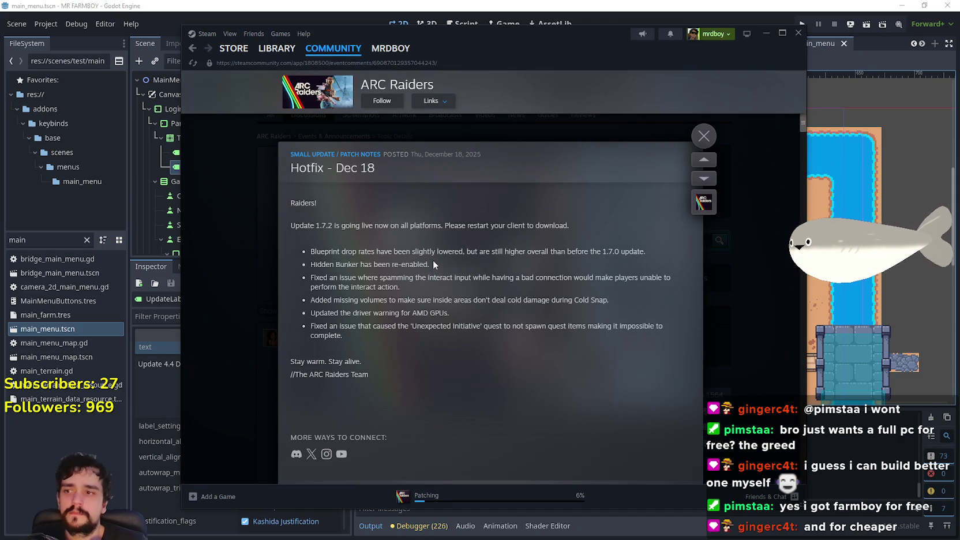
{"action": "left_click", "coordinate": [201, 81]}
{"action": "left_click", "coordinate": [193, 49]}
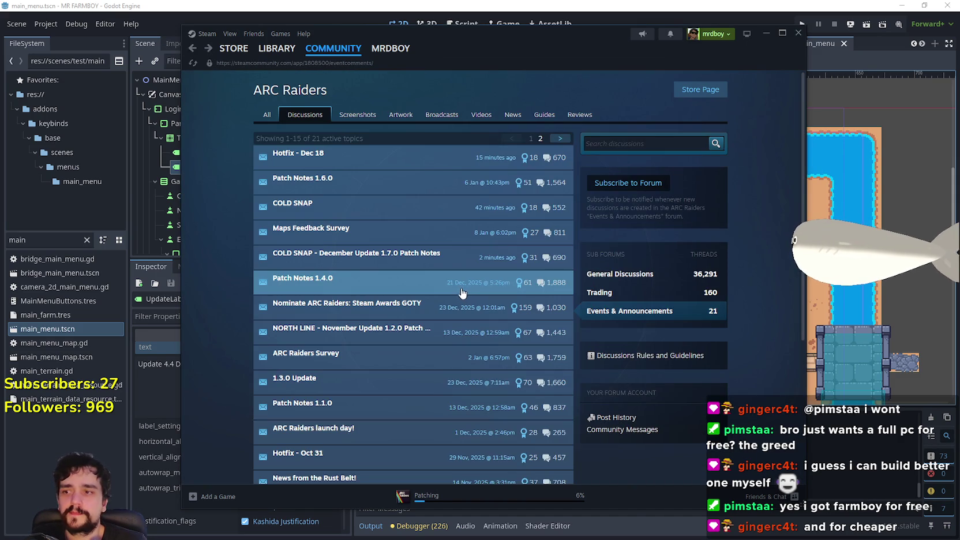
Read the Patch Notes 1.6.0 event, then check download progress on the Downloads page
{"action": "left_click", "coordinate": [398, 190]}
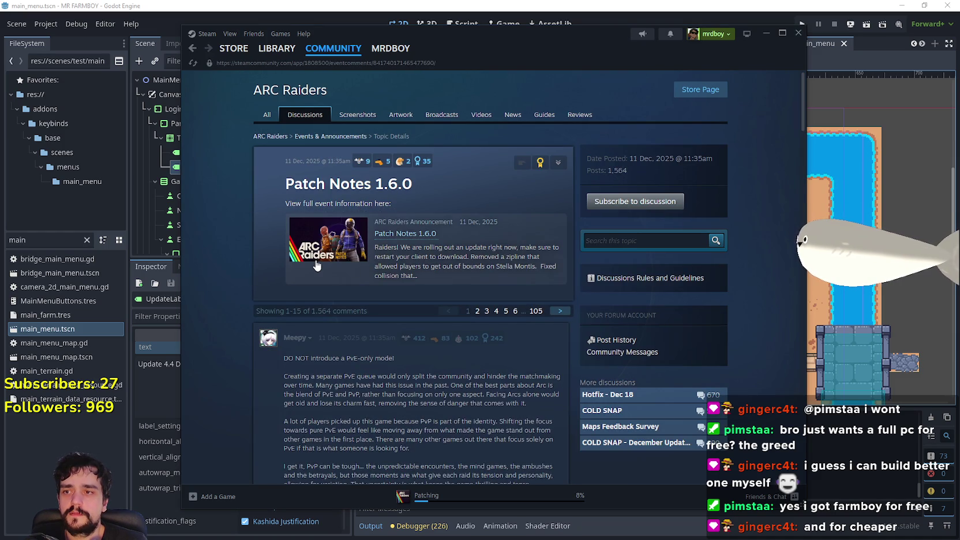
{"action": "left_click", "coordinate": [316, 263]}
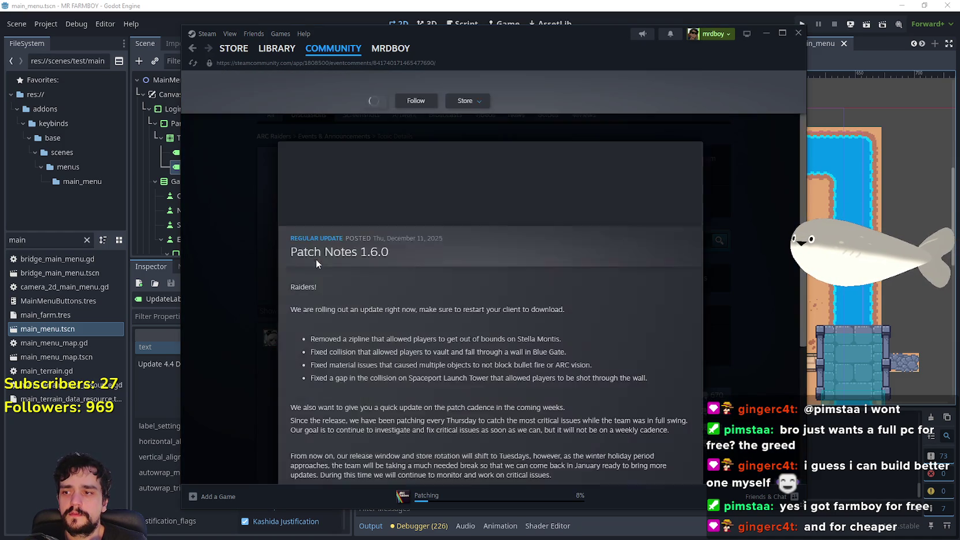
{"action": "scroll", "coordinate": [316, 258], "scroll_direction": "down", "scroll_amount": 10}
{"action": "scroll", "coordinate": [317, 255], "scroll_direction": "up", "scroll_amount": 1}
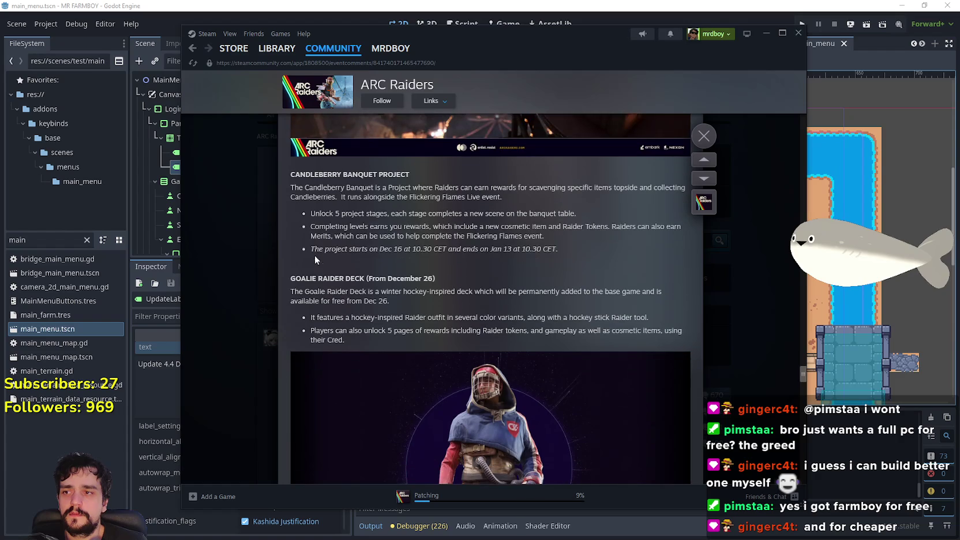
{"action": "scroll", "coordinate": [354, 302], "scroll_direction": "down", "scroll_amount": 7}
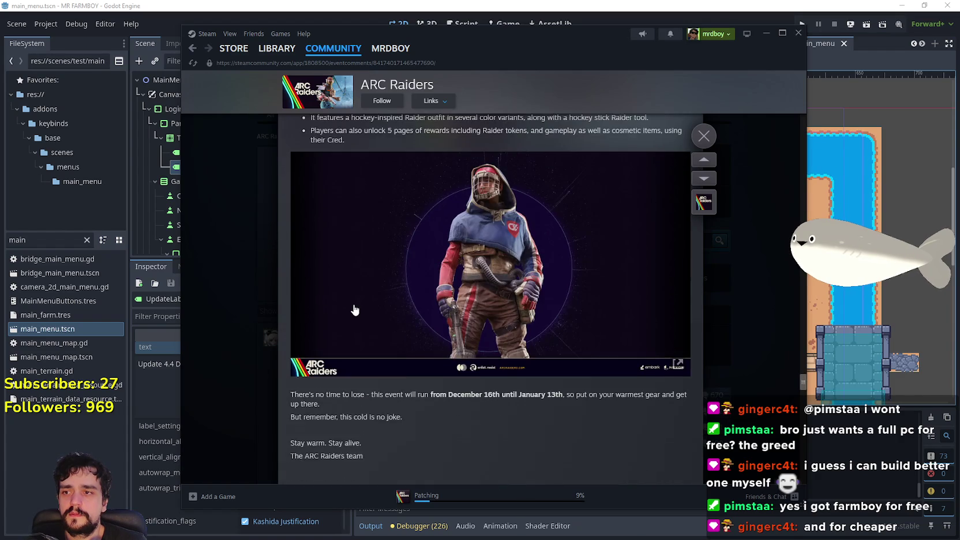
{"action": "scroll", "coordinate": [350, 293], "scroll_direction": "up", "scroll_amount": 2}
{"action": "scroll", "coordinate": [348, 291], "scroll_direction": "up", "scroll_amount": 10}
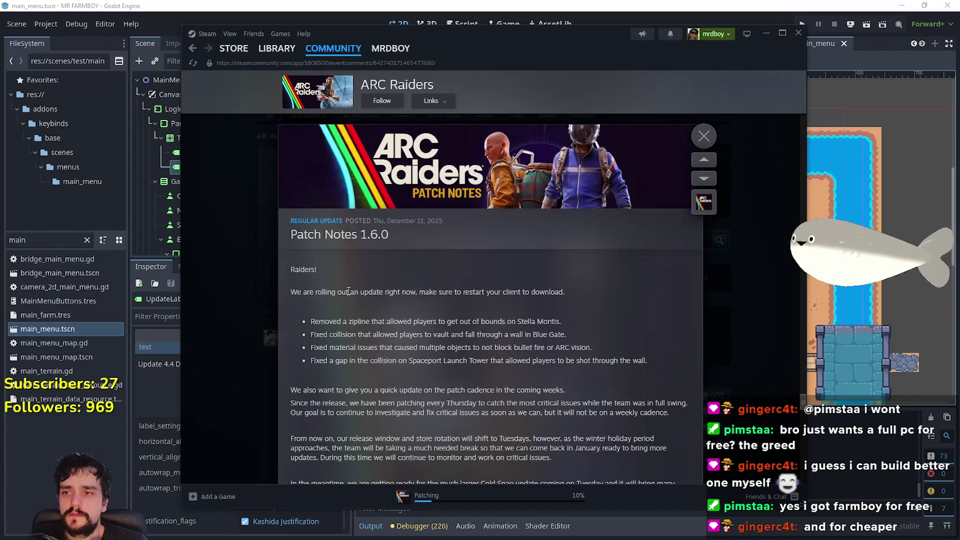
{"action": "left_click", "coordinate": [208, 146]}
{"action": "left_click", "coordinate": [277, 50]}
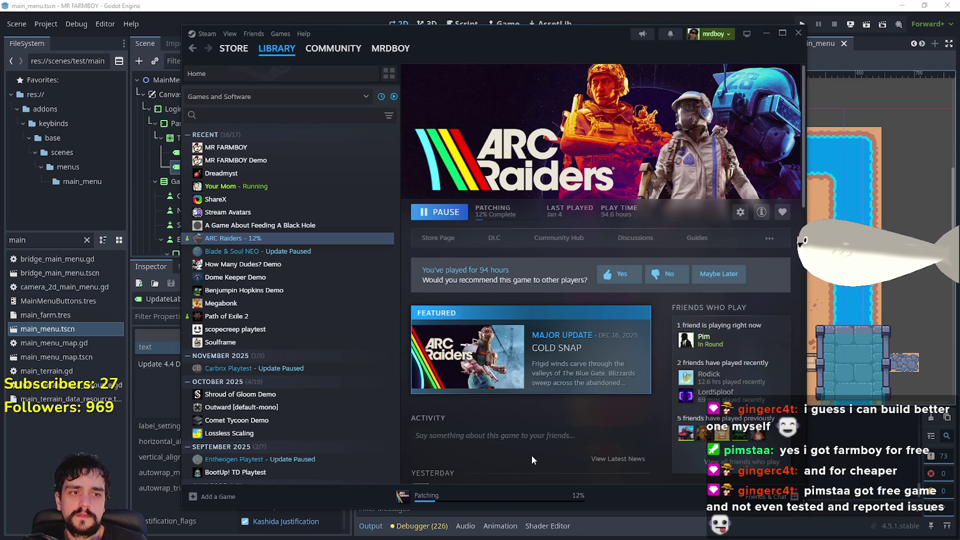
{"action": "left_click", "coordinate": [471, 495]}
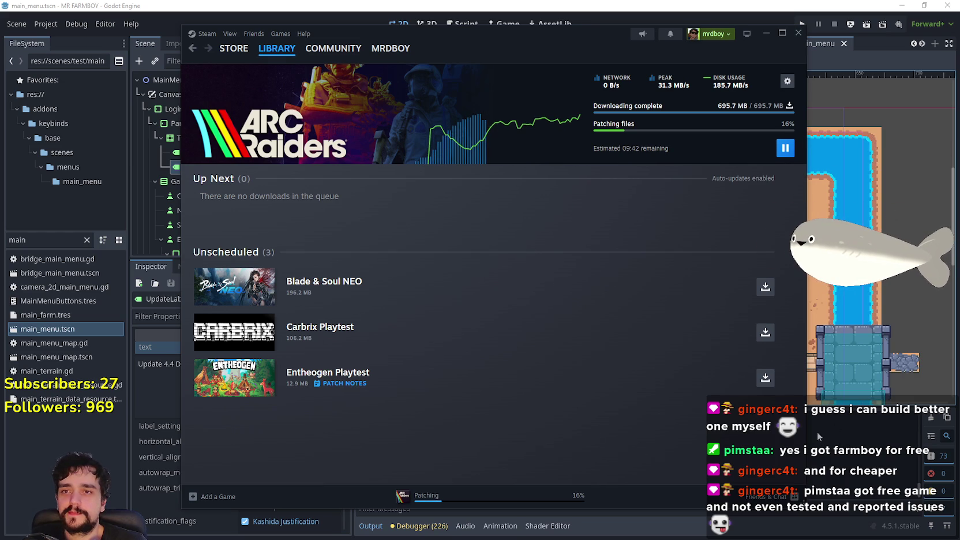
Zoom Godot's main_menu canvas, then switch to the browser and close the Meta store tab
{"action": "left_click", "coordinate": [842, 161]}
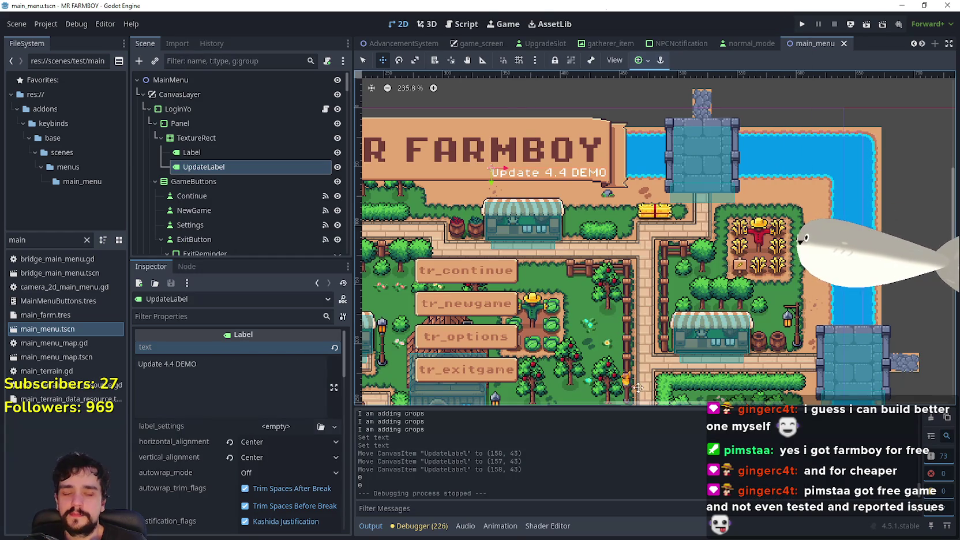
{"action": "scroll", "coordinate": [641, 375], "scroll_direction": "up", "scroll_amount": 3}
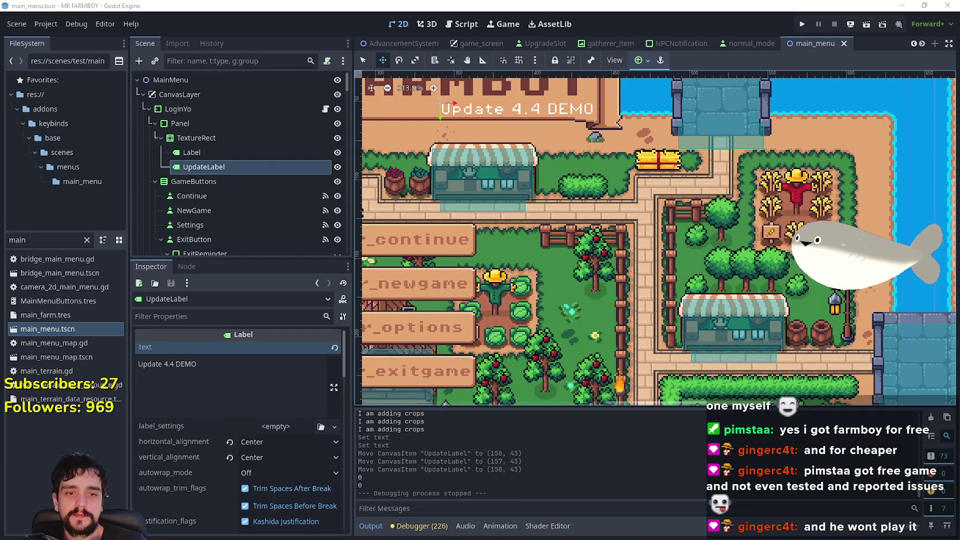
{"action": "key", "text": "alt+Tab"}
{"action": "left_click", "coordinate": [788, 51]}
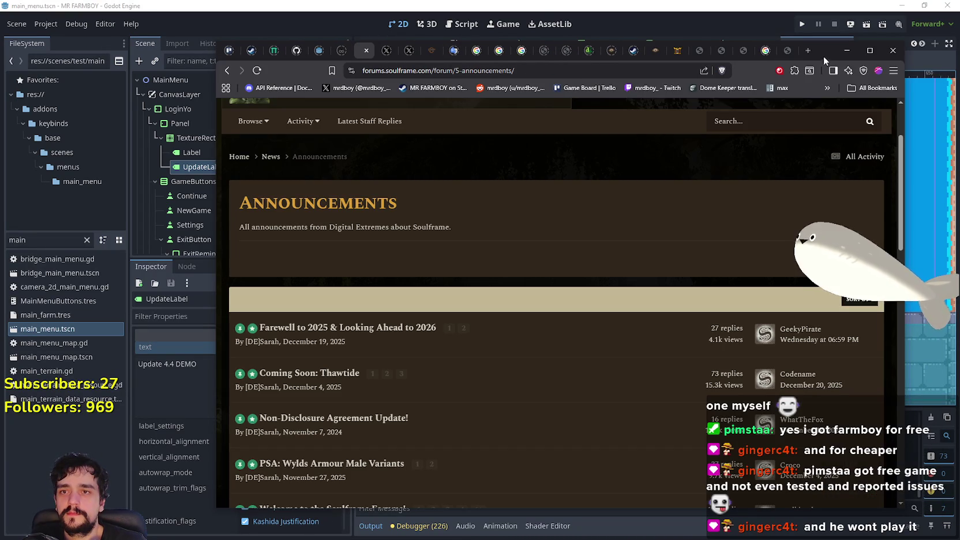
Go from Soulframe's News forum to its Update Notes forum, then minimize the browser
{"action": "left_click", "coordinate": [271, 156]}
{"action": "scroll", "coordinate": [323, 269], "scroll_direction": "down", "scroll_amount": 3}
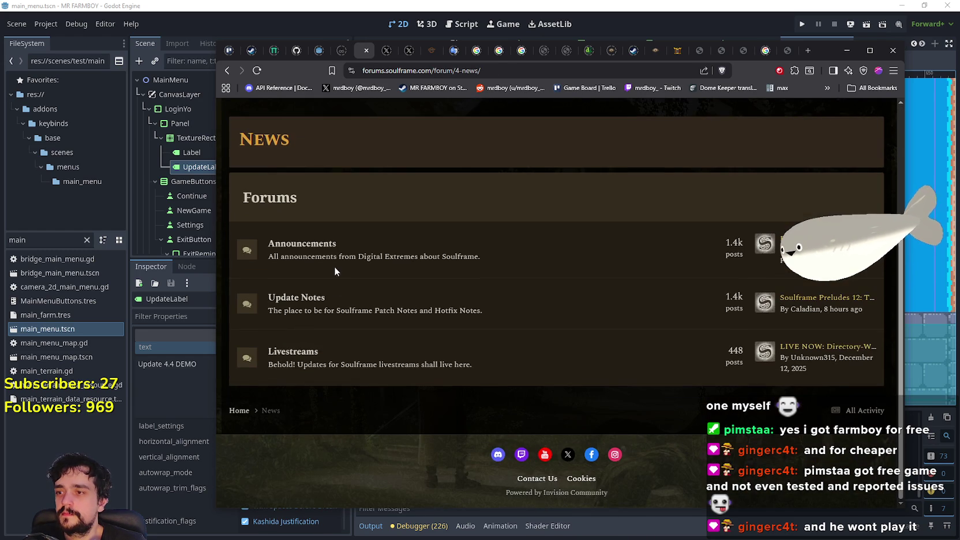
{"action": "left_click", "coordinate": [312, 297]}
{"action": "scroll", "coordinate": [607, 362], "scroll_direction": "down", "scroll_amount": 3}
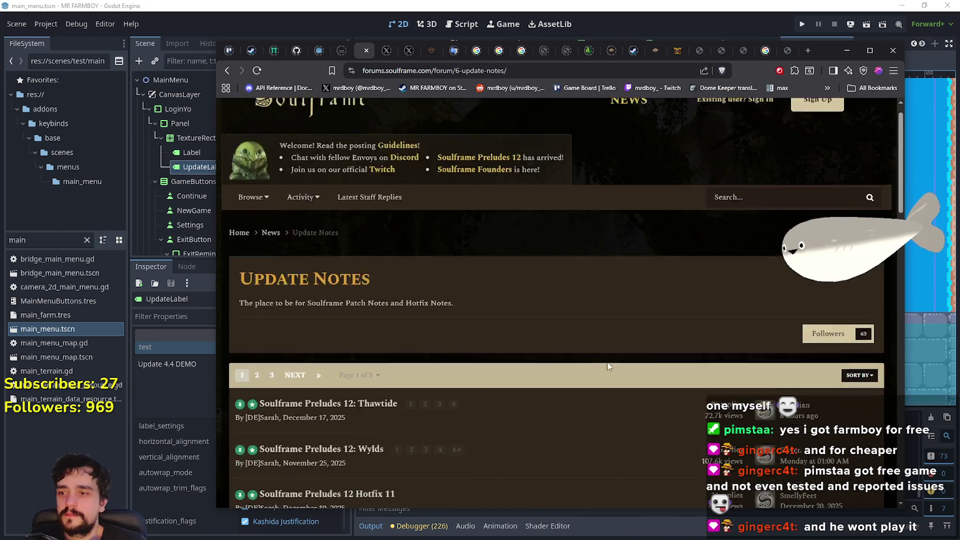
{"action": "left_click", "coordinate": [846, 51]}
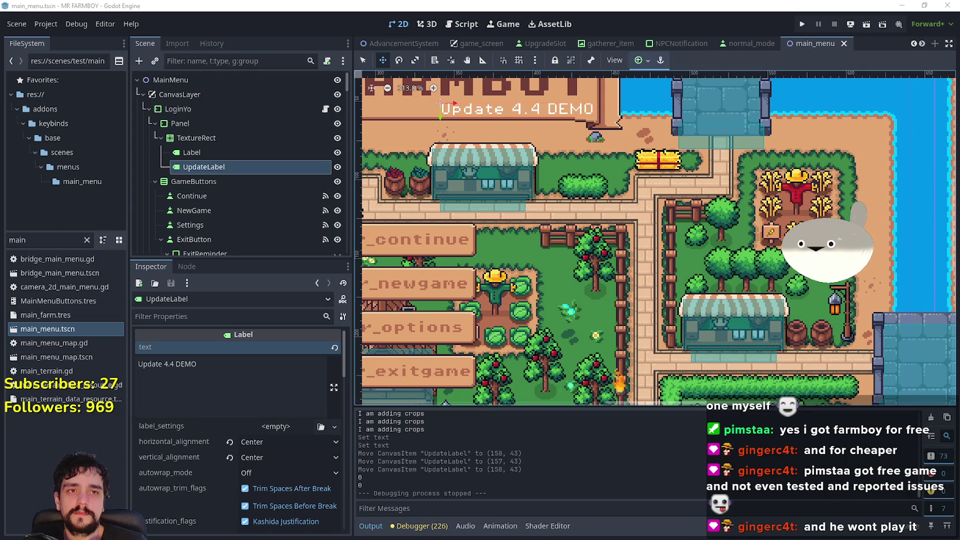
Zoom around the FARMBOY title and menu labels, then switch to Steam's store front page
{"action": "scroll", "coordinate": [720, 326], "scroll_direction": "down", "scroll_amount": 1}
{"action": "scroll", "coordinate": [720, 326], "scroll_direction": "up", "scroll_amount": 2}
{"action": "scroll", "coordinate": [652, 279], "scroll_direction": "down", "scroll_amount": 4}
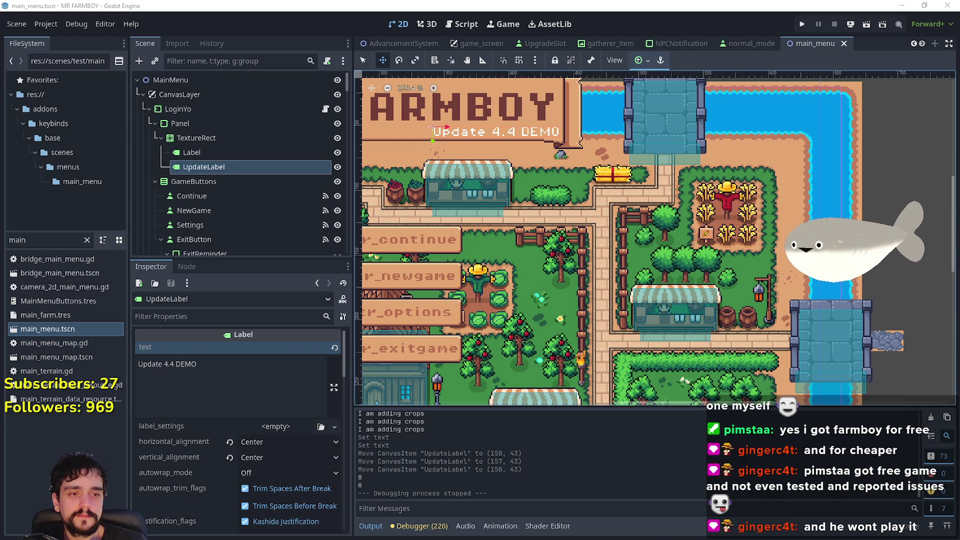
{"action": "key", "text": "alt+Tab"}
{"action": "left_click", "coordinate": [241, 53]}
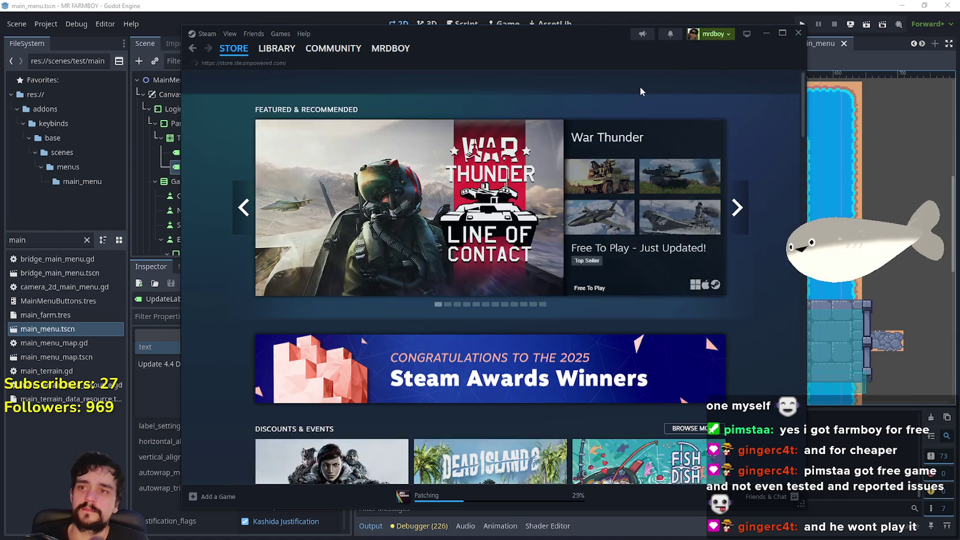
Search the Steam store for Lords of Exile and open its store page
{"action": "left_click", "coordinate": [639, 84]}
{"action": "type", "text": "rds of ex"}
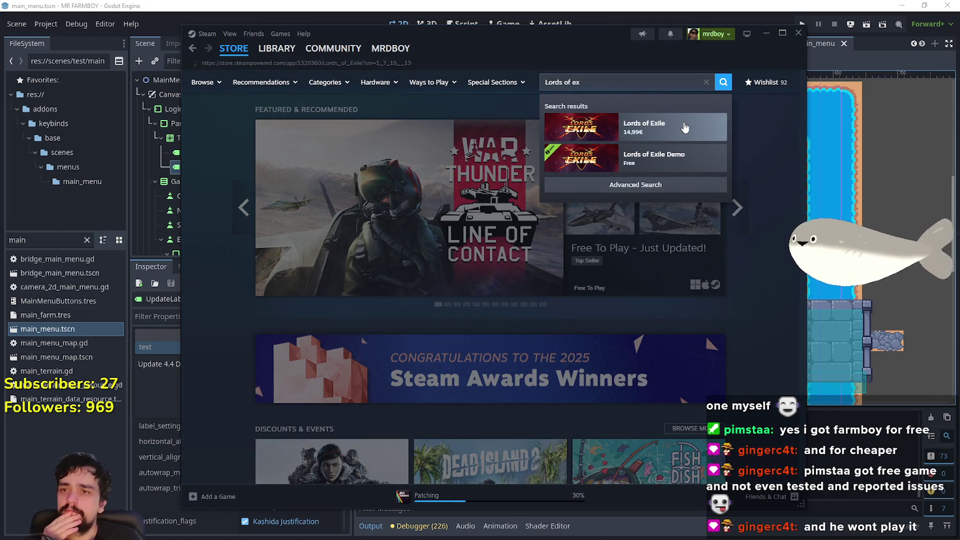
{"action": "left_click", "coordinate": [685, 128]}
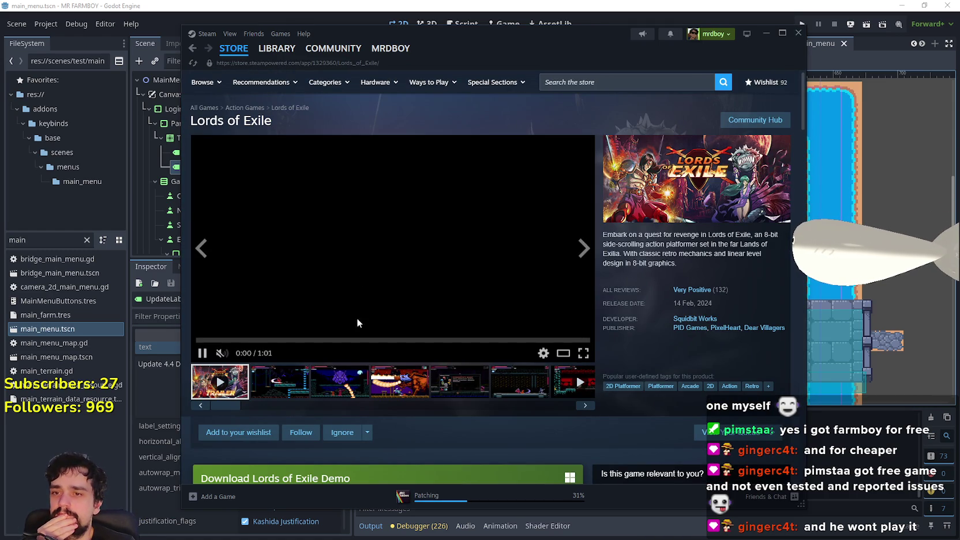
Browse the Lords of Exile screenshots and gameplay video, then check ARC Raiders' patching progress
{"action": "left_click", "coordinate": [390, 382]}
{"action": "left_click", "coordinate": [472, 398]}
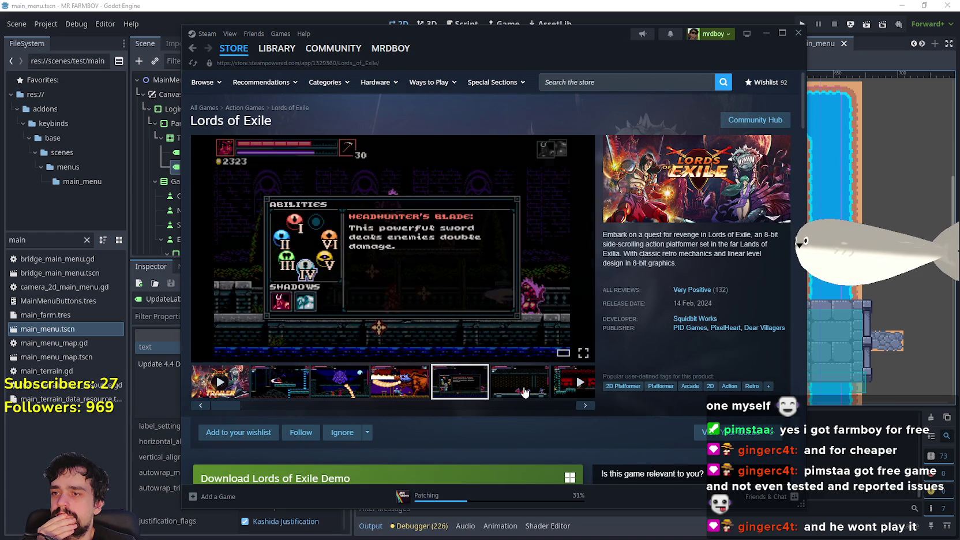
{"action": "left_click", "coordinate": [521, 392]}
{"action": "left_click", "coordinate": [581, 407]}
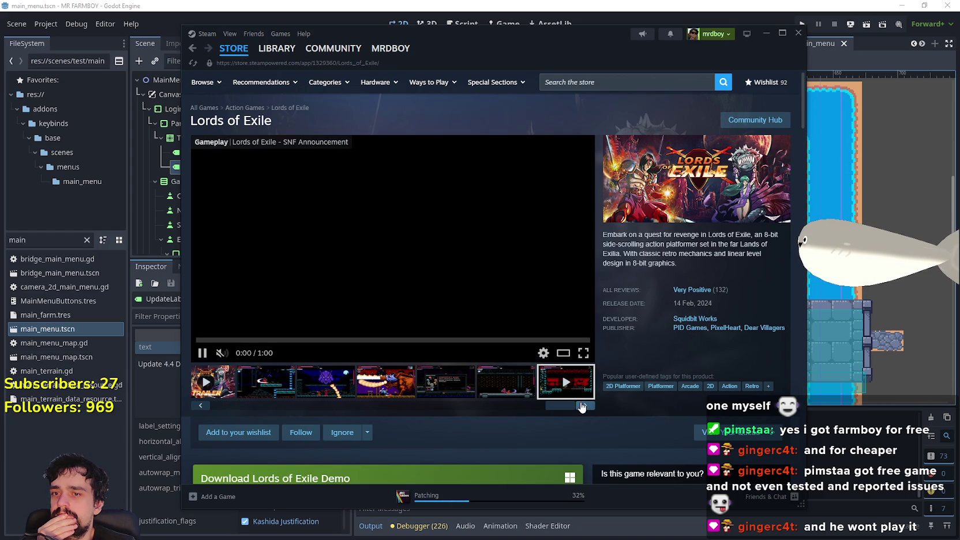
{"action": "left_click", "coordinate": [290, 392]}
{"action": "left_click", "coordinate": [338, 383]}
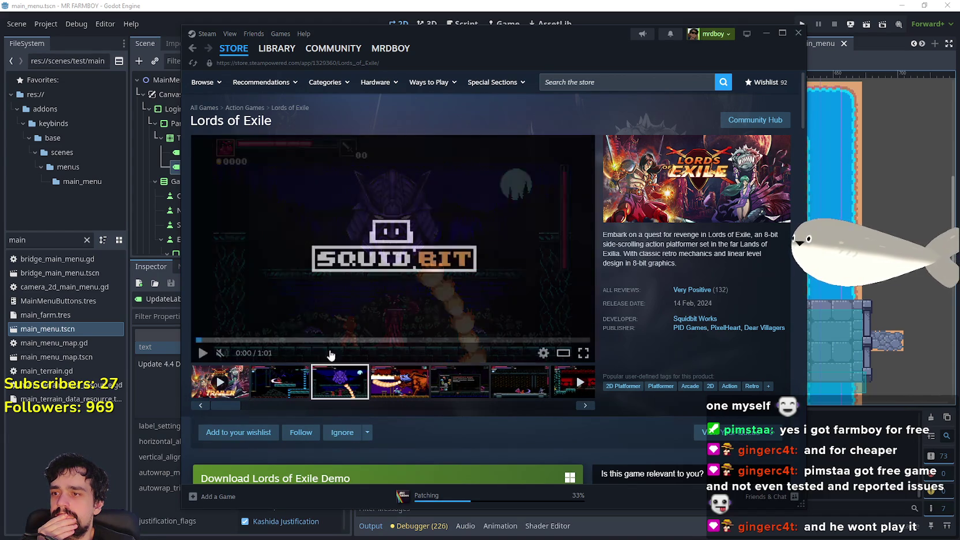
{"action": "left_click", "coordinate": [237, 50]}
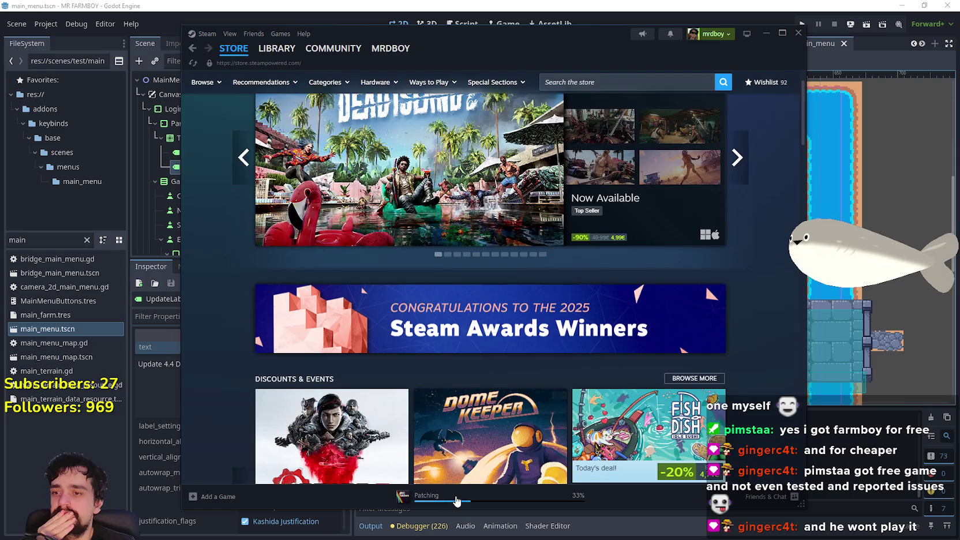
{"action": "left_click", "coordinate": [455, 498]}
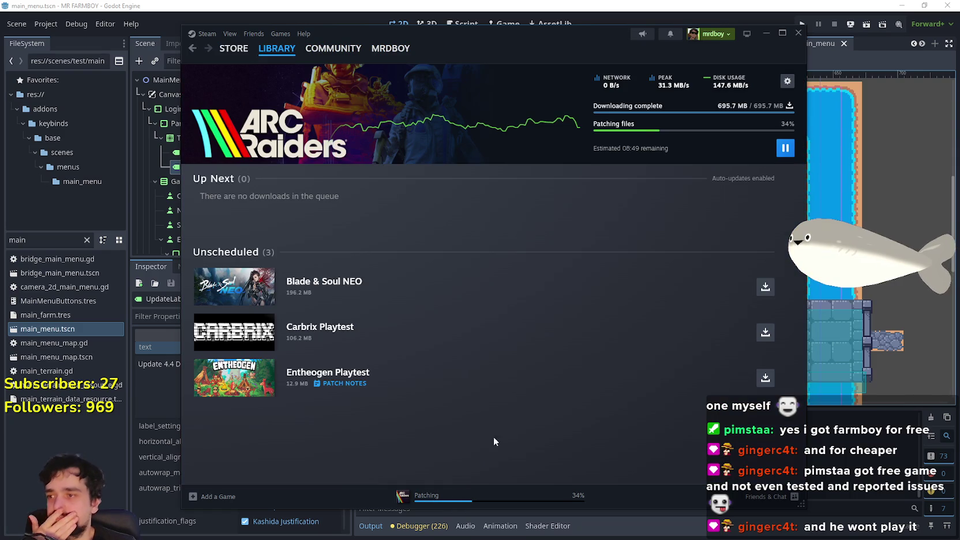
Briefly bring up the Godot editor, then return to Steam's library home listing all games
{"action": "left_click", "coordinate": [766, 33]}
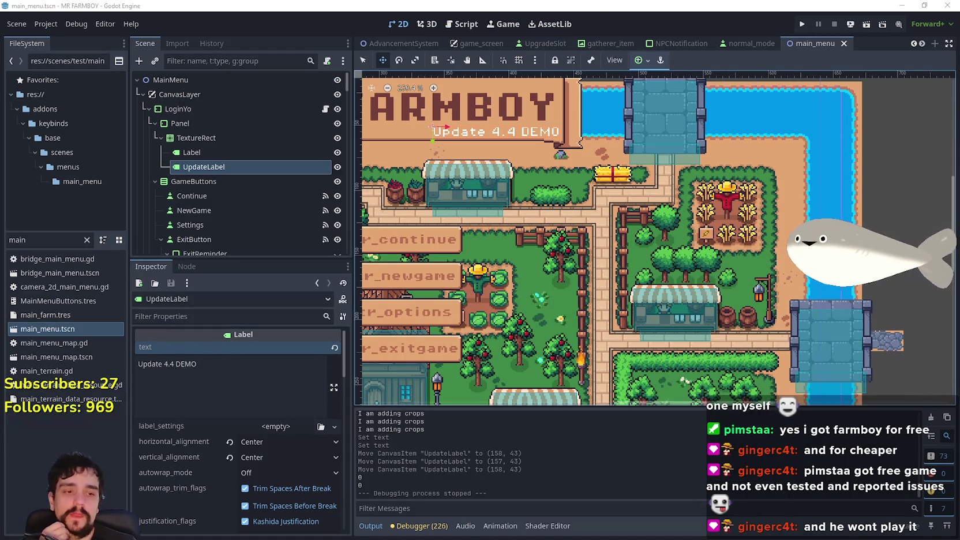
{"action": "left_click", "coordinate": [924, 5]}
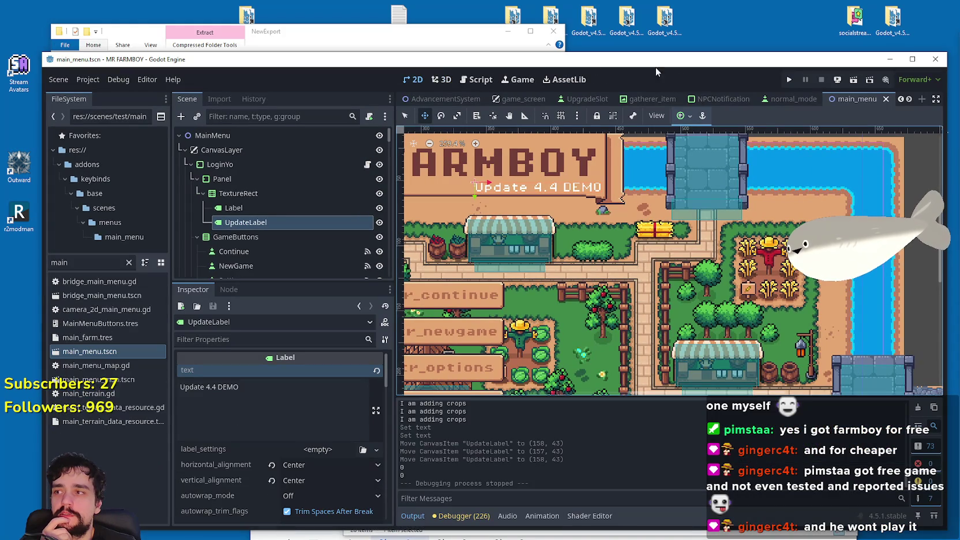
{"action": "left_click", "coordinate": [936, 60]}
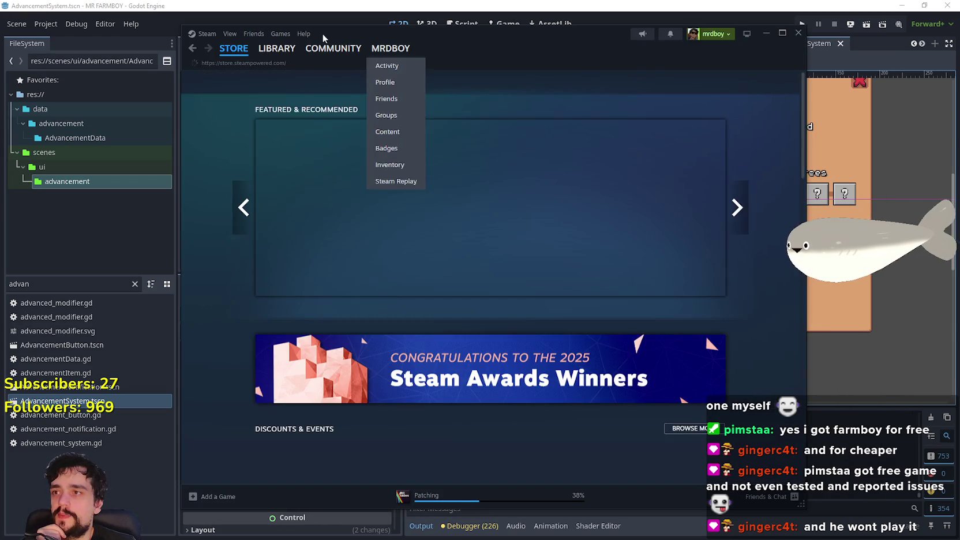
{"action": "left_click", "coordinate": [279, 99]}
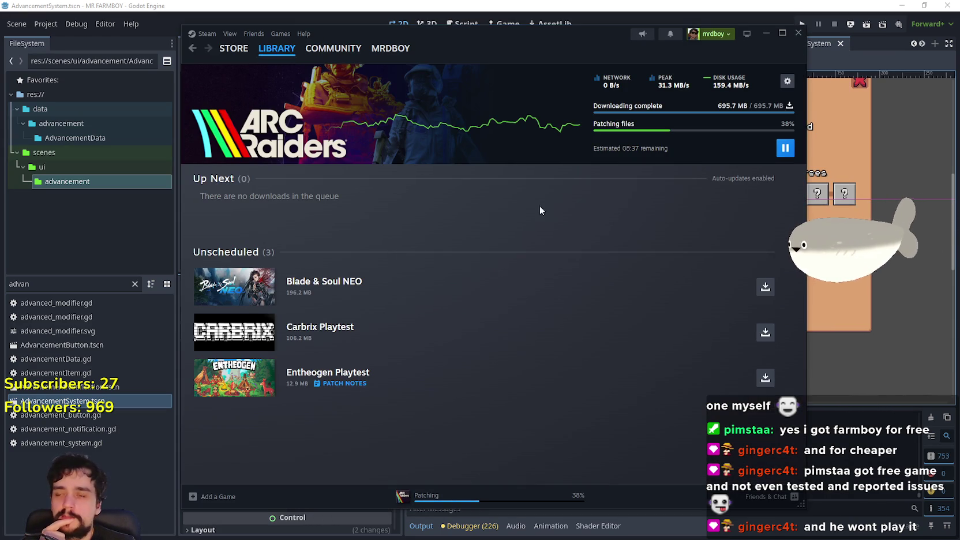
{"action": "left_click", "coordinate": [277, 49]}
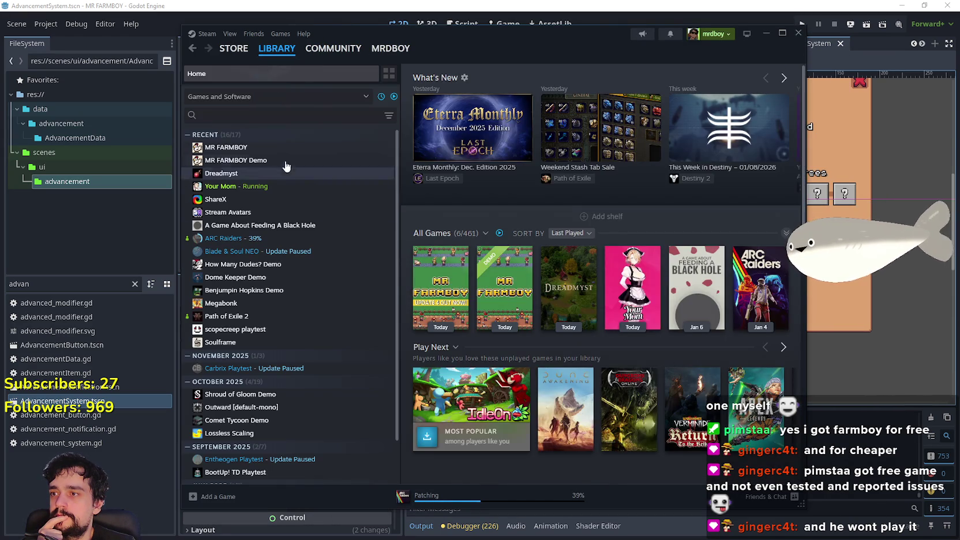
Open MR FARMBOY's community discussions and read the 'Good update BUT' thread
{"action": "left_click", "coordinate": [285, 148]}
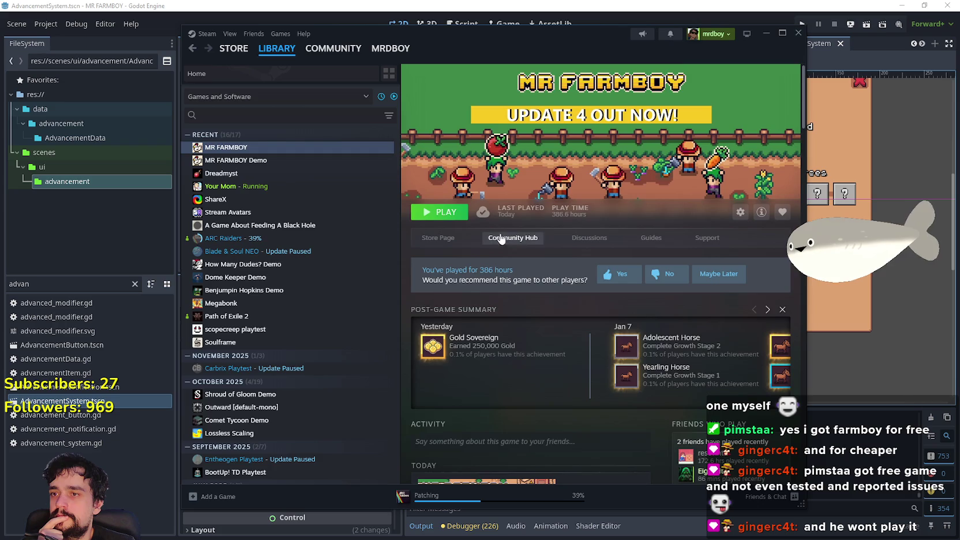
{"action": "left_click", "coordinate": [500, 238]}
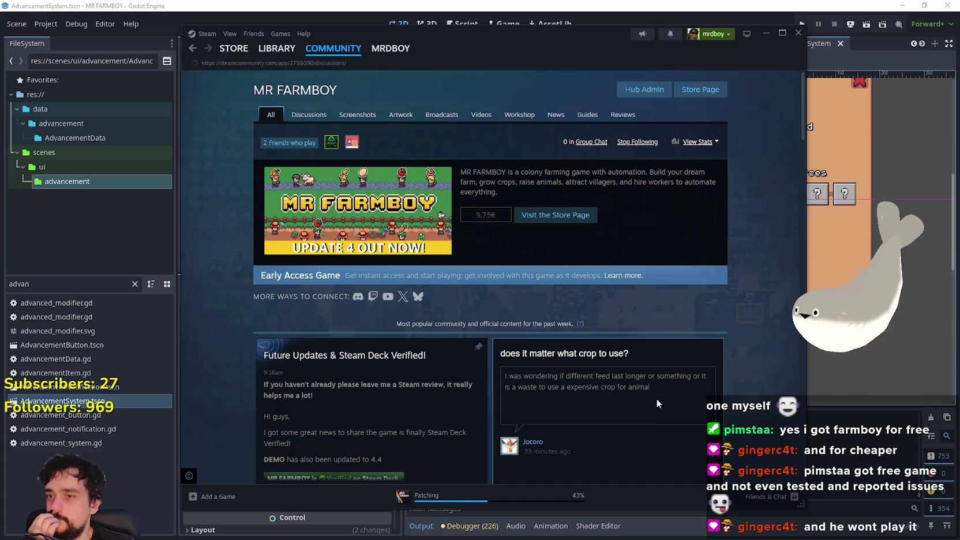
{"action": "left_click", "coordinate": [309, 114]}
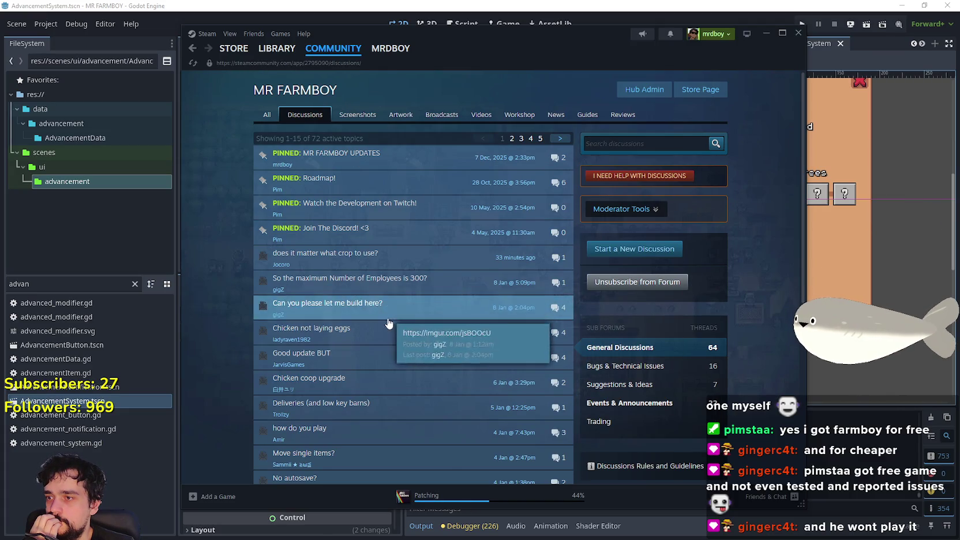
{"action": "left_click", "coordinate": [365, 359]}
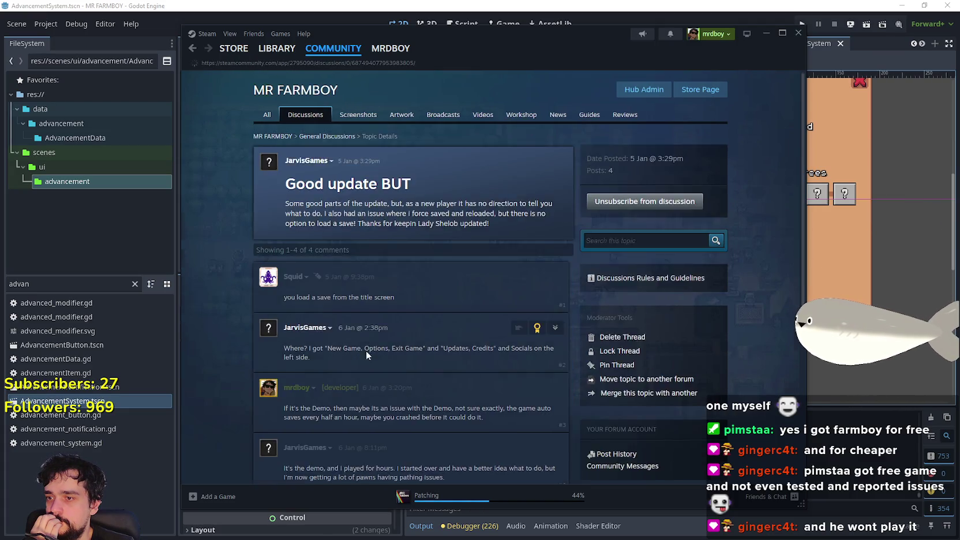
{"action": "scroll", "coordinate": [476, 461], "scroll_direction": "down", "scroll_amount": 3}
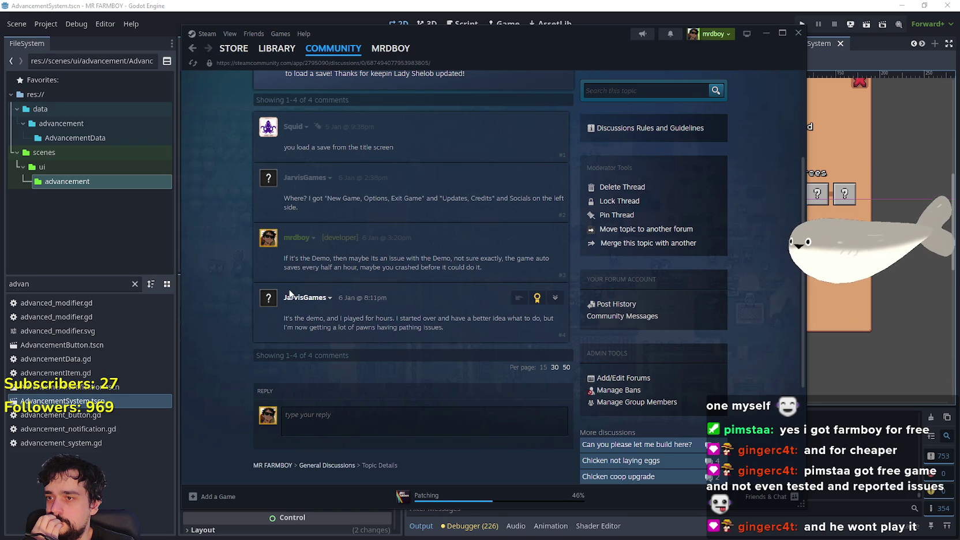
{"action": "mouse_move", "coordinate": [309, 304]}
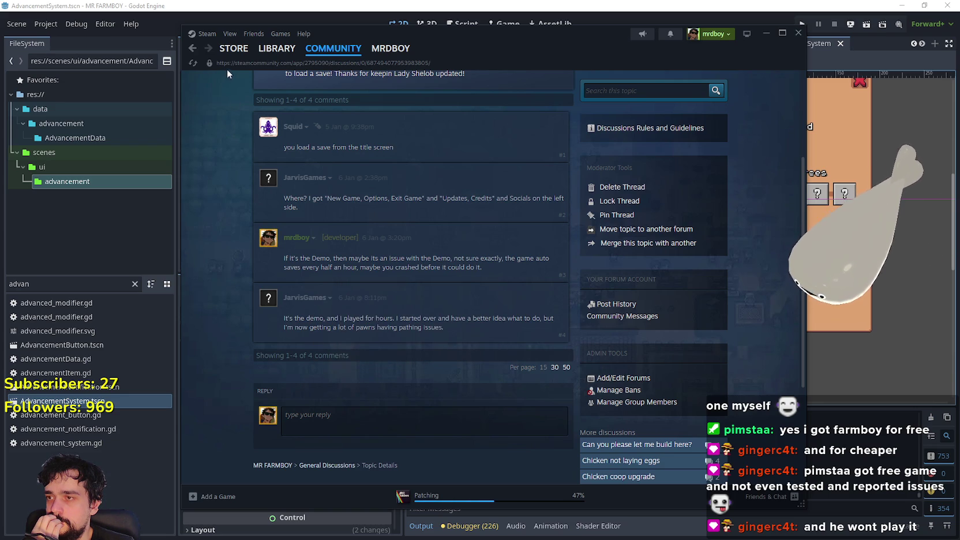
{"action": "left_click", "coordinate": [192, 49]}
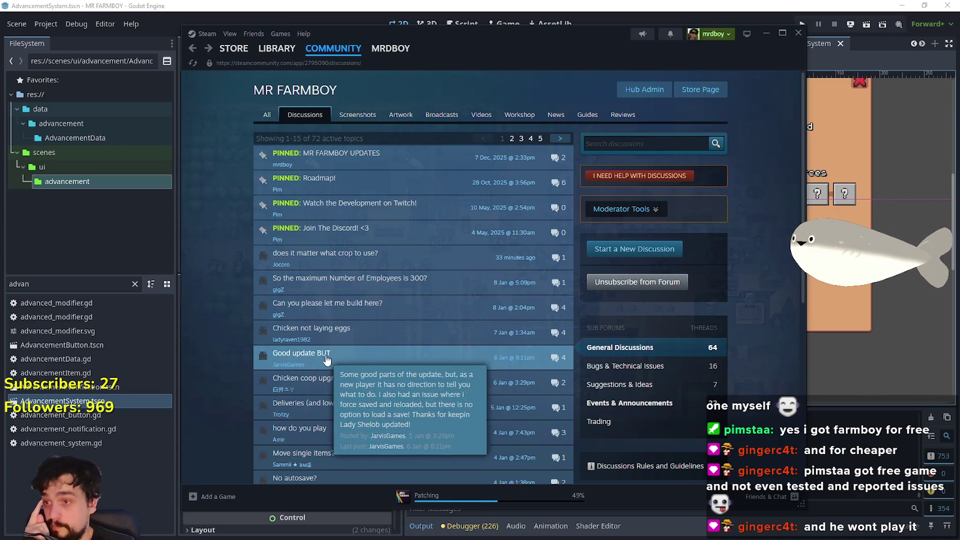
Read the 'Chicken coop upgrade' and 'how do you play' threads, returning to the topic list
{"action": "mouse_move", "coordinate": [354, 327]}
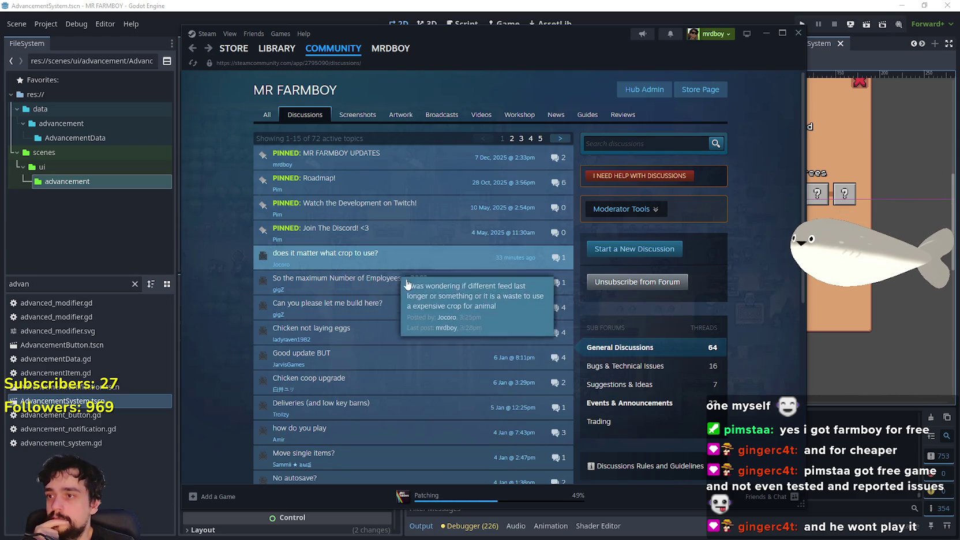
{"action": "mouse_move", "coordinate": [417, 367]}
{"action": "scroll", "coordinate": [417, 367], "scroll_direction": "down", "scroll_amount": 1}
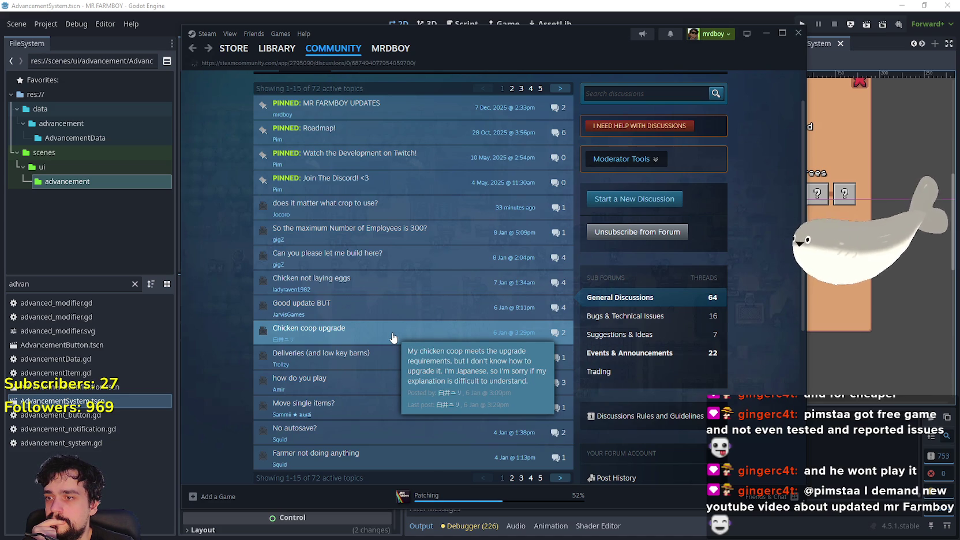
{"action": "left_click", "coordinate": [392, 338]}
{"action": "scroll", "coordinate": [468, 373], "scroll_direction": "down", "scroll_amount": 2}
{"action": "left_click", "coordinate": [192, 48]}
{"action": "scroll", "coordinate": [419, 330], "scroll_direction": "down", "scroll_amount": 1}
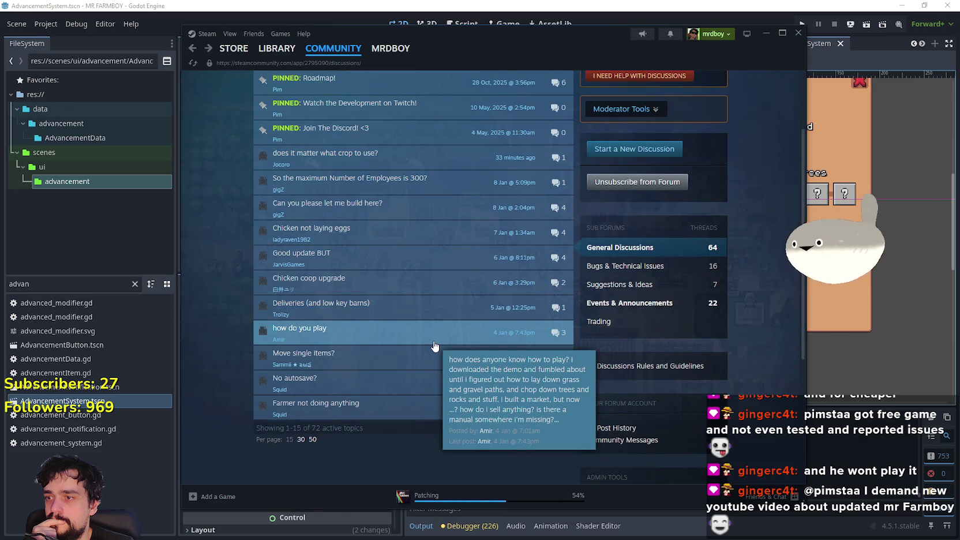
{"action": "left_click", "coordinate": [435, 345]}
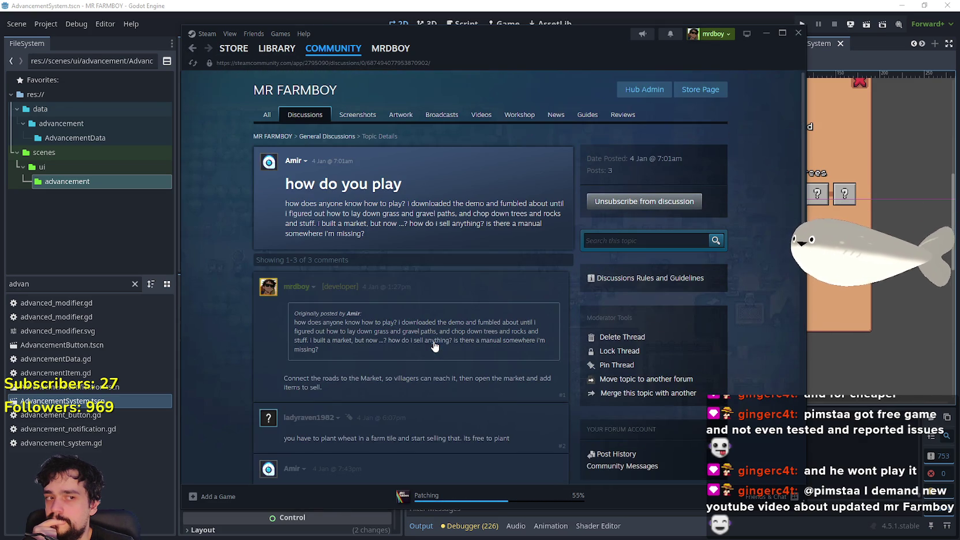
{"action": "scroll", "coordinate": [424, 333], "scroll_direction": "down", "scroll_amount": 5}
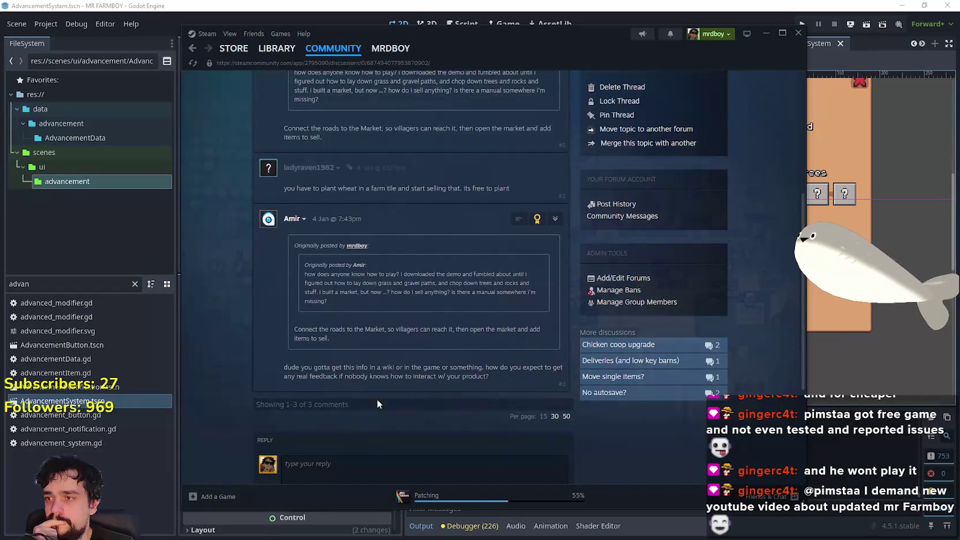
{"action": "key", "text": "alt+Left"}
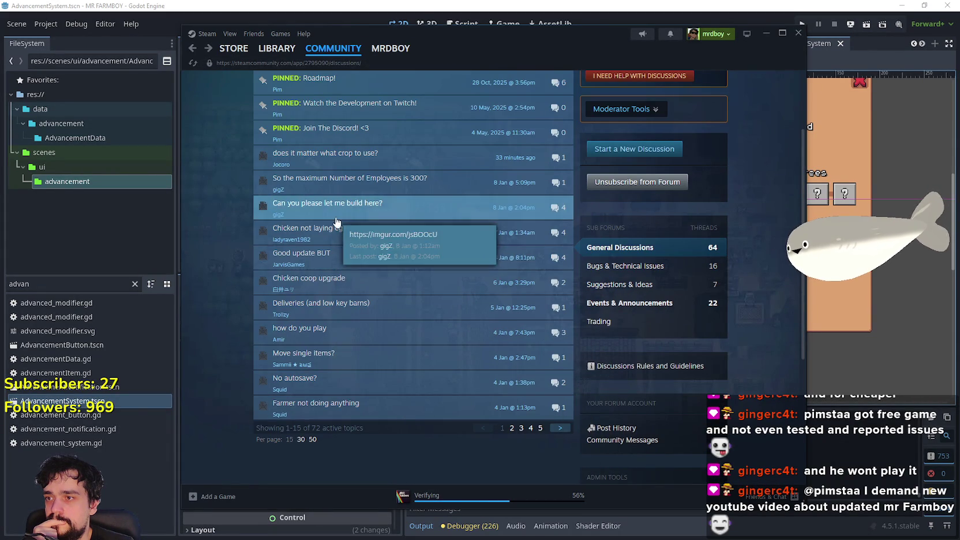
Go to the second page of discussion topics and open the Events & Announcements sub-forum
{"action": "scroll", "coordinate": [398, 161], "scroll_direction": "up", "scroll_amount": 2}
{"action": "scroll", "coordinate": [439, 277], "scroll_direction": "down", "scroll_amount": 4}
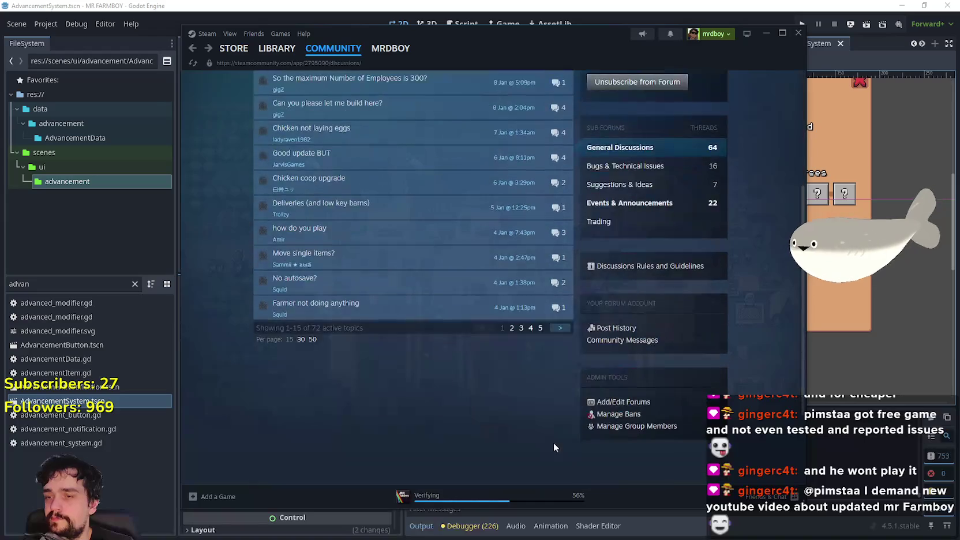
{"action": "left_click", "coordinate": [557, 328]}
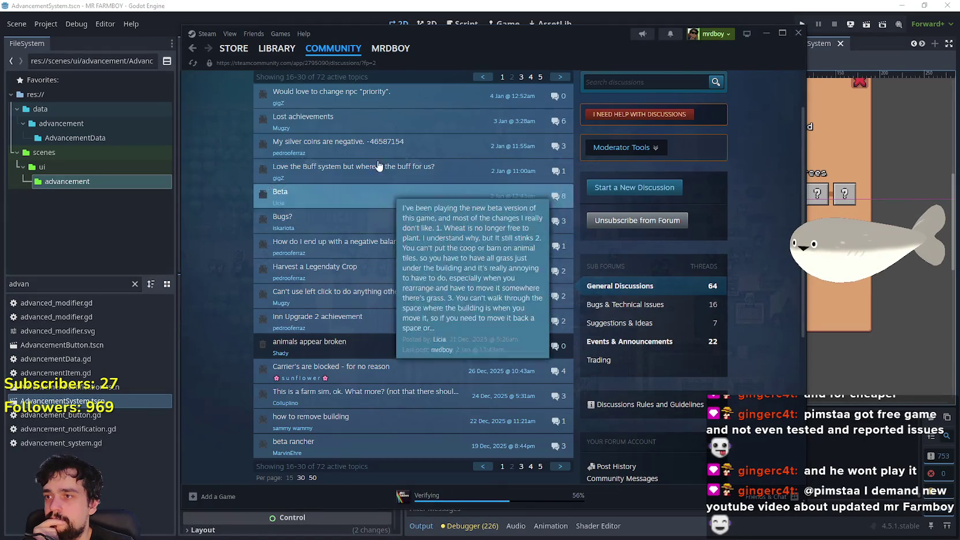
{"action": "scroll", "coordinate": [367, 123], "scroll_direction": "up", "scroll_amount": 1}
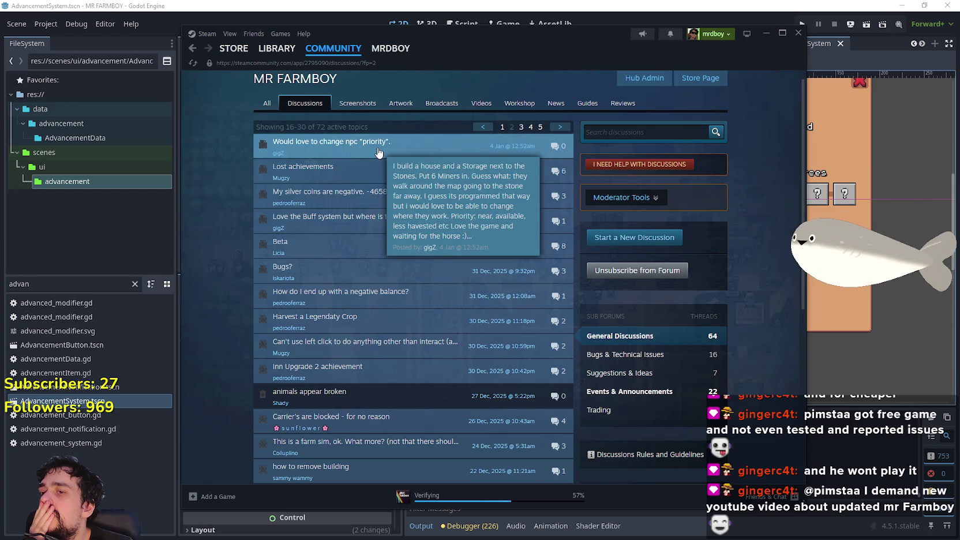
{"action": "left_click", "coordinate": [637, 392]}
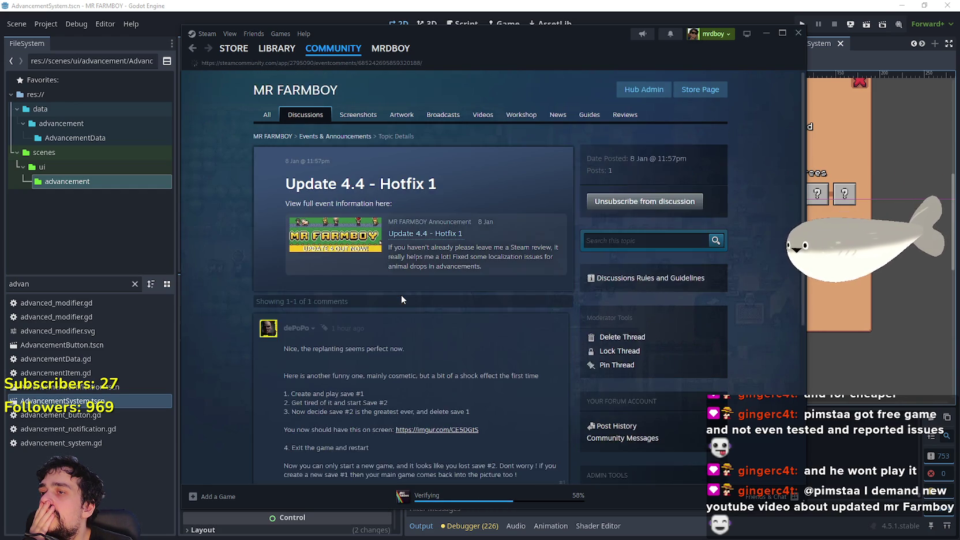
Skim the Hotfix 1 and Update 4.4 (Horse + More) announcement threads
{"action": "scroll", "coordinate": [469, 391], "scroll_direction": "down", "scroll_amount": 5}
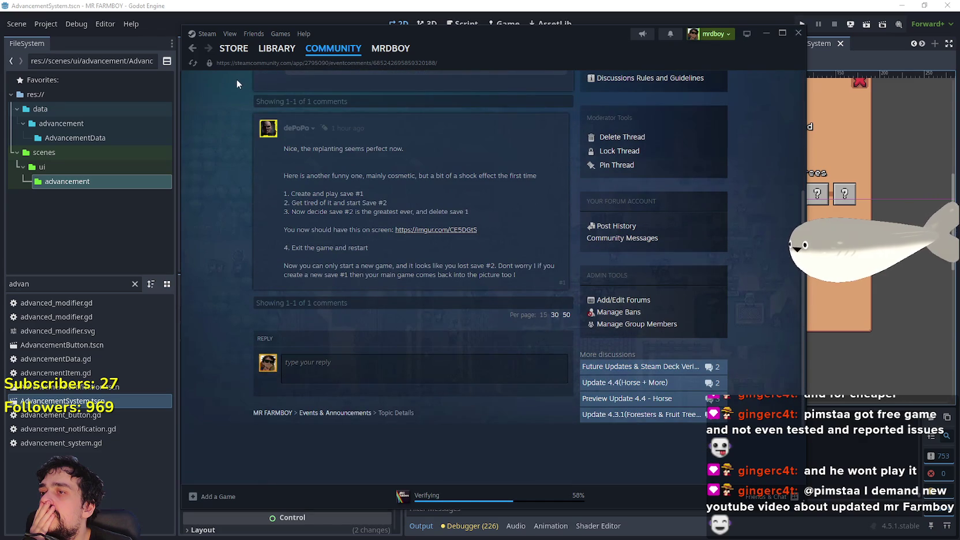
{"action": "left_click", "coordinate": [192, 50]}
{"action": "scroll", "coordinate": [445, 293], "scroll_direction": "down", "scroll_amount": 1}
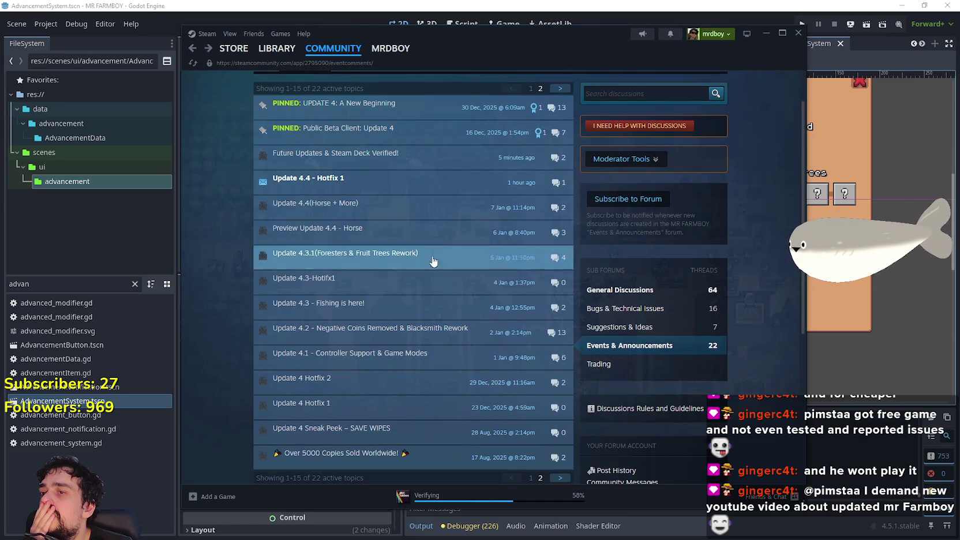
{"action": "left_click", "coordinate": [420, 214]}
{"action": "scroll", "coordinate": [413, 310], "scroll_direction": "down", "scroll_amount": 3}
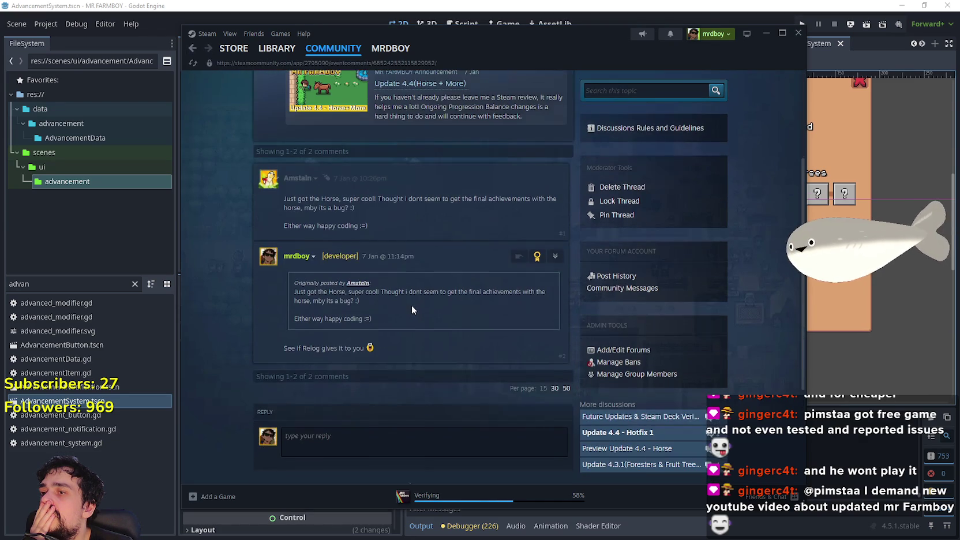
{"action": "left_click", "coordinate": [192, 48]}
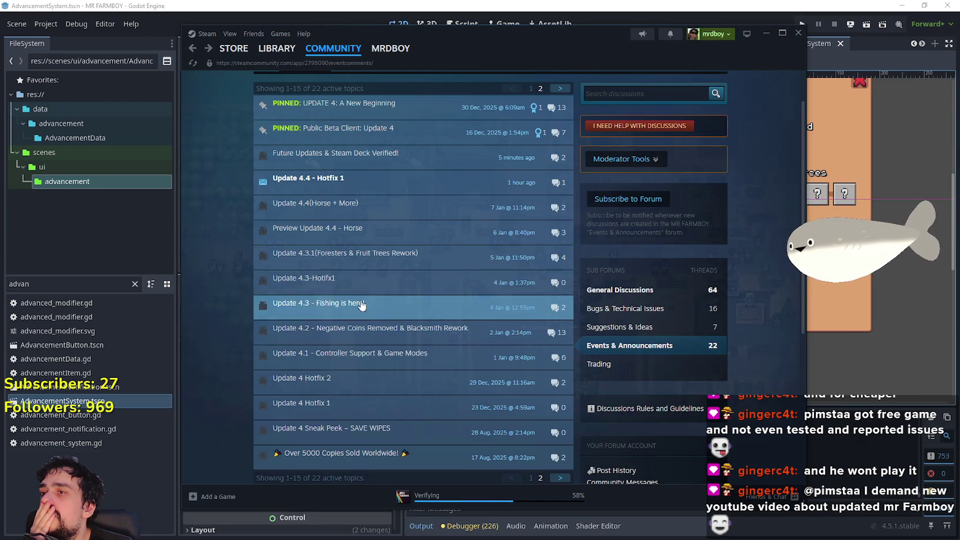
Read the Preview Update 4.4 - Horse thread and return to the topic list
{"action": "left_click", "coordinate": [445, 237]}
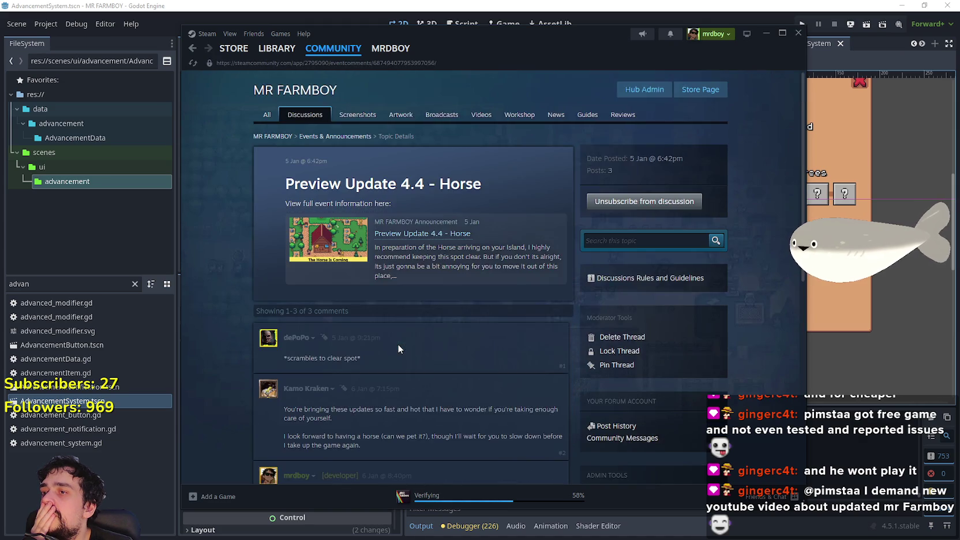
{"action": "scroll", "coordinate": [397, 343], "scroll_direction": "down", "scroll_amount": 2}
{"action": "scroll", "coordinate": [393, 323], "scroll_direction": "down", "scroll_amount": 2}
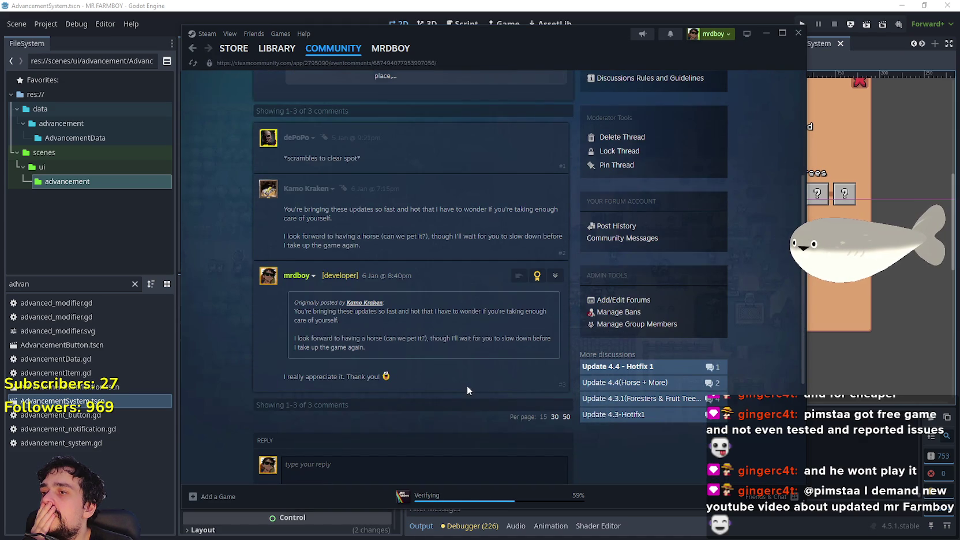
{"action": "left_click", "coordinate": [192, 48]}
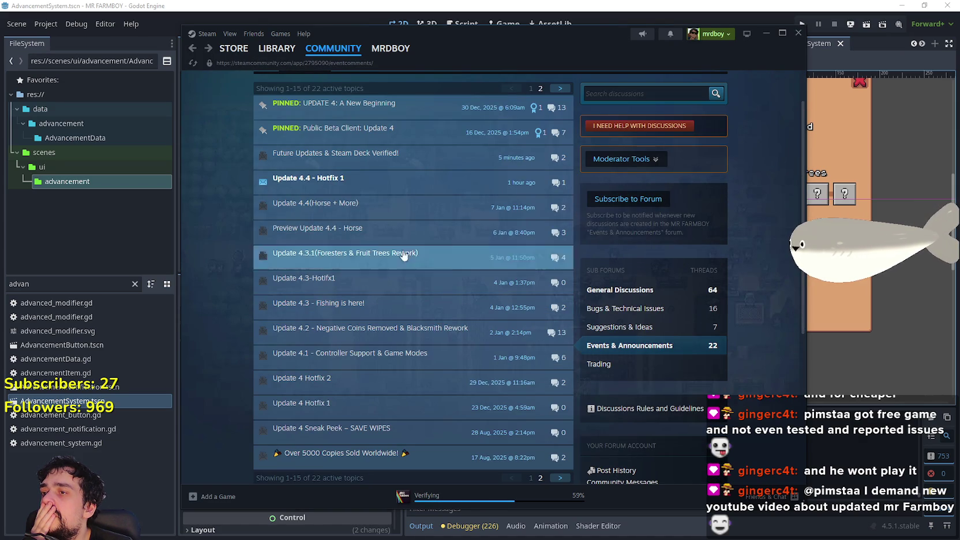
Read the Update 4.3.1 Foresters & Fruit Trees Rework thread, selecting some of its text
{"action": "left_click", "coordinate": [401, 269]}
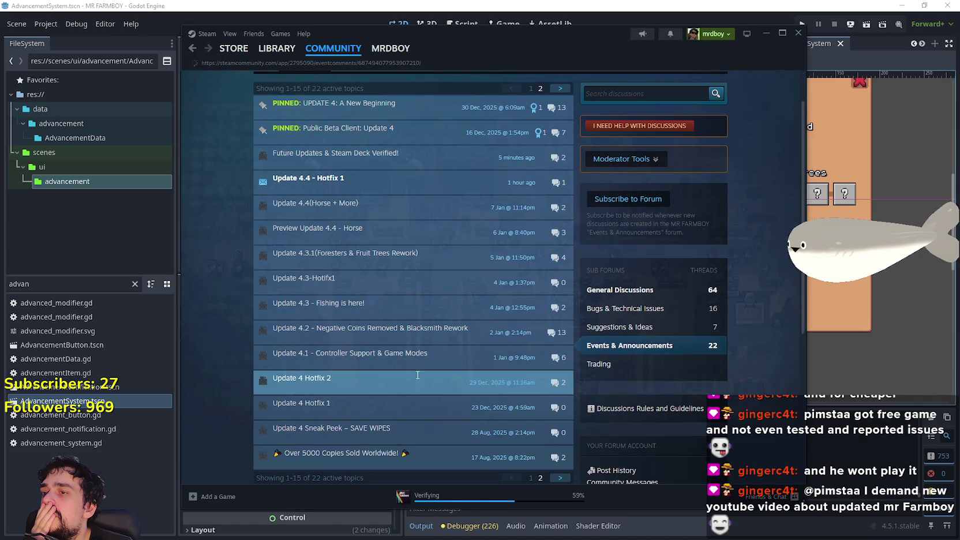
{"action": "scroll", "coordinate": [333, 126], "scroll_direction": "down", "scroll_amount": 1}
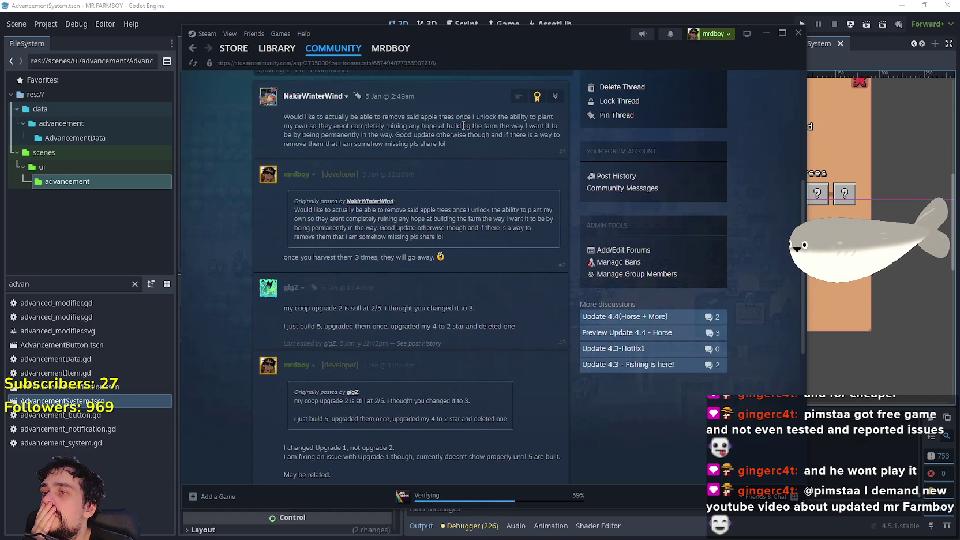
{"action": "left_click_drag", "start_coordinate": [301, 259], "coordinate": [433, 261]}
{"action": "scroll", "coordinate": [438, 277], "scroll_direction": "down", "scroll_amount": 4}
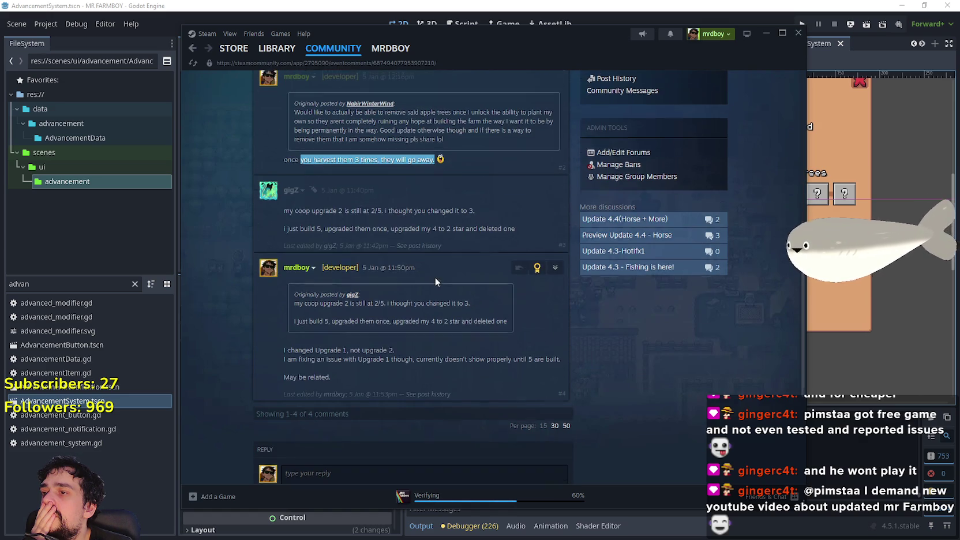
{"action": "left_click", "coordinate": [192, 46]}
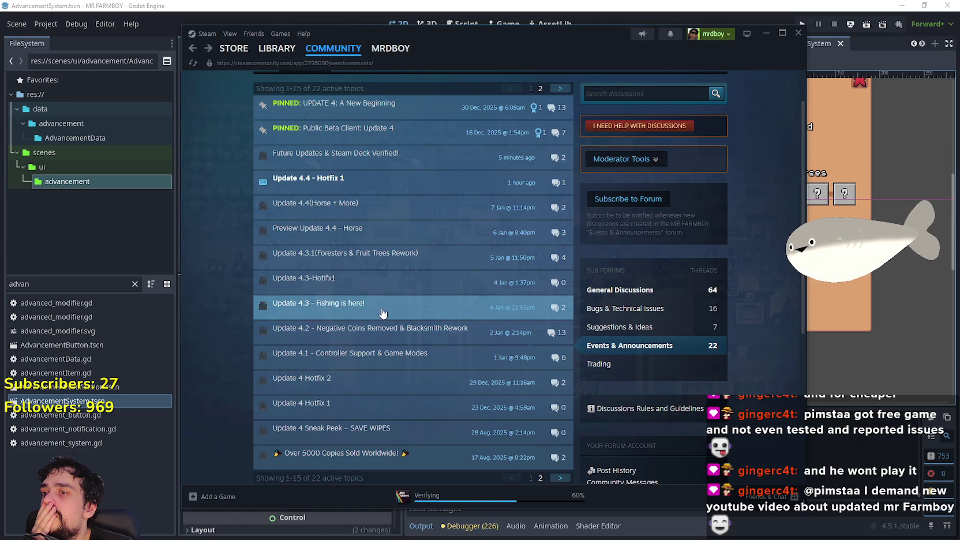
Read Update 4.3 - Fishing is here!, revealing the deleted comment, then open the Update 4.2 thread
{"action": "left_click", "coordinate": [379, 313]}
{"action": "scroll", "coordinate": [449, 303], "scroll_direction": "down", "scroll_amount": 2}
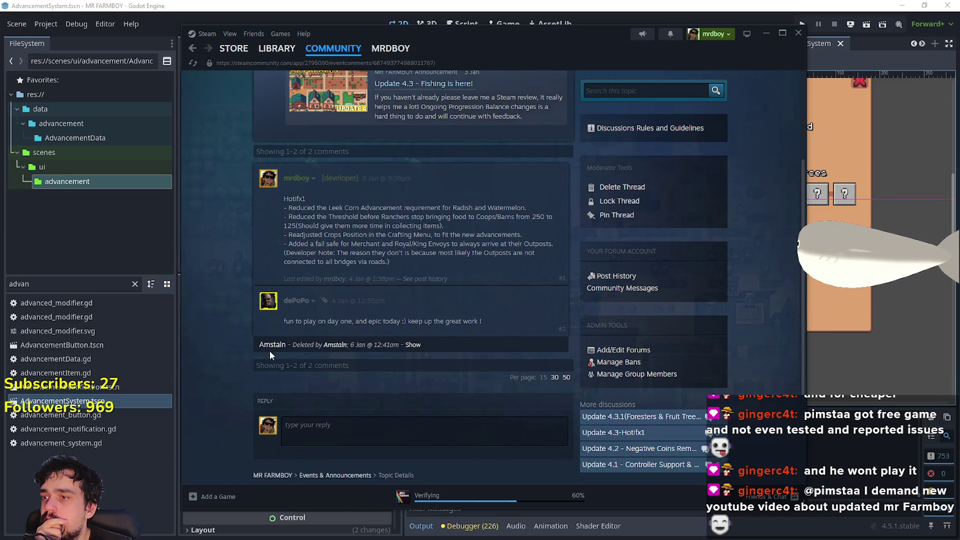
{"action": "left_click", "coordinate": [413, 345]}
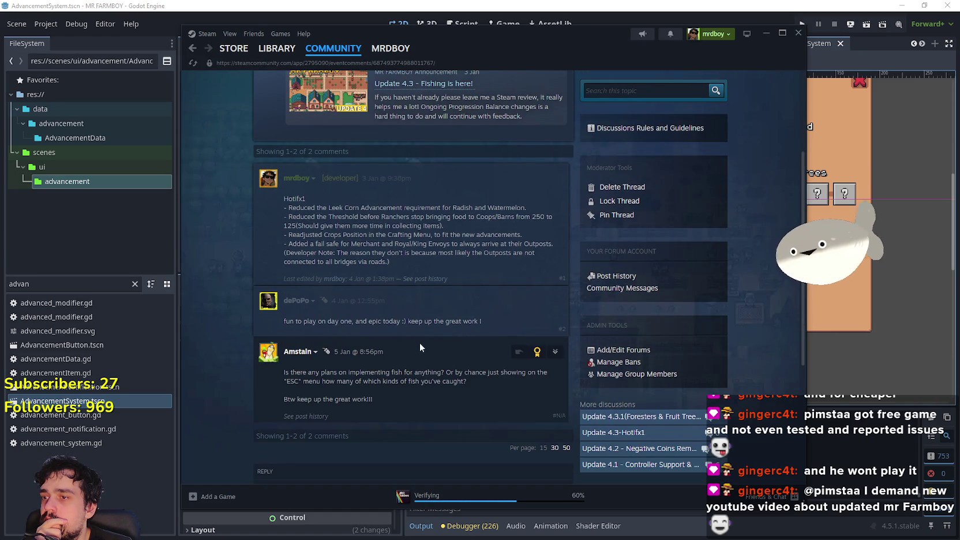
{"action": "scroll", "coordinate": [465, 450], "scroll_direction": "down", "scroll_amount": 2}
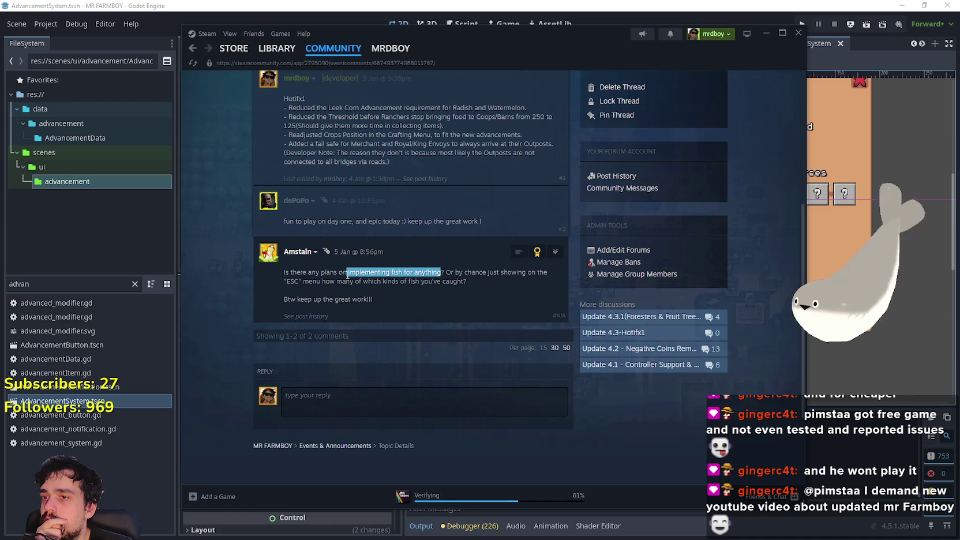
{"action": "mouse_move", "coordinate": [347, 275]}
{"action": "left_mouse_down"}
{"action": "mouse_move", "coordinate": [319, 287]}
{"action": "mouse_move", "coordinate": [389, 309]}
{"action": "left_mouse_up"}
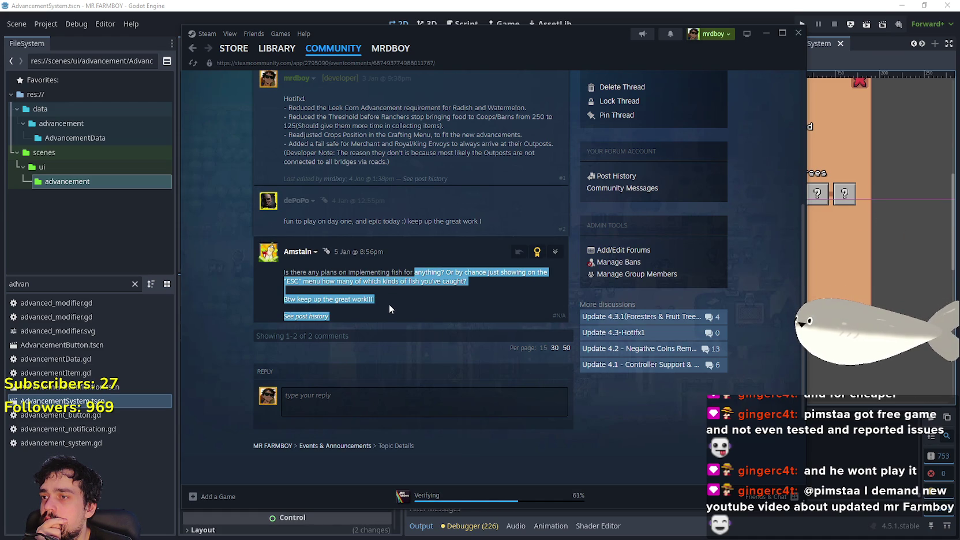
{"action": "triple_click", "coordinate": [385, 297]}
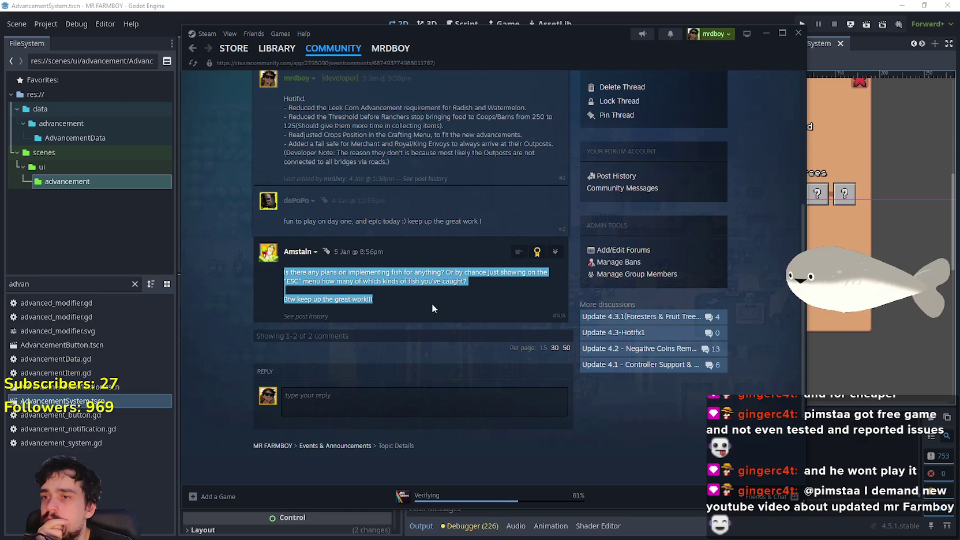
{"action": "left_click", "coordinate": [400, 357]}
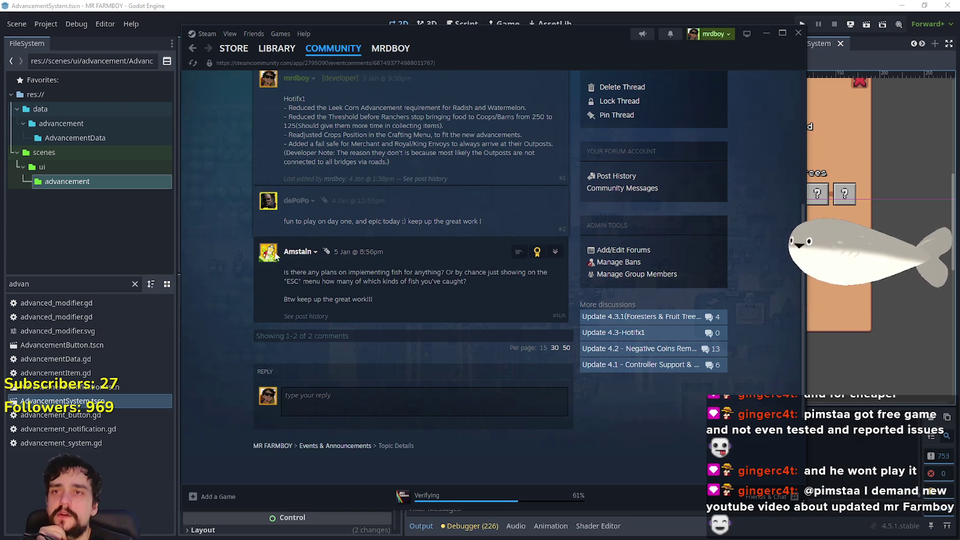
{"action": "left_click", "coordinate": [194, 50]}
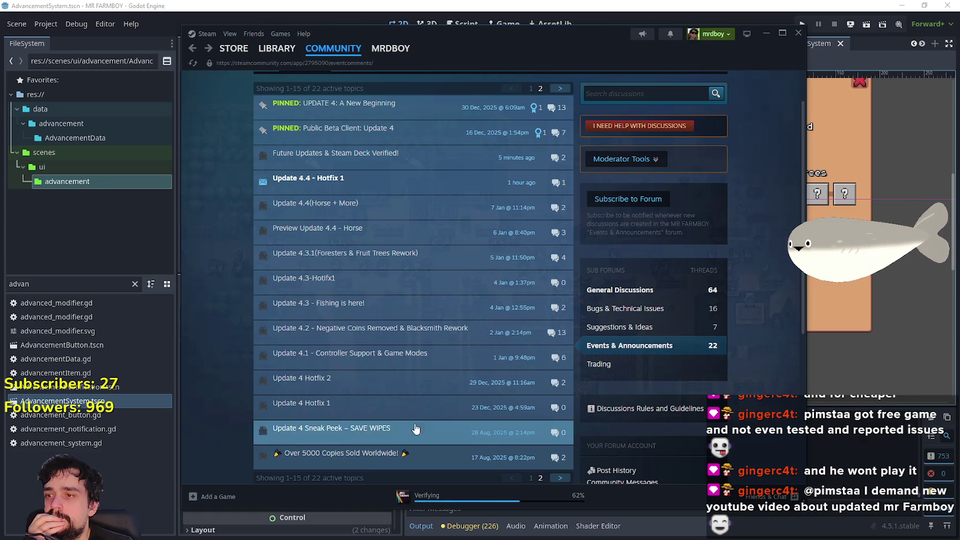
{"action": "left_click", "coordinate": [398, 349]}
{"action": "scroll", "coordinate": [412, 383], "scroll_direction": "down", "scroll_amount": 10}
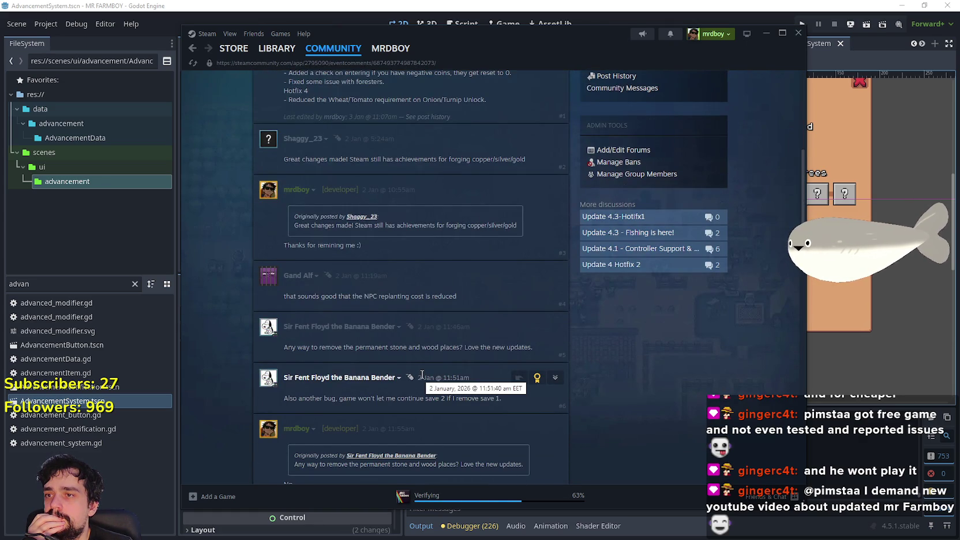
{"action": "scroll", "coordinate": [421, 375], "scroll_direction": "down", "scroll_amount": 3}
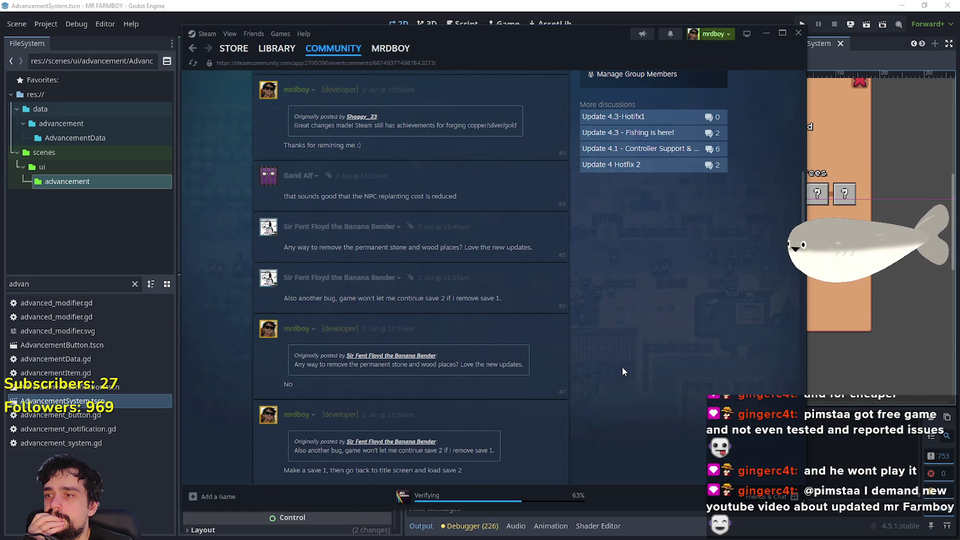
{"action": "scroll", "coordinate": [623, 369], "scroll_direction": "down", "scroll_amount": 3}
{"action": "scroll", "coordinate": [622, 371], "scroll_direction": "down", "scroll_amount": 6}
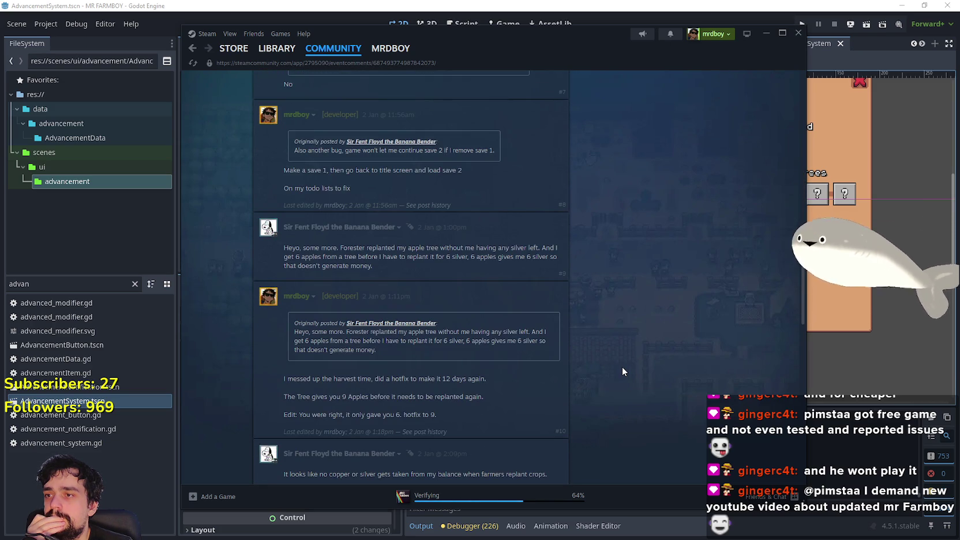
{"action": "scroll", "coordinate": [622, 365], "scroll_direction": "down", "scroll_amount": 3}
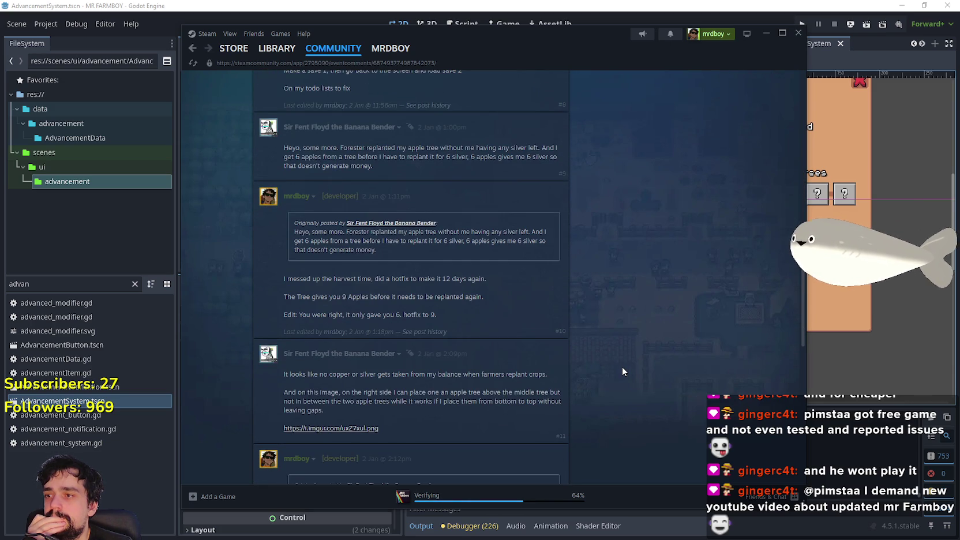
{"action": "scroll", "coordinate": [623, 366], "scroll_direction": "down", "scroll_amount": 6}
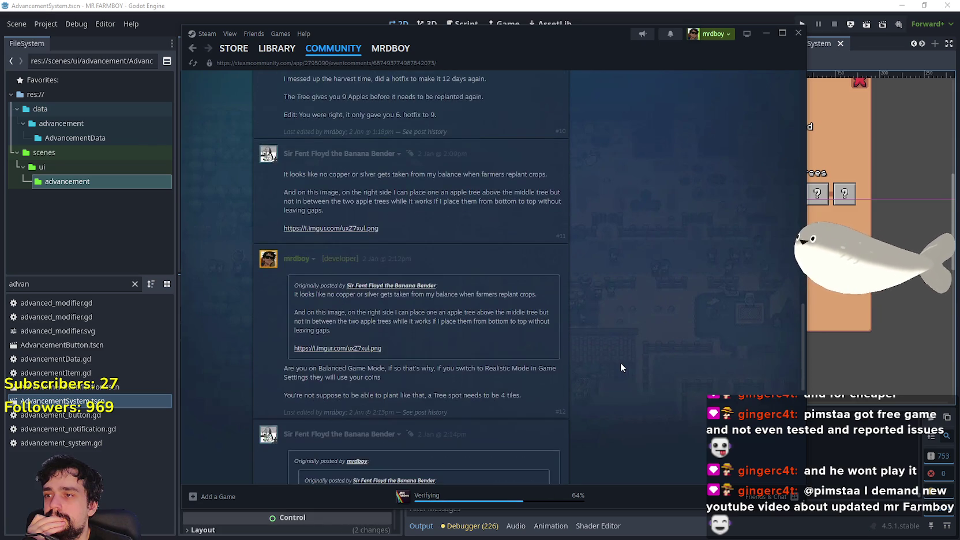
{"action": "scroll", "coordinate": [620, 362], "scroll_direction": "down", "scroll_amount": 6}
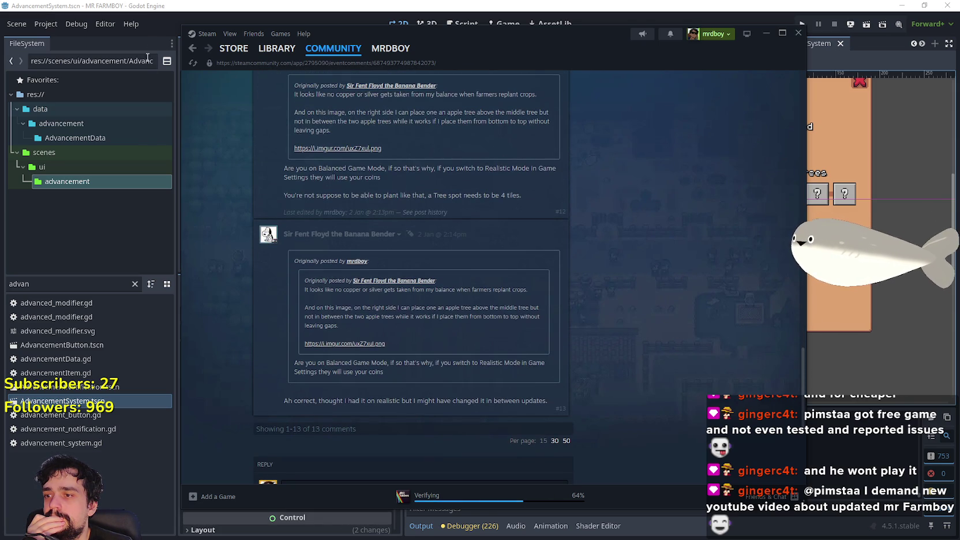
{"action": "left_click", "coordinate": [193, 49]}
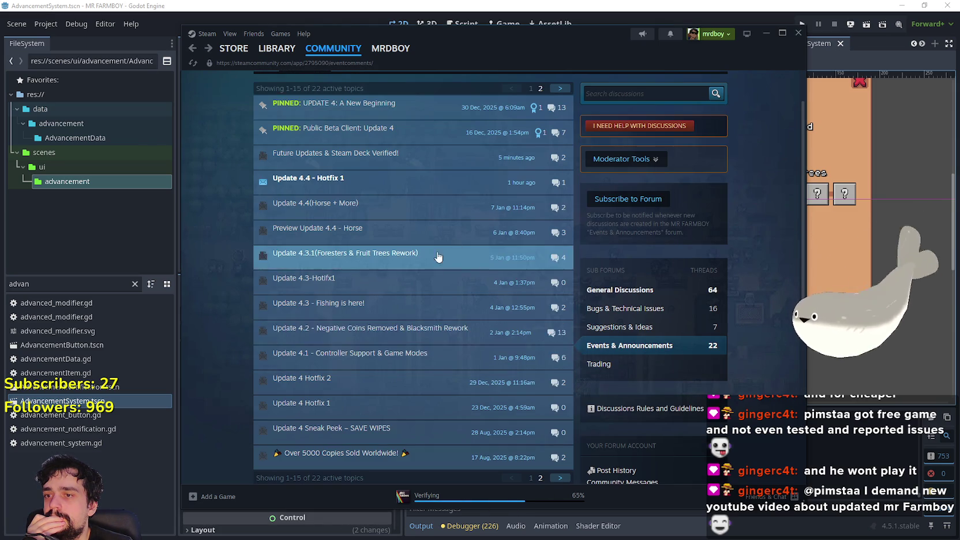
Open the Update 4.1 - Controller Support & Game Modes thread and read its six comments
{"action": "left_click", "coordinate": [456, 355]}
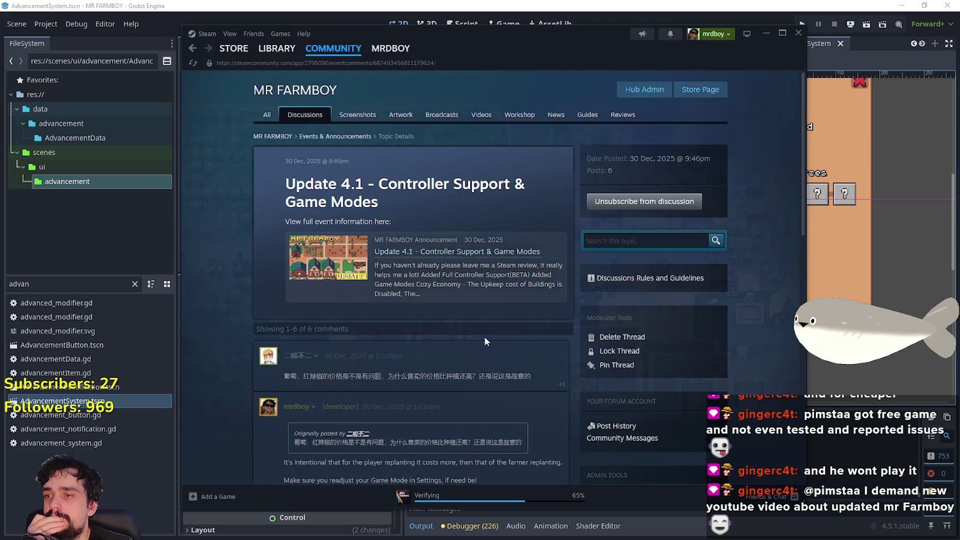
{"action": "scroll", "coordinate": [420, 302], "scroll_direction": "down", "scroll_amount": 5}
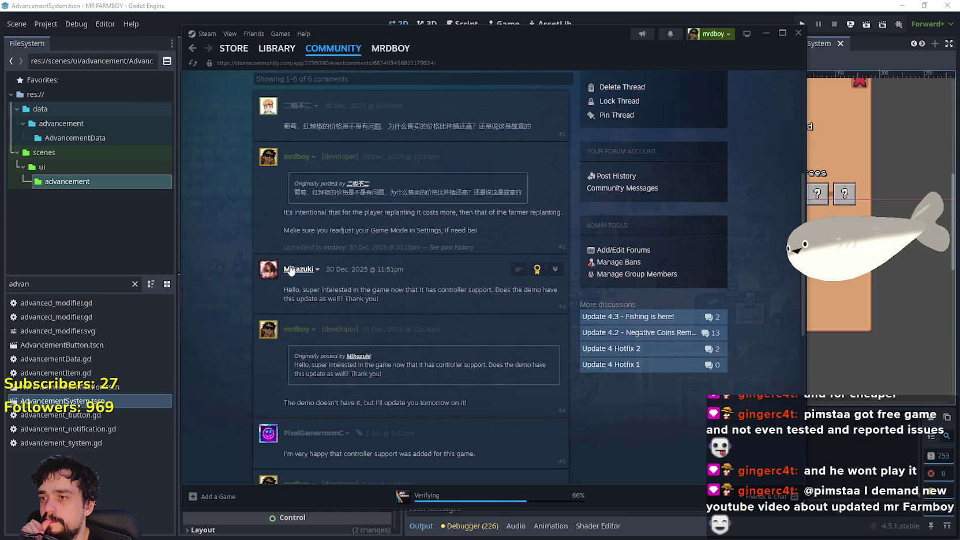
{"action": "scroll", "coordinate": [537, 443], "scroll_direction": "down", "scroll_amount": 2}
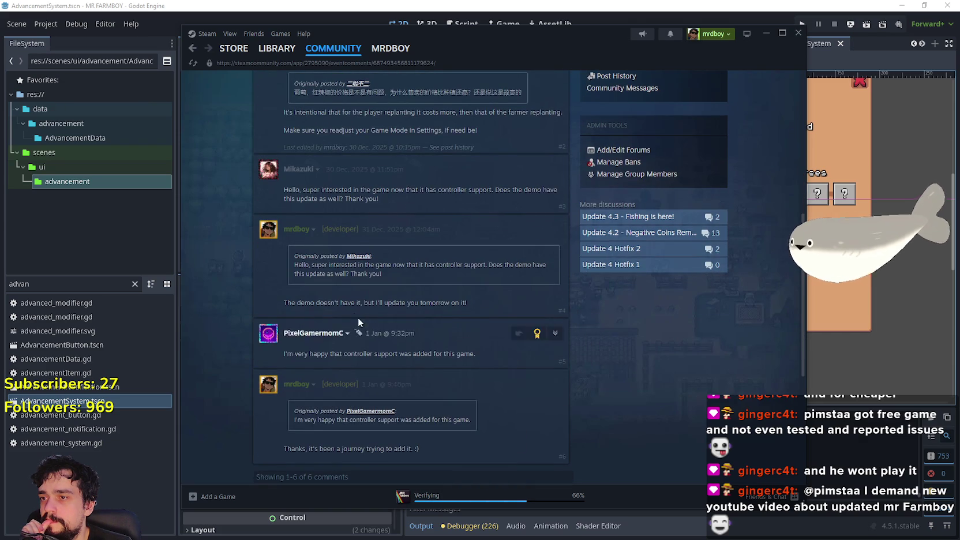
{"action": "mouse_move", "coordinate": [295, 171]}
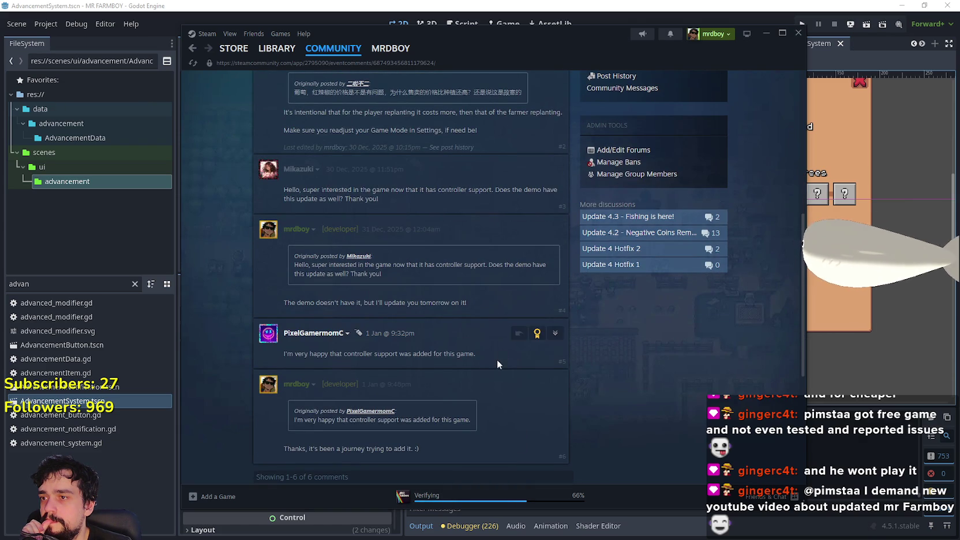
{"action": "scroll", "coordinate": [485, 344], "scroll_direction": "down", "scroll_amount": 1}
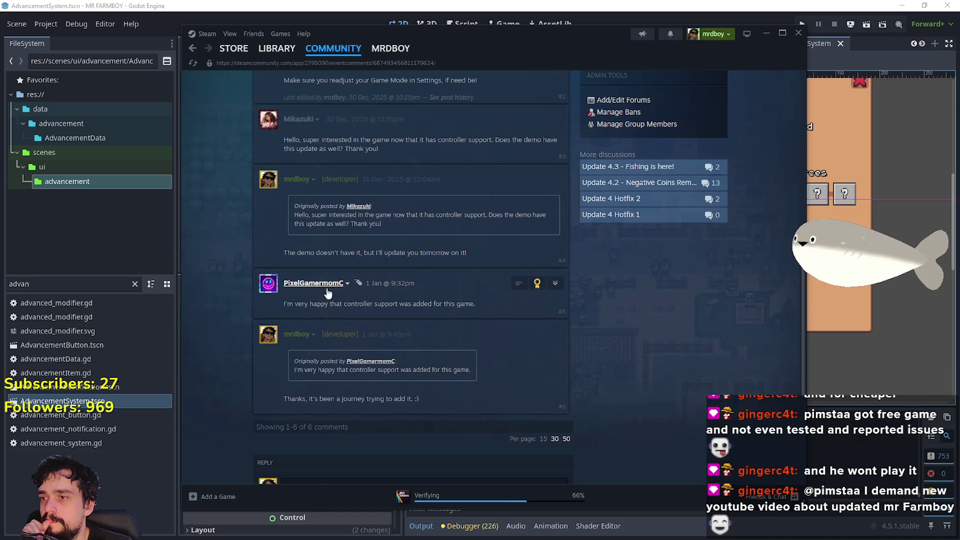
{"action": "mouse_move", "coordinate": [315, 283]}
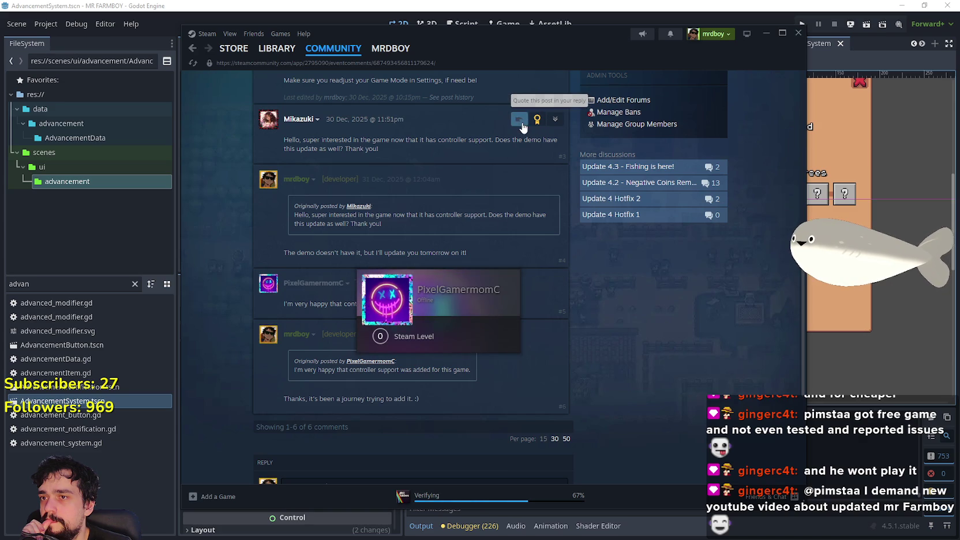
Quote the demo question and post 'I updated the Demo to Update 4.4 which includes the controller support, happy farming'
{"action": "left_click", "coordinate": [520, 121]}
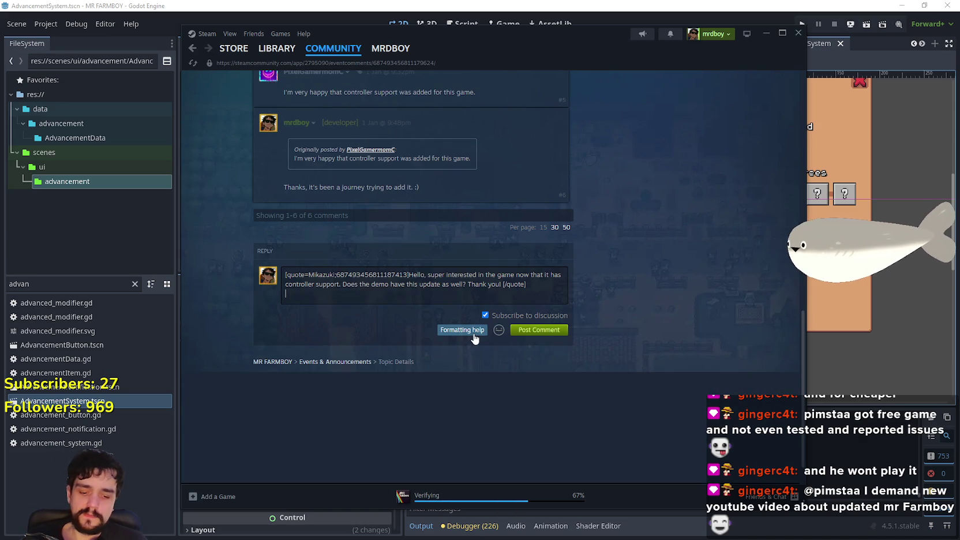
{"action": "key", "text": "Return"}
{"action": "type", "text": "I"}
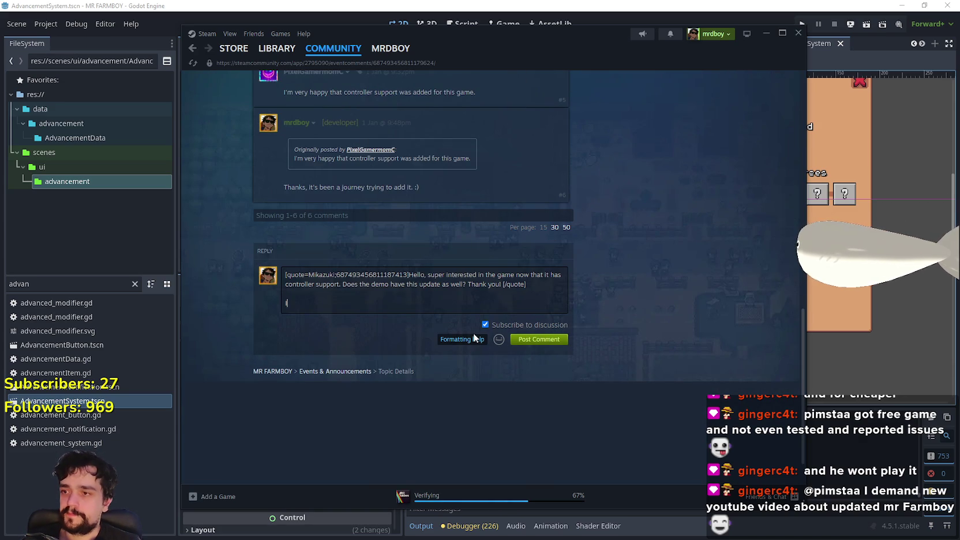
{"action": "type", "text": " updated the Demo "}
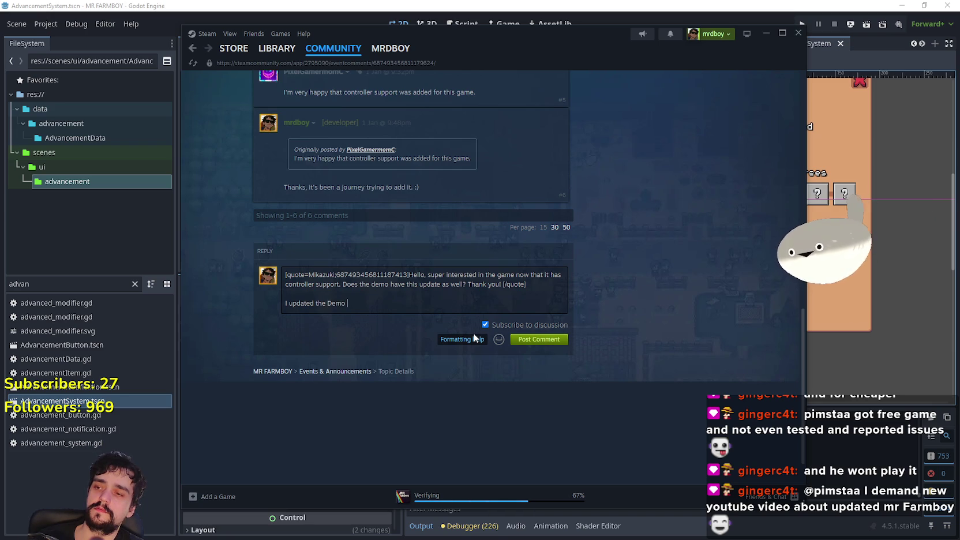
{"action": "type", "text": "to Update"}
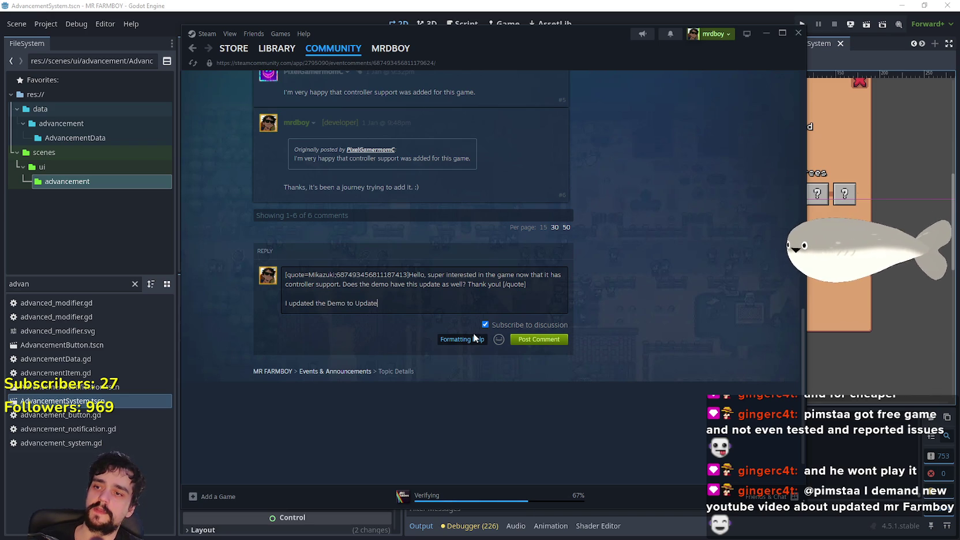
{"action": "type", "text": " 4.4 which in"}
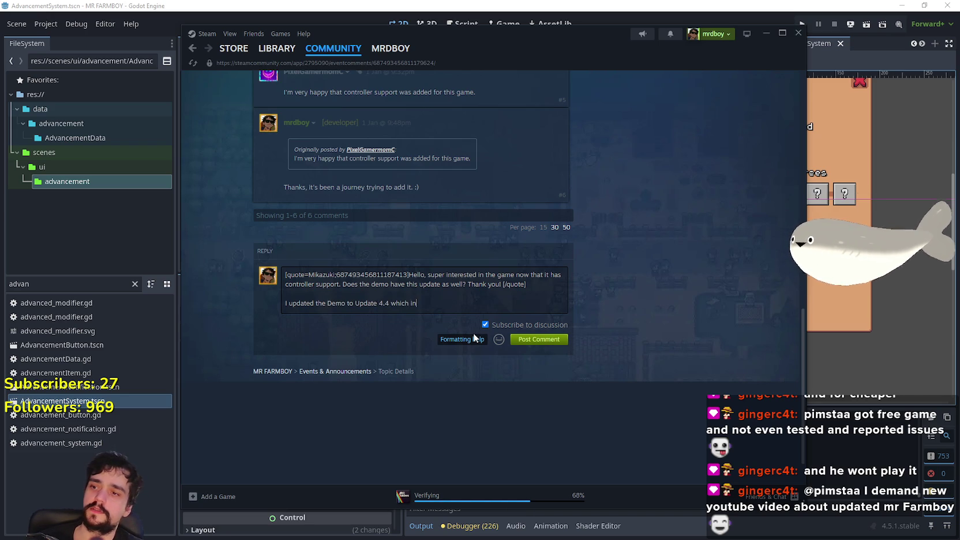
{"action": "type", "text": "cludes the controll"}
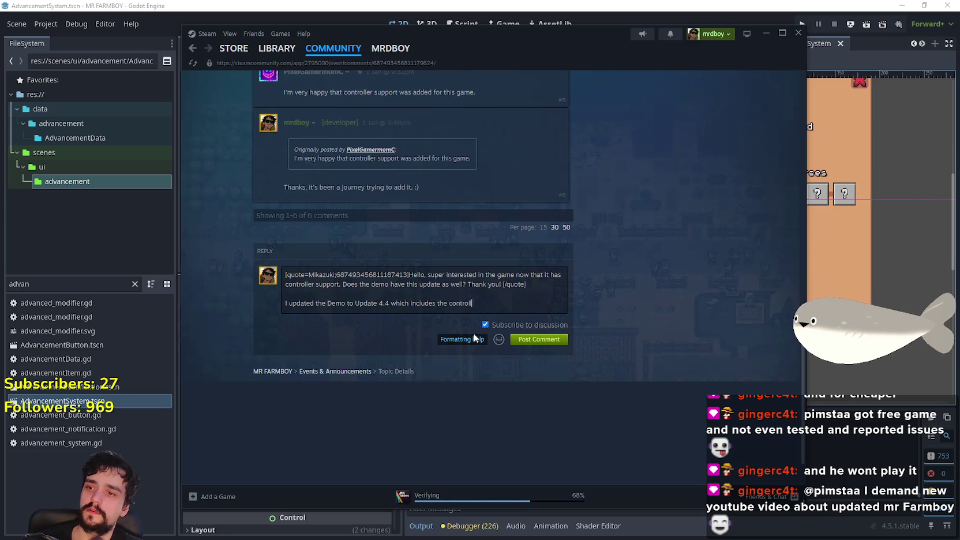
{"action": "type", "text": "er supp"}
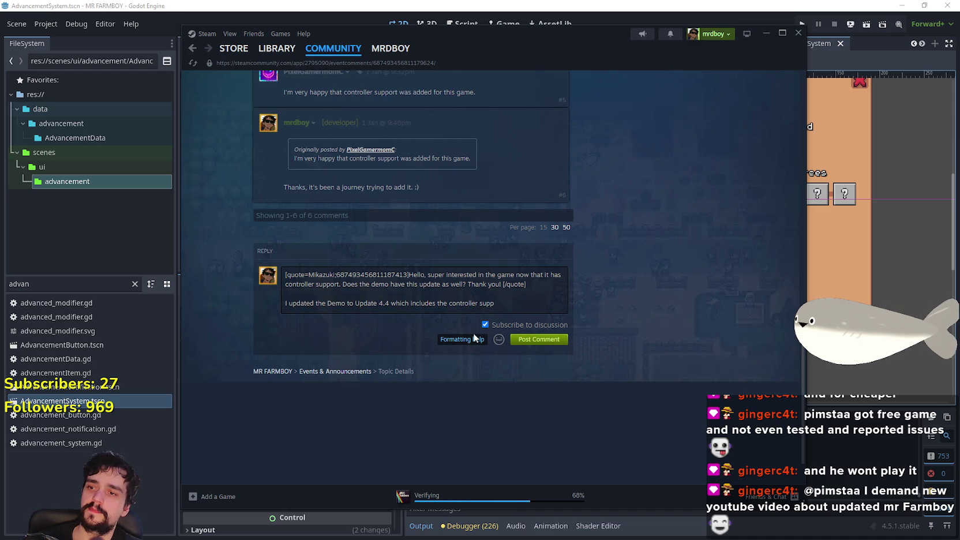
{"action": "type", "text": "port, happy "}
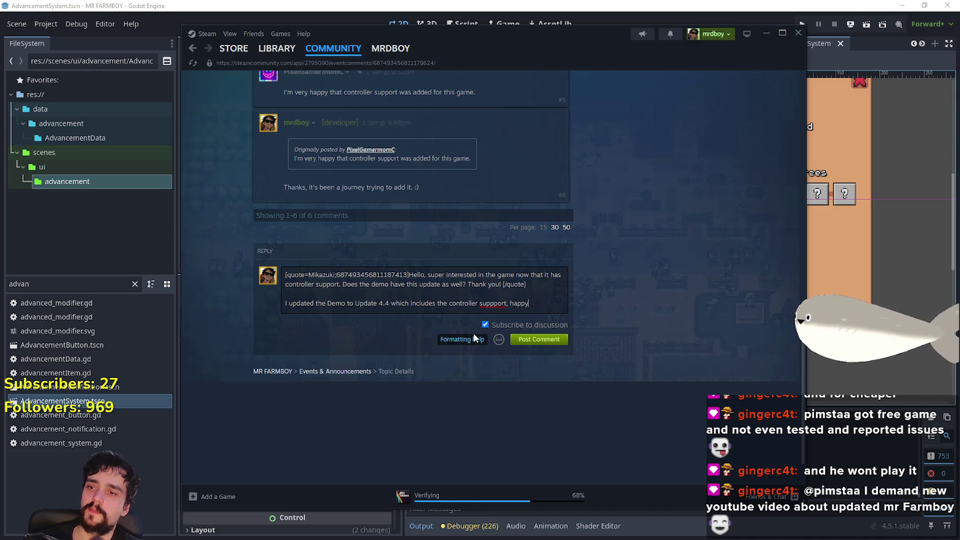
{"action": "type", "text": "farming!"}
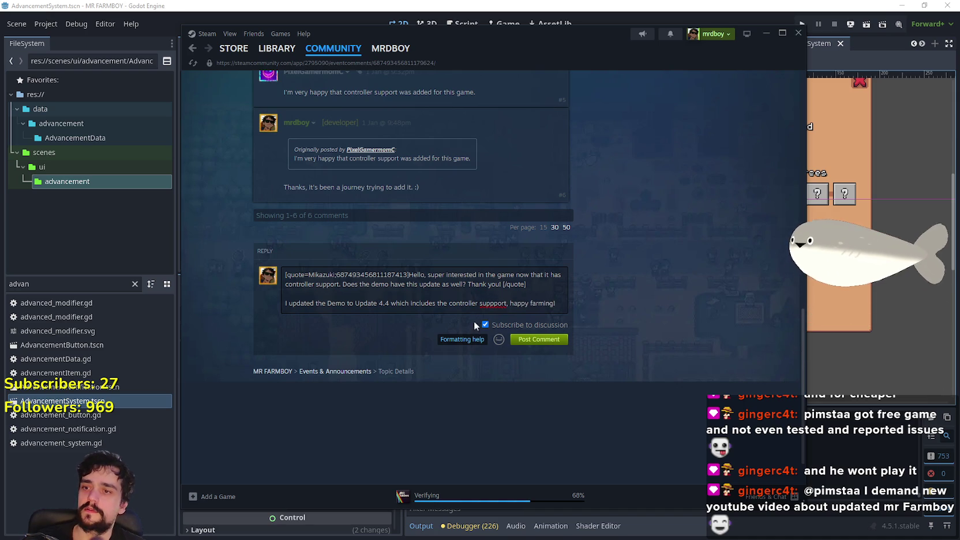
{"action": "right_click", "coordinate": [492, 305]}
{"action": "key", "text": "Escape"}
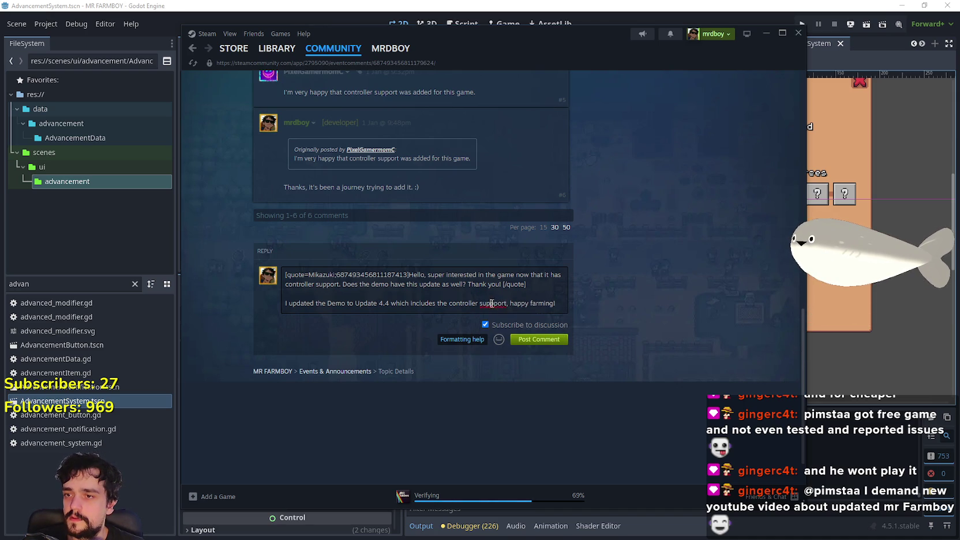
{"action": "type", "text": "support"}
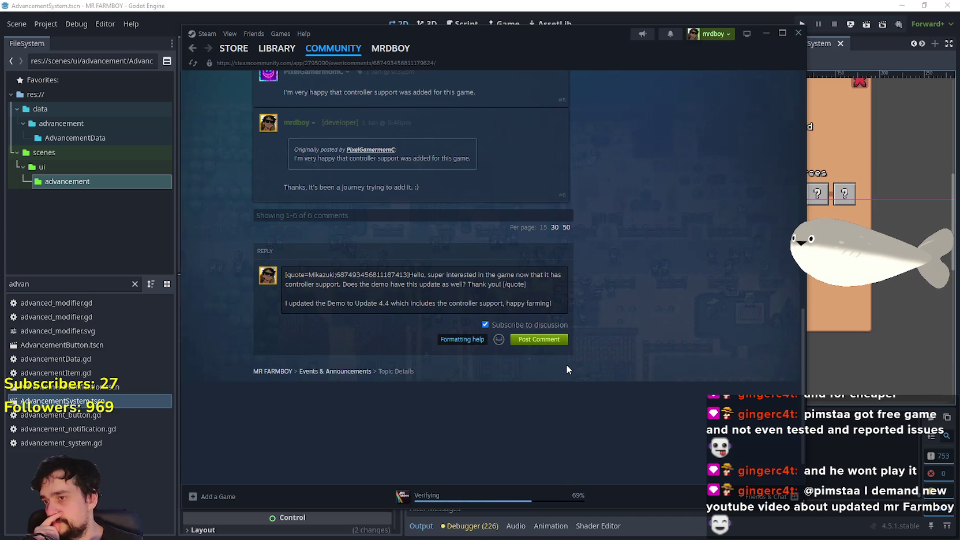
{"action": "left_click", "coordinate": [538, 340]}
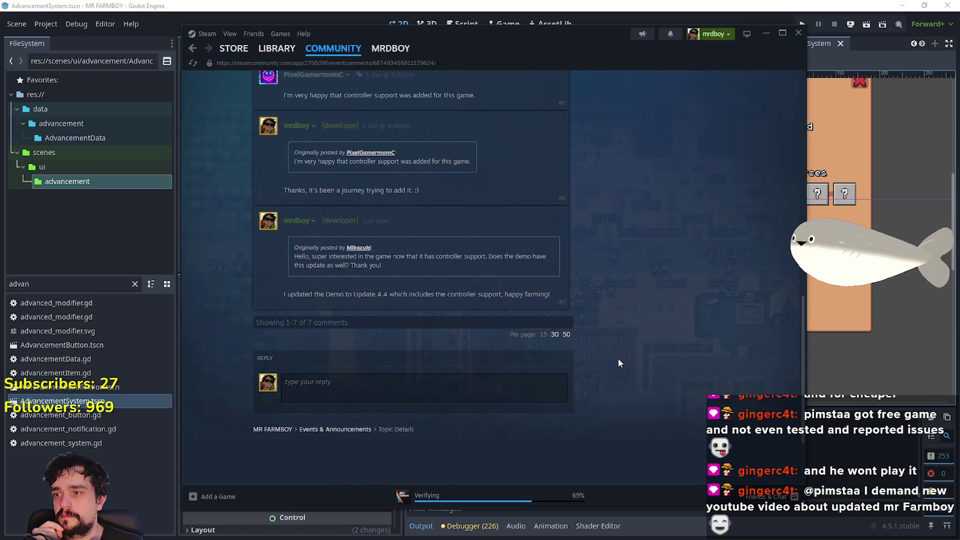
Go back through Discussions to Events & Announcements, then open MR FARMBOY's library page
{"action": "scroll", "coordinate": [676, 395], "scroll_direction": "up", "scroll_amount": 7}
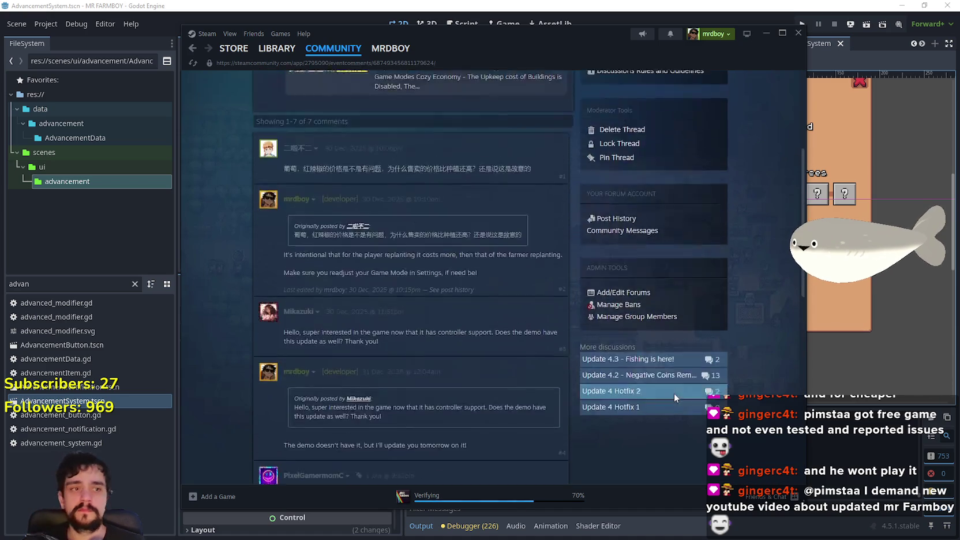
{"action": "scroll", "coordinate": [674, 395], "scroll_direction": "up", "scroll_amount": 4}
{"action": "left_click", "coordinate": [317, 116]}
{"action": "left_click", "coordinate": [668, 402]}
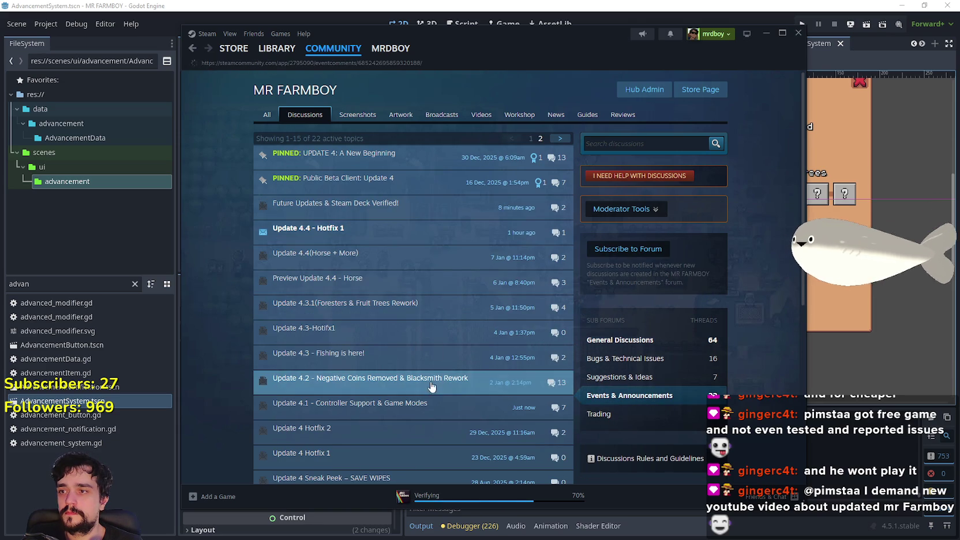
{"action": "scroll", "coordinate": [424, 366], "scroll_direction": "down", "scroll_amount": 5}
{"action": "left_click", "coordinate": [278, 56]}
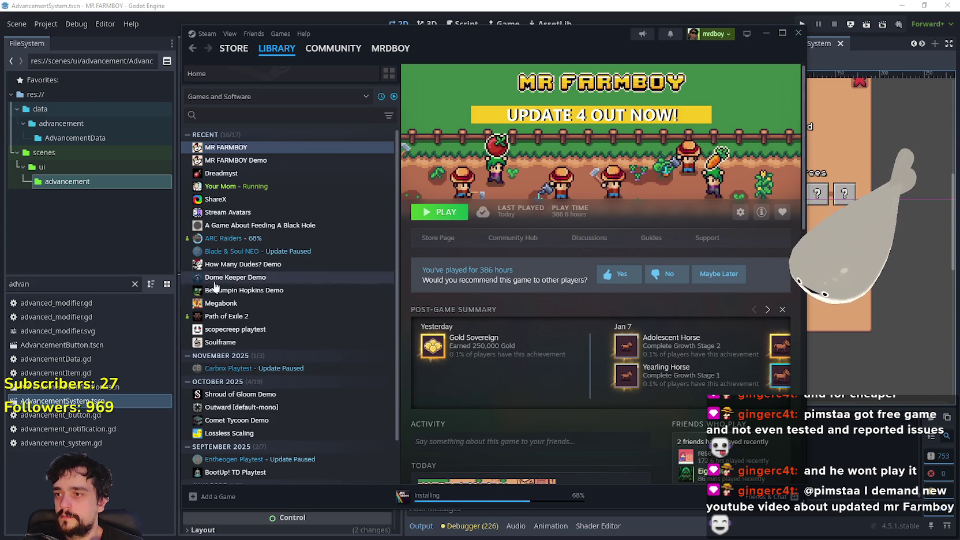
Return to Steam's library home, where ARC Raiders is installing at 72%
{"action": "scroll", "coordinate": [280, 306], "scroll_direction": "down", "scroll_amount": 1}
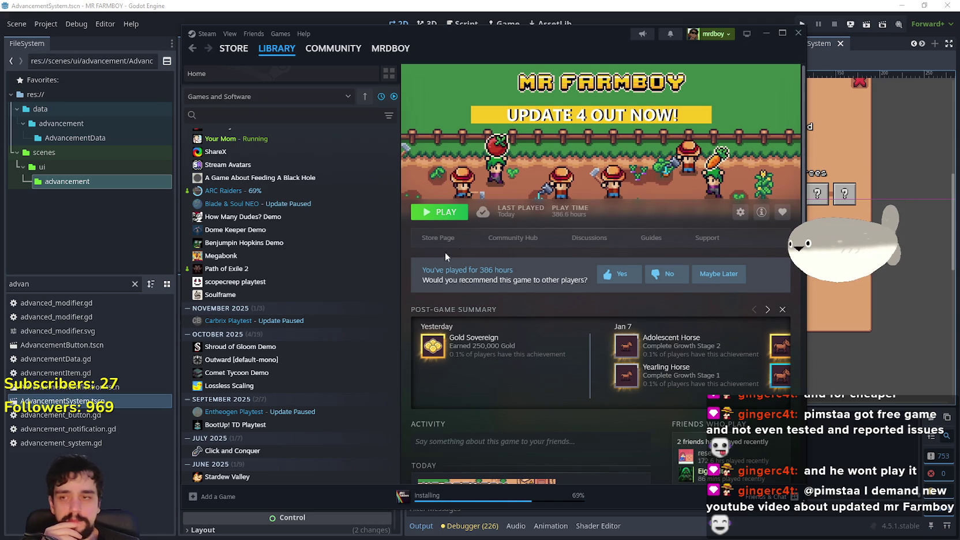
{"action": "left_click", "coordinate": [283, 48]}
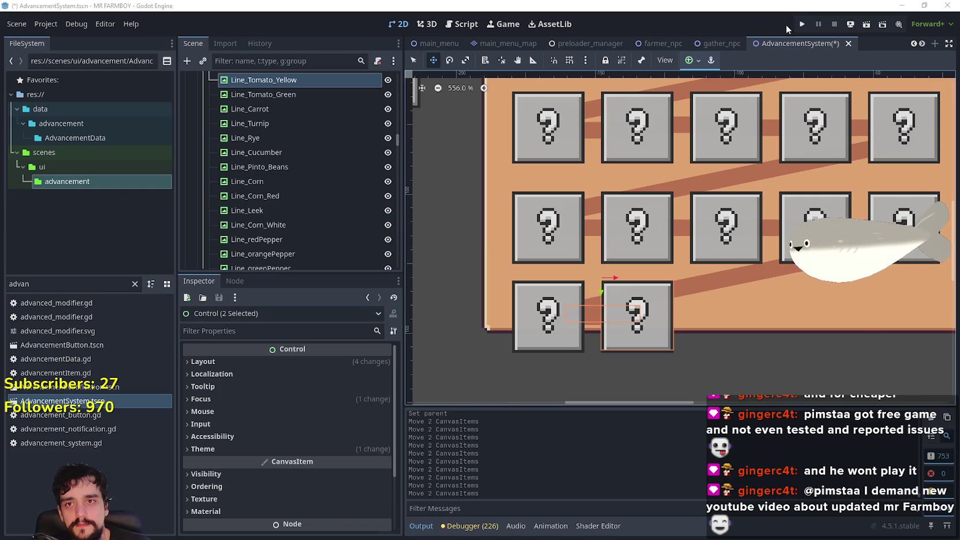
Save the AdvancementSystem scene with Ctrl+S, then switch the canvas to the Select tool
{"action": "key", "text": "ctrl+s"}
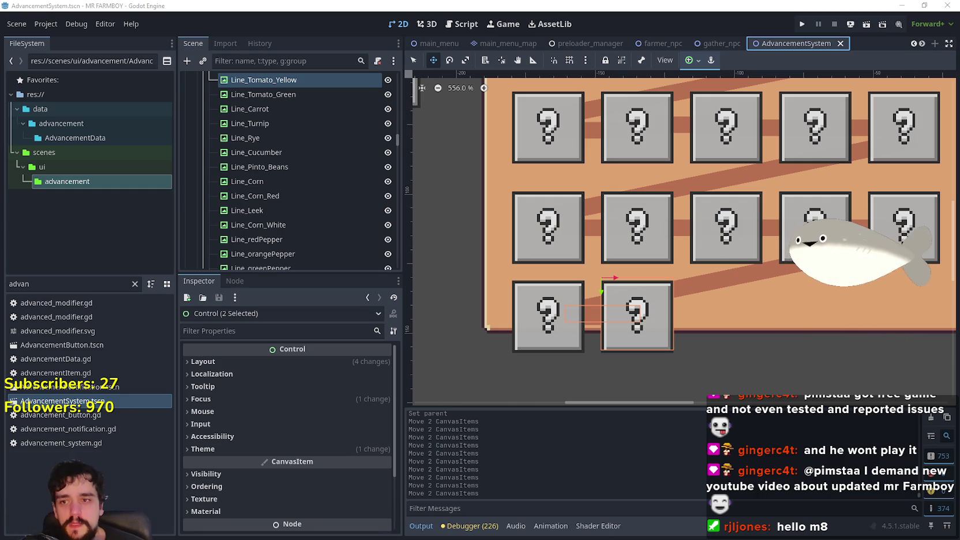
{"action": "scroll", "coordinate": [453, 137], "scroll_direction": "down", "scroll_amount": 2}
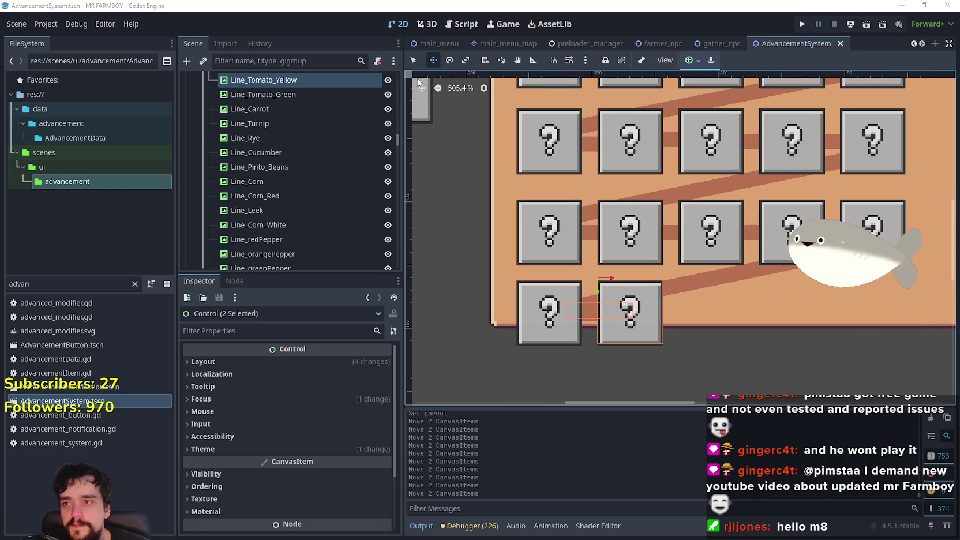
{"action": "left_click", "coordinate": [413, 61]}
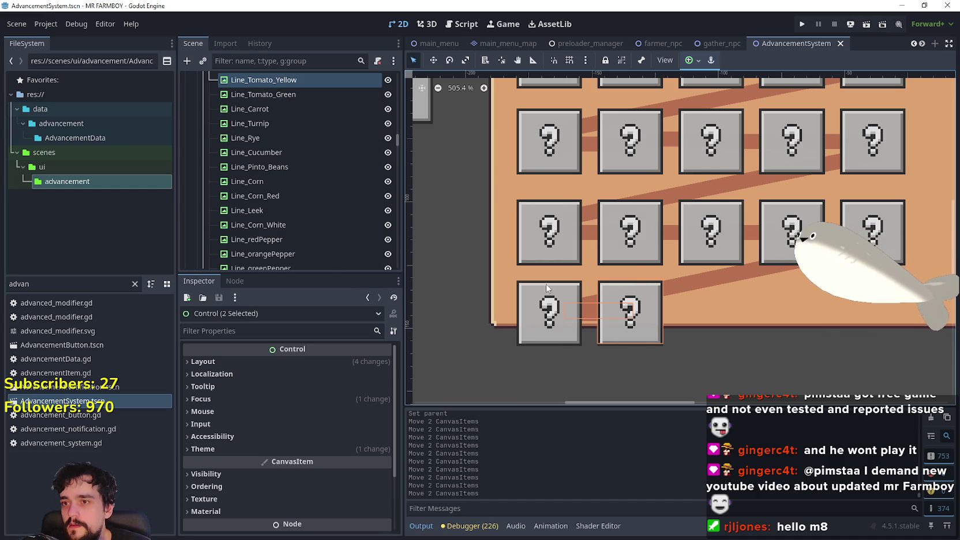
Make TomatoYellowAdvButton's Data resource unique and rename it to tr_crops_tomato_yellow
{"action": "left_click", "coordinate": [522, 322]}
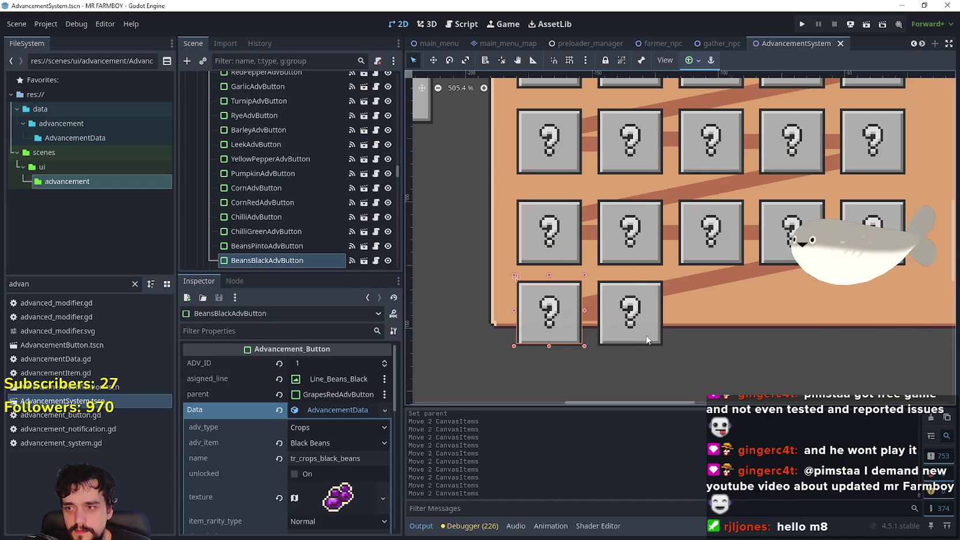
{"action": "left_click", "coordinate": [647, 340]}
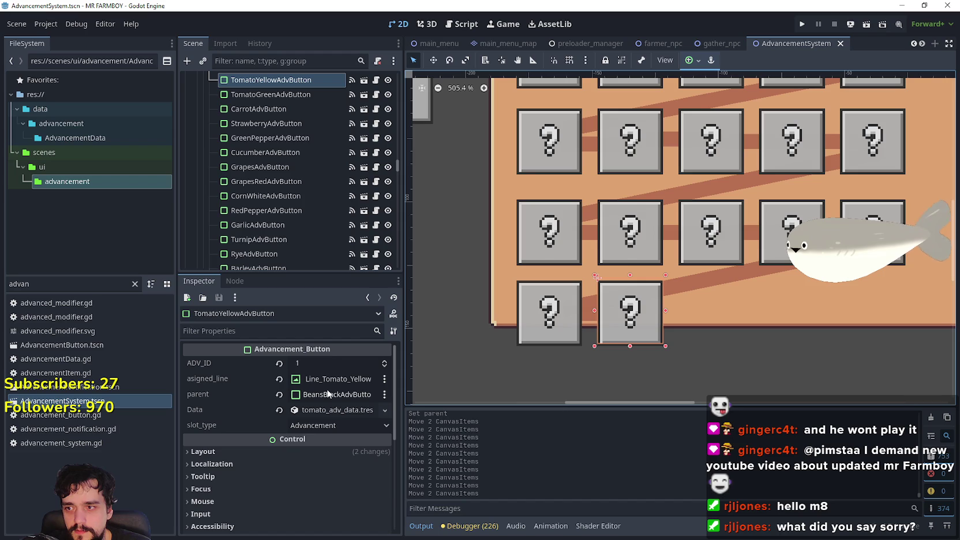
{"action": "left_click", "coordinate": [326, 410]}
{"action": "right_click", "coordinate": [326, 410]}
{"action": "left_click", "coordinate": [375, 450]}
{"action": "type", "text": "_yellow"}
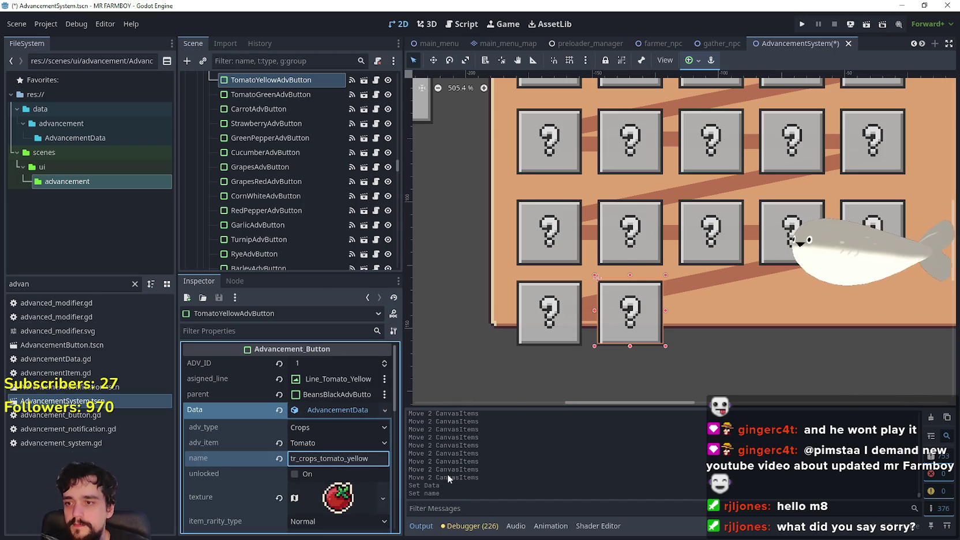
Set the yellow tomato button's adv_item to Tomato Yellow
{"action": "left_click", "coordinate": [560, 332]}
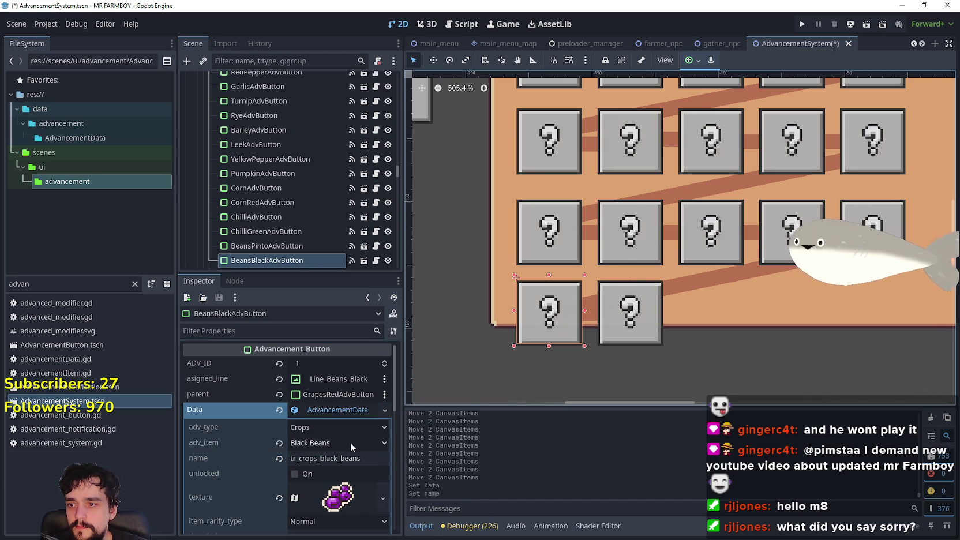
{"action": "left_click", "coordinate": [635, 339]}
{"action": "left_click", "coordinate": [340, 443]}
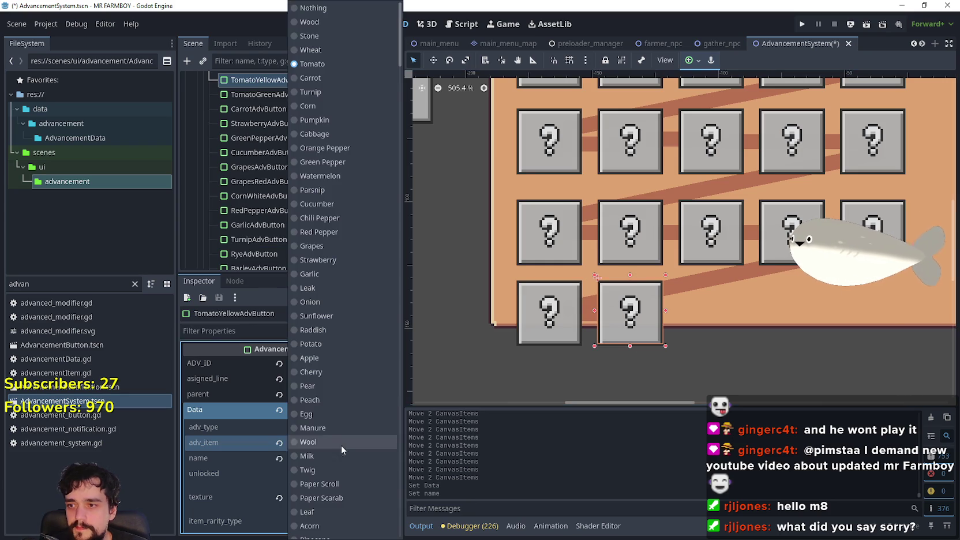
{"action": "left_click_drag", "start_coordinate": [399, 65], "coordinate": [399, 534]}
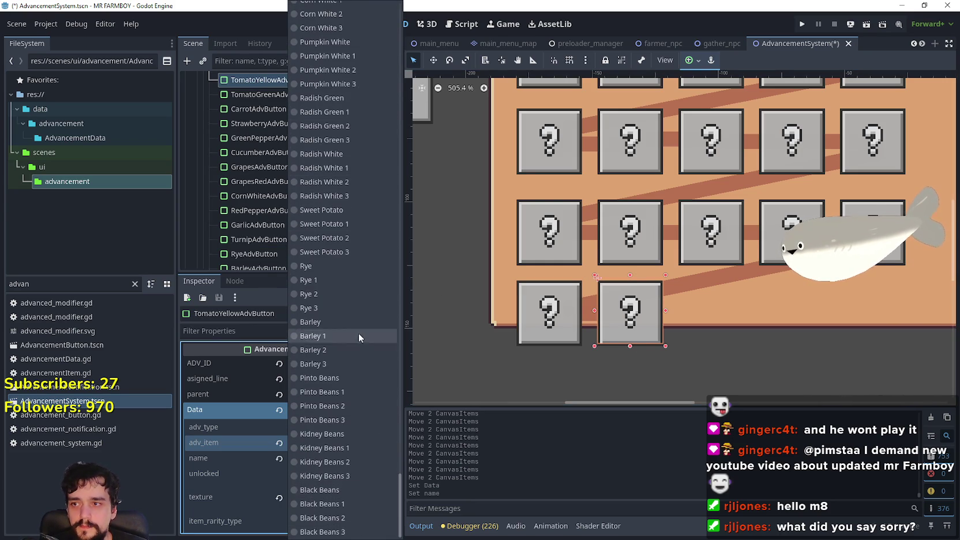
{"action": "scroll", "coordinate": [340, 341], "scroll_direction": "up", "scroll_amount": 7}
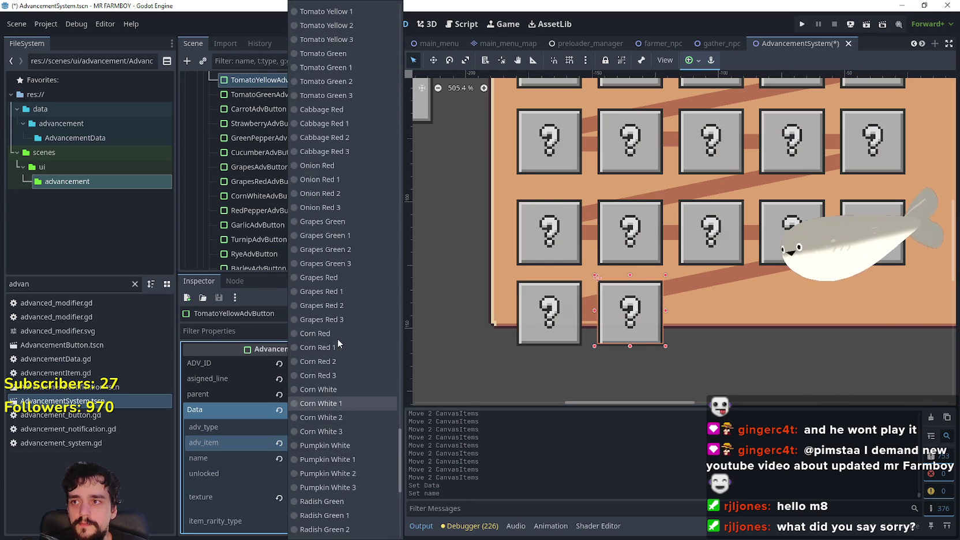
{"action": "scroll", "coordinate": [320, 243], "scroll_direction": "up", "scroll_amount": 2}
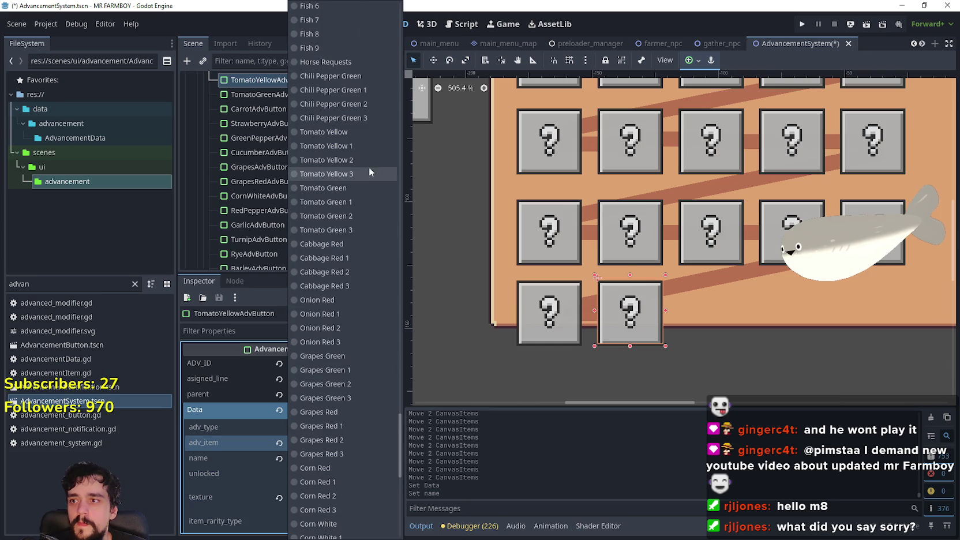
{"action": "left_click", "coordinate": [352, 135]}
Make the button's texture resource unique and expand its atlas settings
{"action": "right_click", "coordinate": [340, 497]}
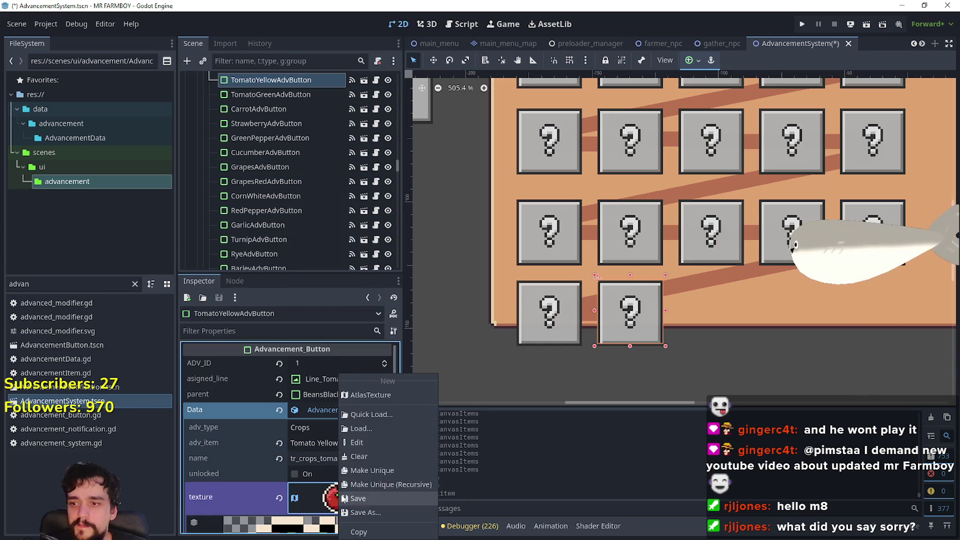
{"action": "left_click", "coordinate": [387, 470]}
{"action": "left_click", "coordinate": [342, 468]}
{"action": "scroll", "coordinate": [342, 465], "scroll_direction": "down", "scroll_amount": 3}
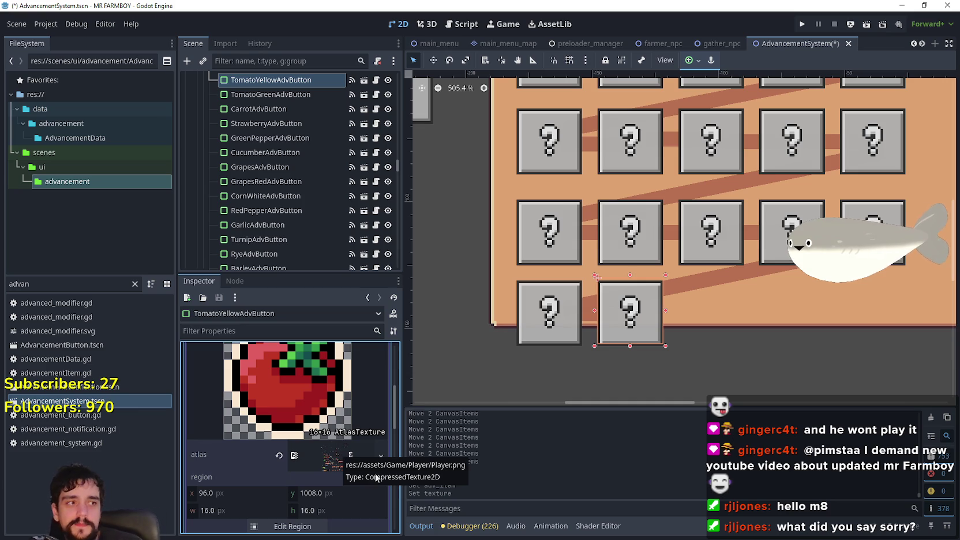
Set the atlas region to the 16×16 yellow tomato sprite at 672, 336 and save the scene
{"action": "scroll", "coordinate": [353, 480], "scroll_direction": "down", "scroll_amount": 3}
{"action": "left_click", "coordinate": [295, 438]}
{"action": "scroll", "coordinate": [503, 277], "scroll_direction": "down", "scroll_amount": 3}
{"action": "scroll", "coordinate": [552, 292], "scroll_direction": "up", "scroll_amount": 5}
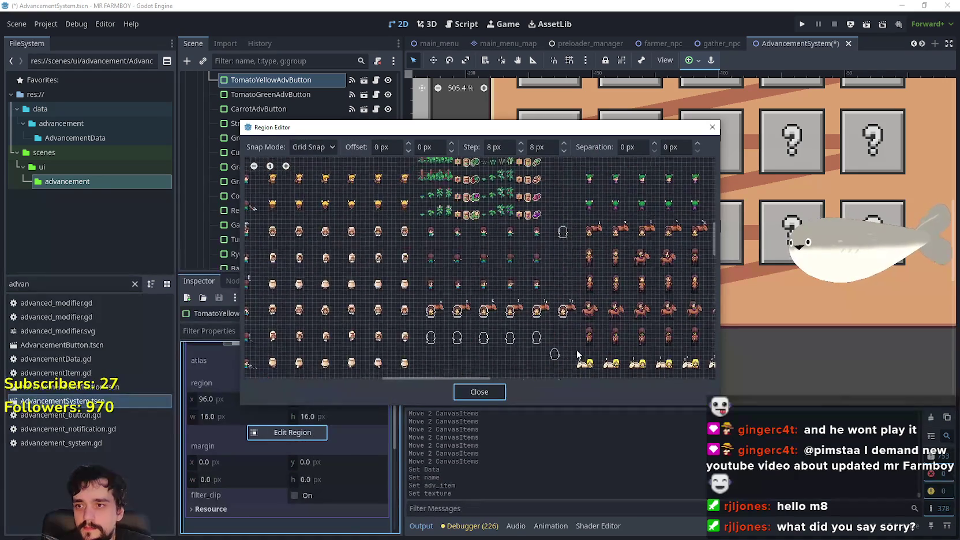
{"action": "scroll", "coordinate": [532, 299], "scroll_direction": "up", "scroll_amount": 5}
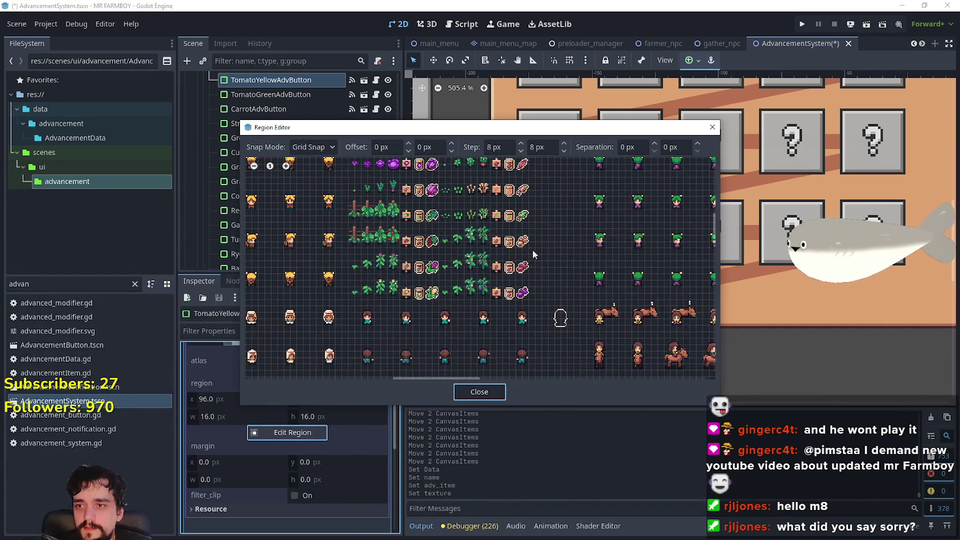
{"action": "scroll", "coordinate": [531, 299], "scroll_direction": "up", "scroll_amount": 5}
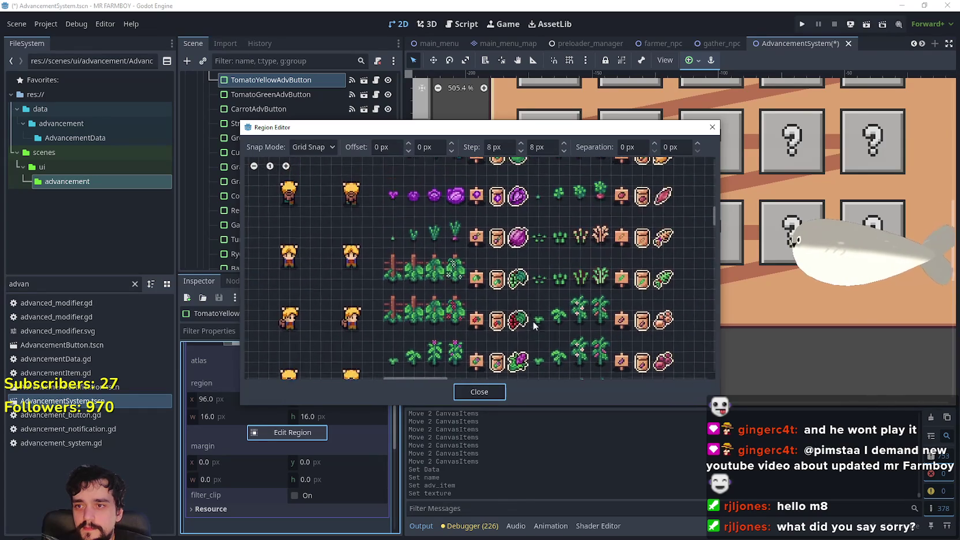
{"action": "mouse_move", "coordinate": [499, 241]}
{"action": "left_mouse_down"}
{"action": "mouse_move", "coordinate": [469, 212]}
{"action": "mouse_move", "coordinate": [480, 222]}
{"action": "left_mouse_up"}
{"action": "scroll", "coordinate": [468, 229], "scroll_direction": "up", "scroll_amount": 3}
{"action": "left_click_drag", "start_coordinate": [500, 191], "coordinate": [499, 212]}
{"action": "left_click", "coordinate": [498, 396]}
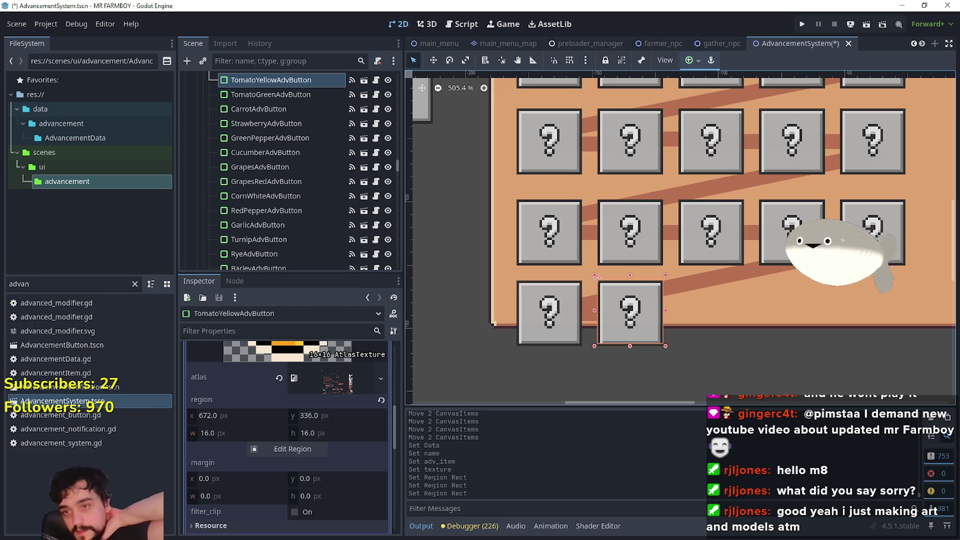
{"action": "key", "text": "ctrl+s"}
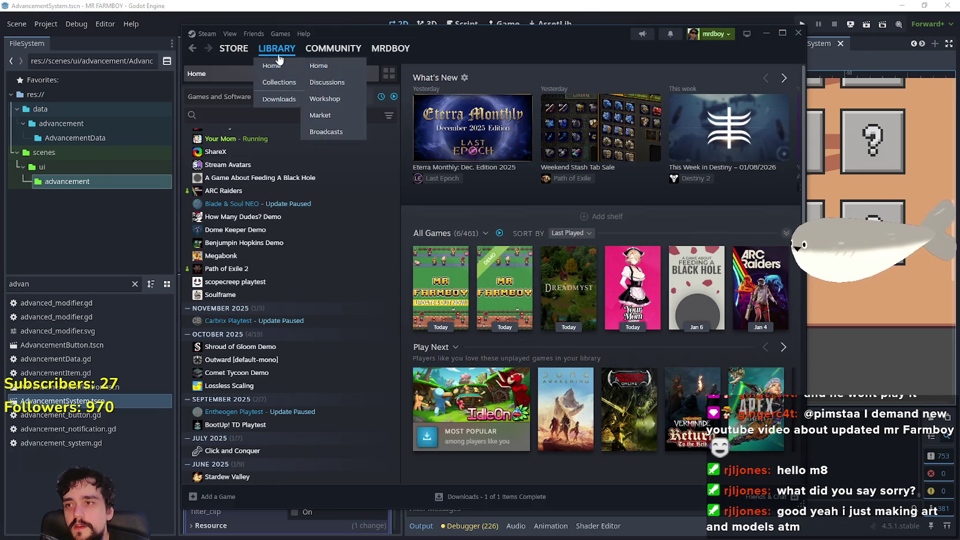
Go from the Dreadmyst library entry to its Steam store page
{"action": "scroll", "coordinate": [283, 209], "scroll_direction": "up", "scroll_amount": 2}
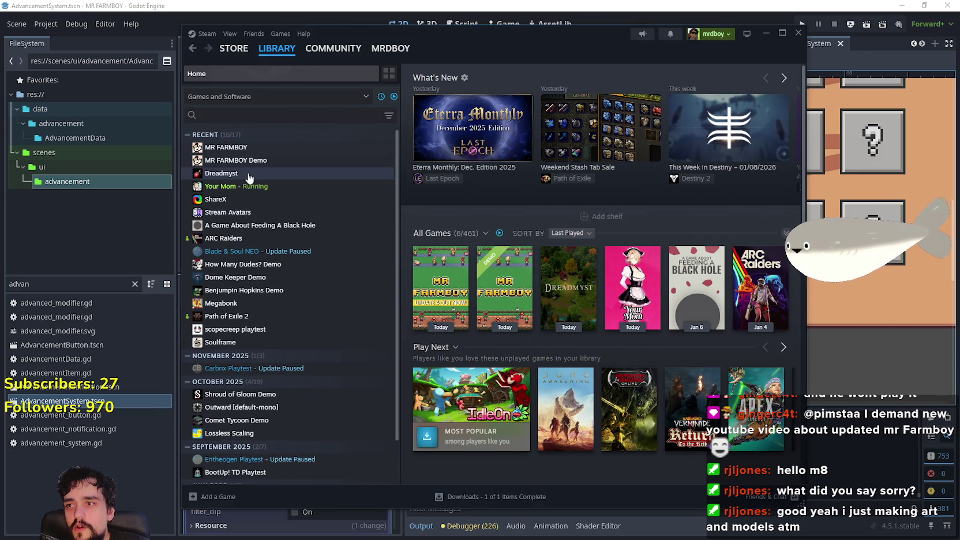
{"action": "left_click", "coordinate": [251, 175]}
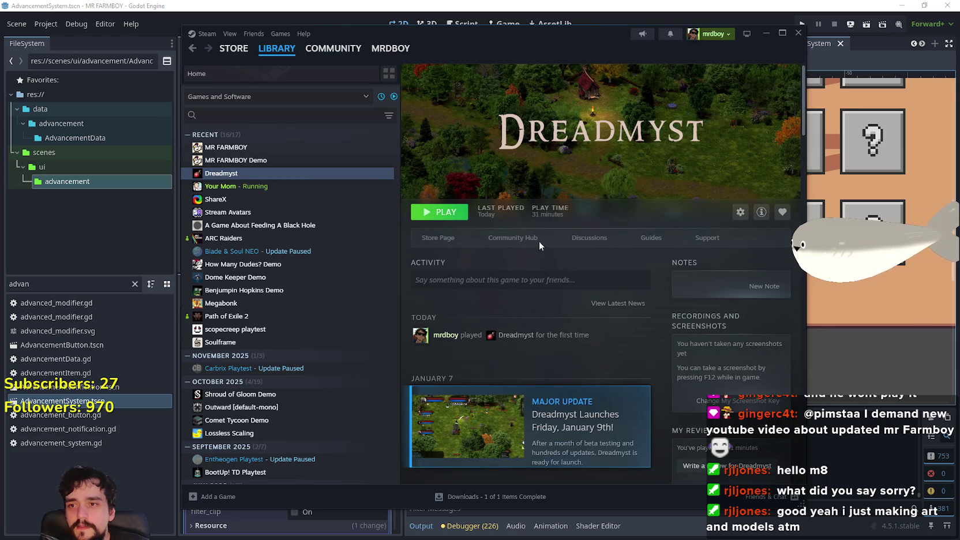
{"action": "left_click", "coordinate": [463, 238]}
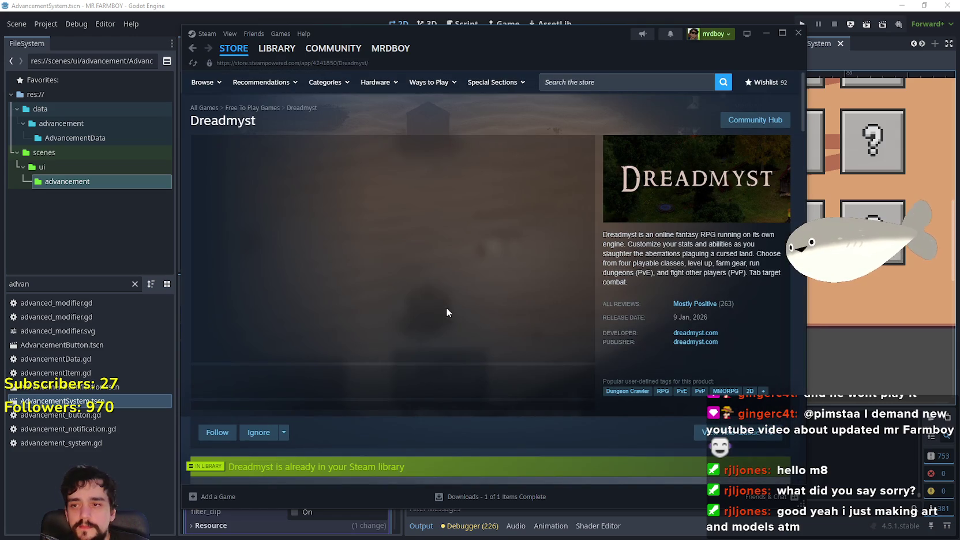
Page through all Dreadmyst screenshots in the full-size viewer and skim the gameplay trailer
{"action": "left_click", "coordinate": [292, 382]}
{"action": "left_click", "coordinate": [424, 252]}
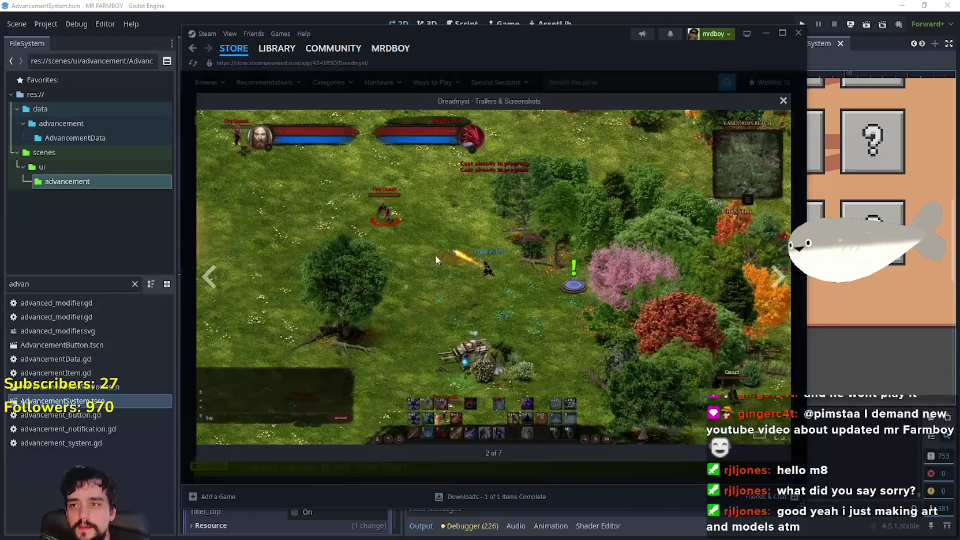
{"action": "left_click", "coordinate": [770, 284]}
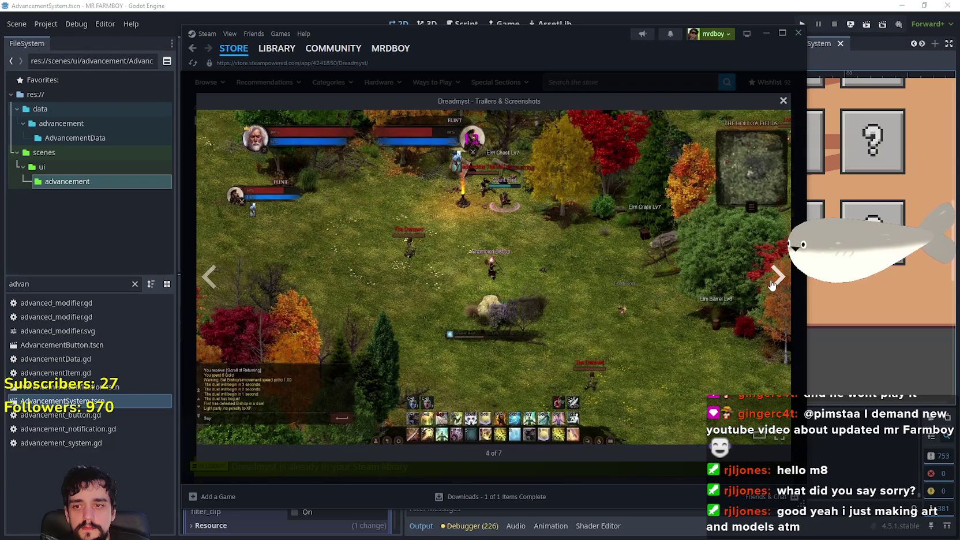
{"action": "left_click", "coordinate": [771, 284]}
{"action": "left_click", "coordinate": [775, 278]}
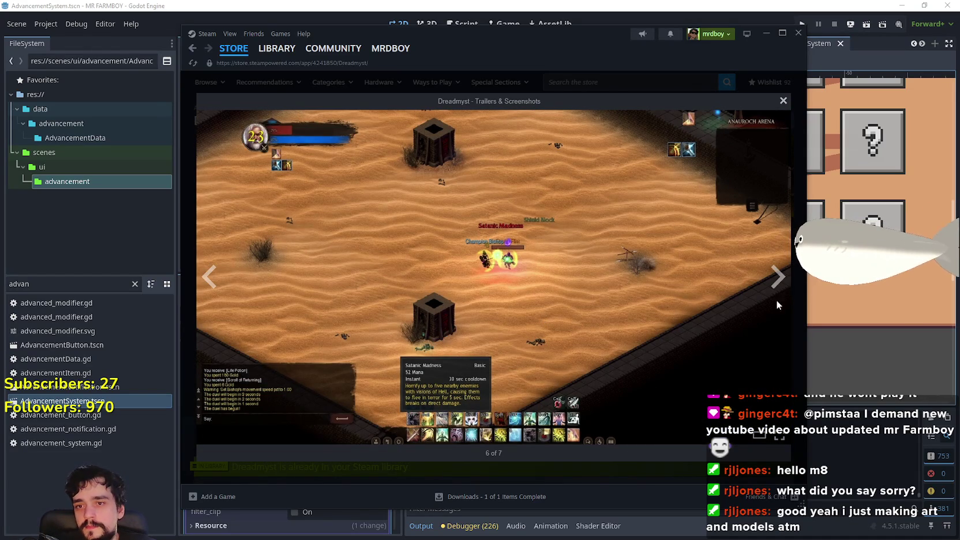
{"action": "left_click", "coordinate": [779, 283]}
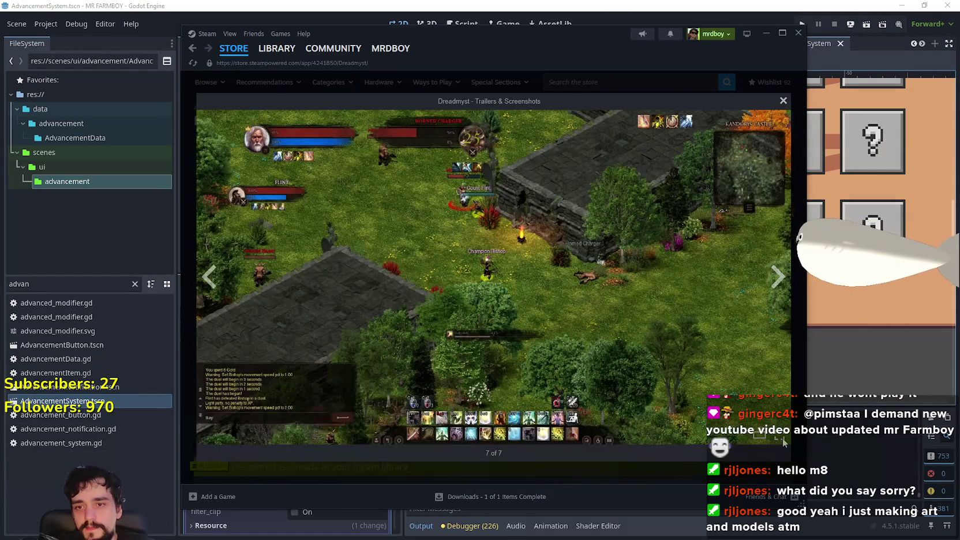
{"action": "left_click", "coordinate": [778, 277]}
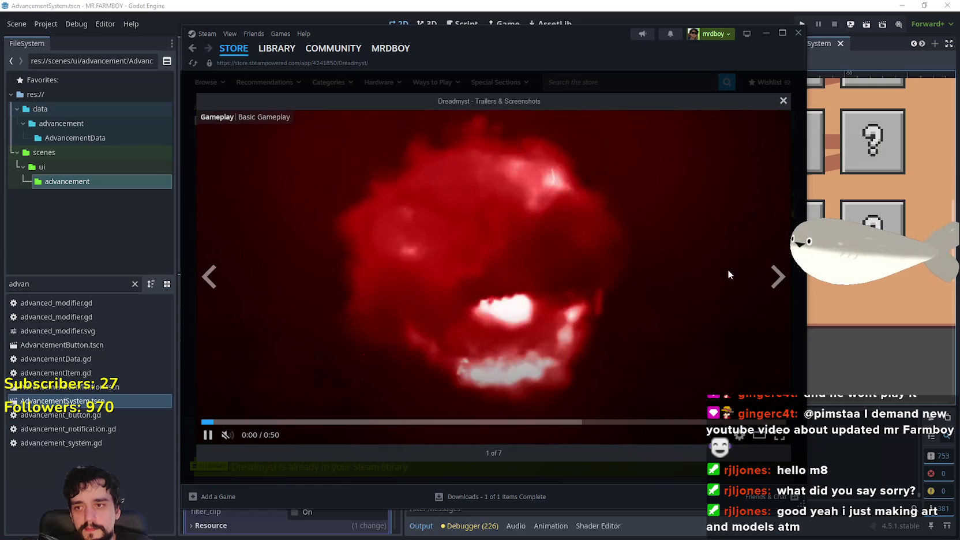
{"action": "left_click", "coordinate": [288, 422]}
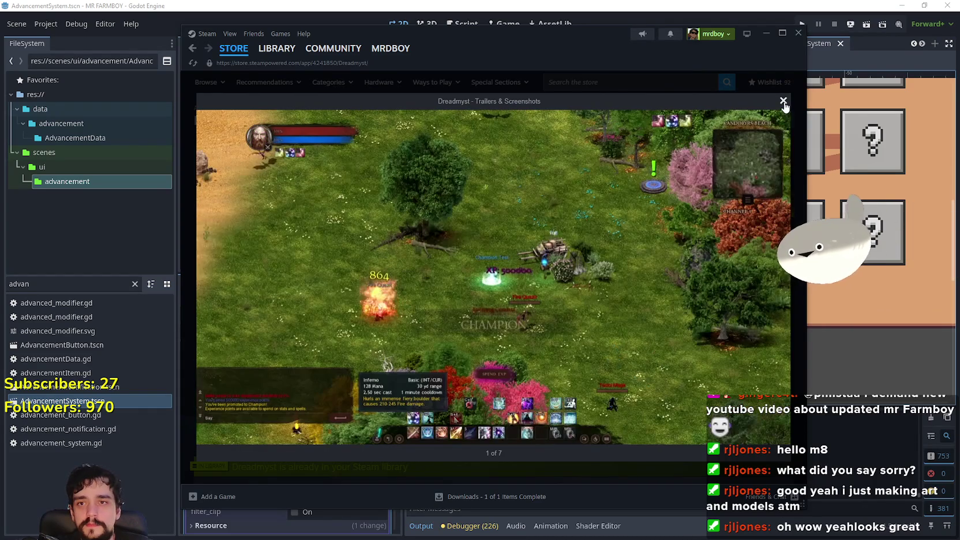
{"action": "left_click", "coordinate": [783, 102]}
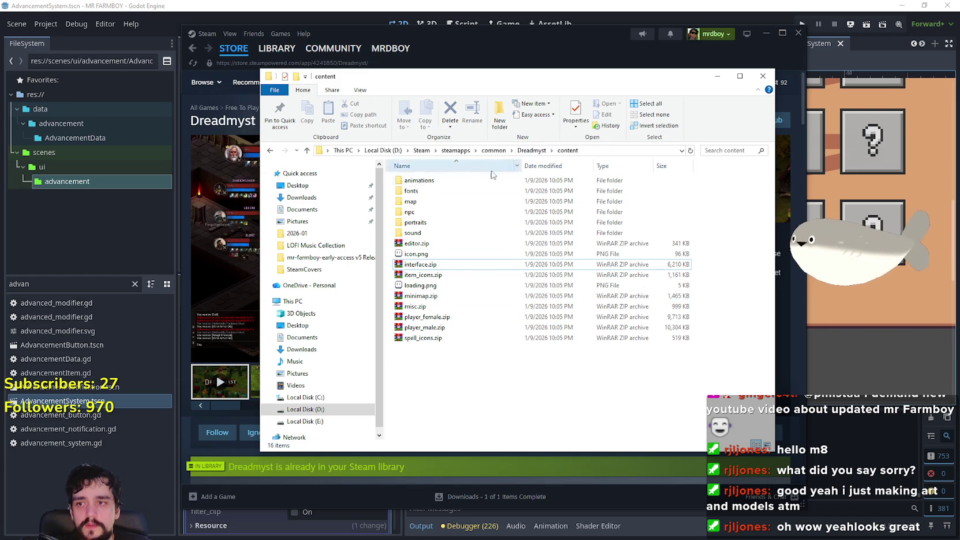
Open player_male.zip in WinRAR and launch player_male_mage_vest_alt1.png in Aseprite
{"action": "left_click", "coordinate": [508, 327]}
{"action": "key", "text": "Return"}
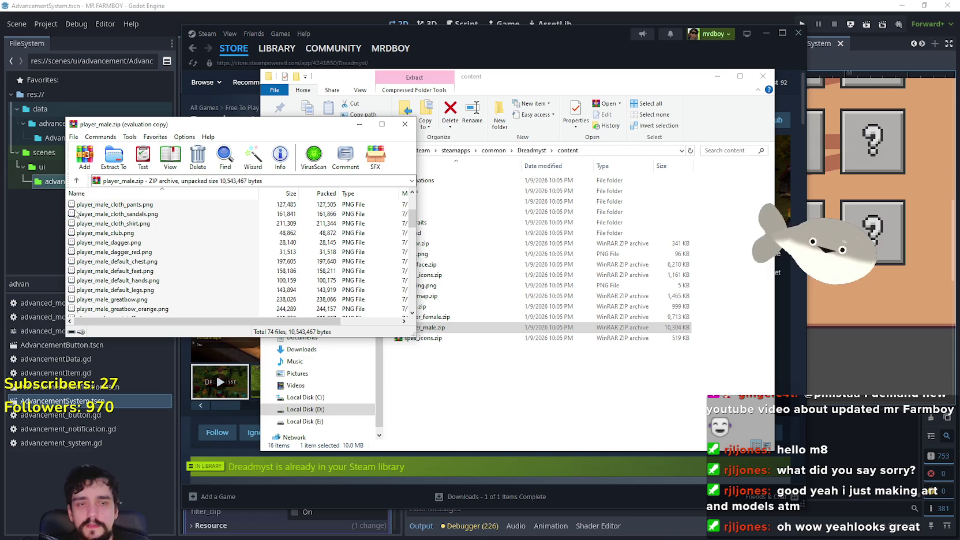
{"action": "scroll", "coordinate": [172, 279], "scroll_direction": "down", "scroll_amount": 6}
{"action": "double_click", "coordinate": [156, 261]}
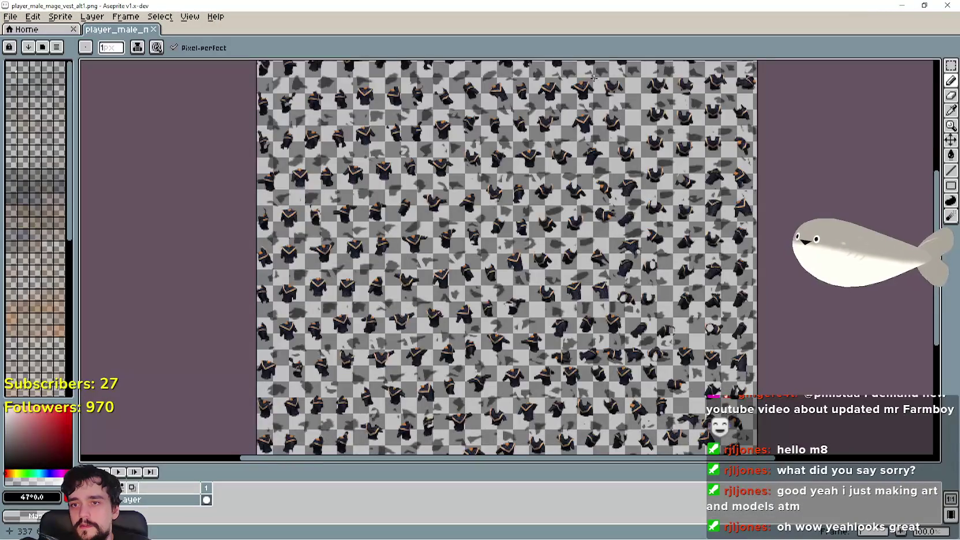
Zoom and pan over the mage vest sprite sheet, then close Aseprite and the player_male.zip archive
{"action": "scroll", "coordinate": [651, 185], "scroll_direction": "up", "scroll_amount": 2}
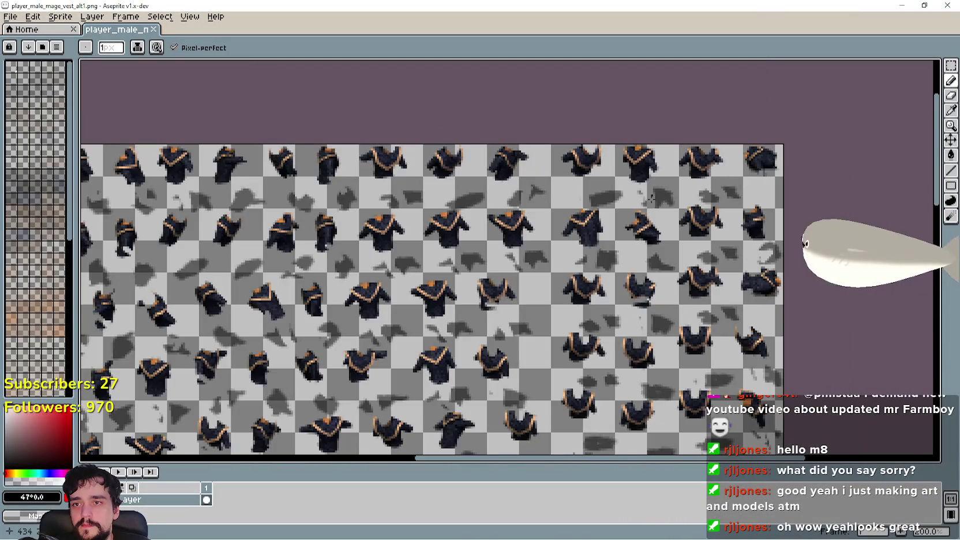
{"action": "scroll", "coordinate": [614, 343], "scroll_direction": "down", "scroll_amount": 10}
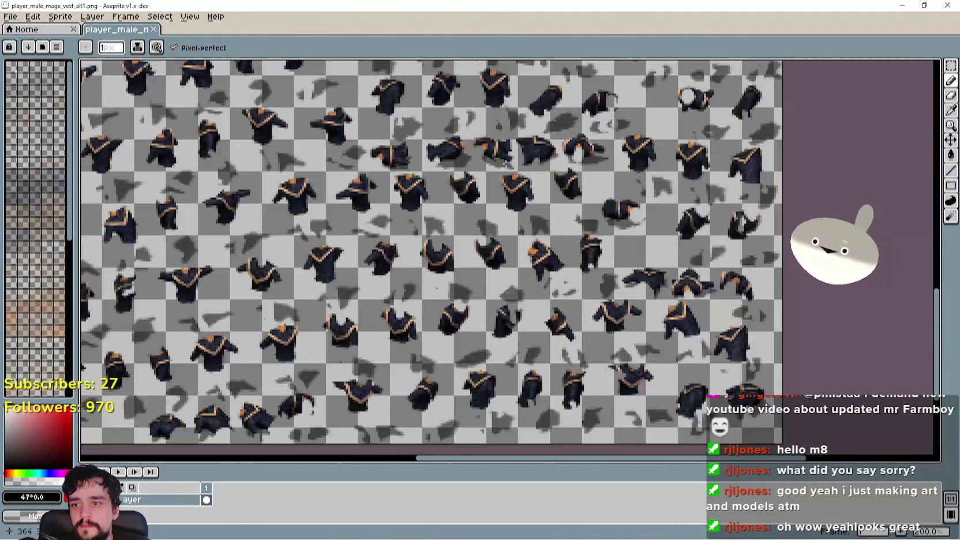
{"action": "scroll", "coordinate": [400, 199], "scroll_direction": "up", "scroll_amount": 5}
{"action": "scroll", "coordinate": [404, 173], "scroll_direction": "left", "scroll_amount": 5}
{"action": "scroll", "coordinate": [407, 150], "scroll_direction": "right", "scroll_amount": 3}
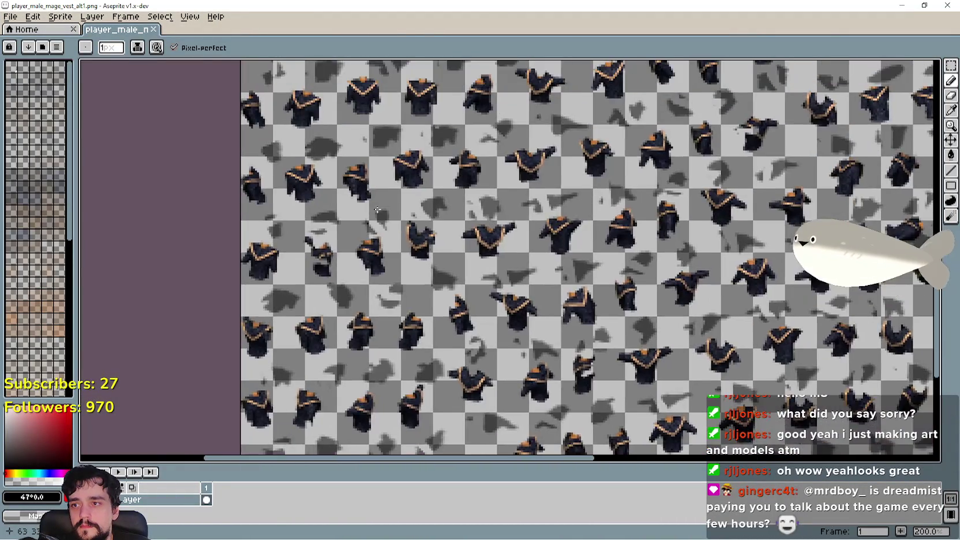
{"action": "scroll", "coordinate": [410, 137], "scroll_direction": "down", "scroll_amount": 1}
{"action": "left_click", "coordinate": [947, 5]}
{"action": "scroll", "coordinate": [256, 234], "scroll_direction": "down", "scroll_amount": 1}
{"action": "left_click", "coordinate": [405, 124]}
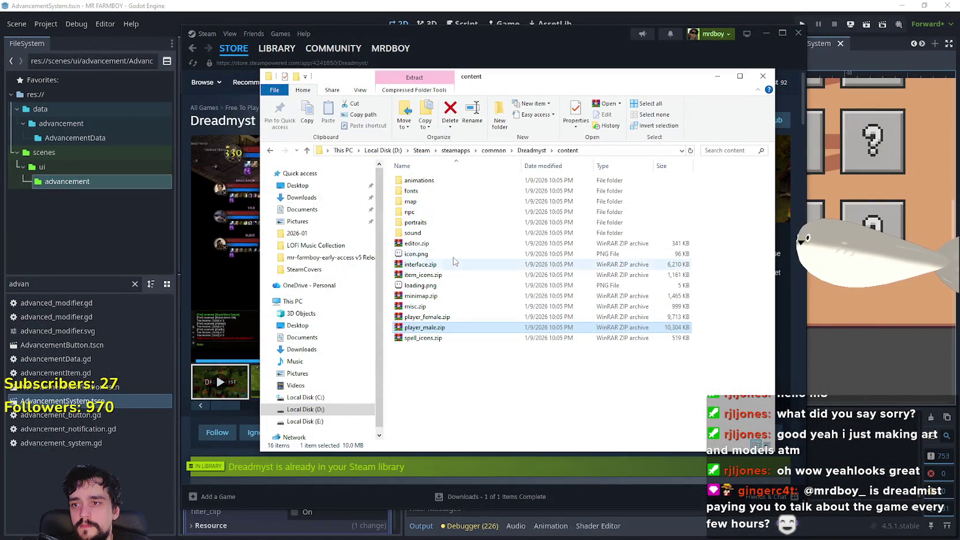
Open Generic_Tree_02.G15.png from map_textures_19.zip in the map folder
{"action": "double_click", "coordinate": [411, 202]}
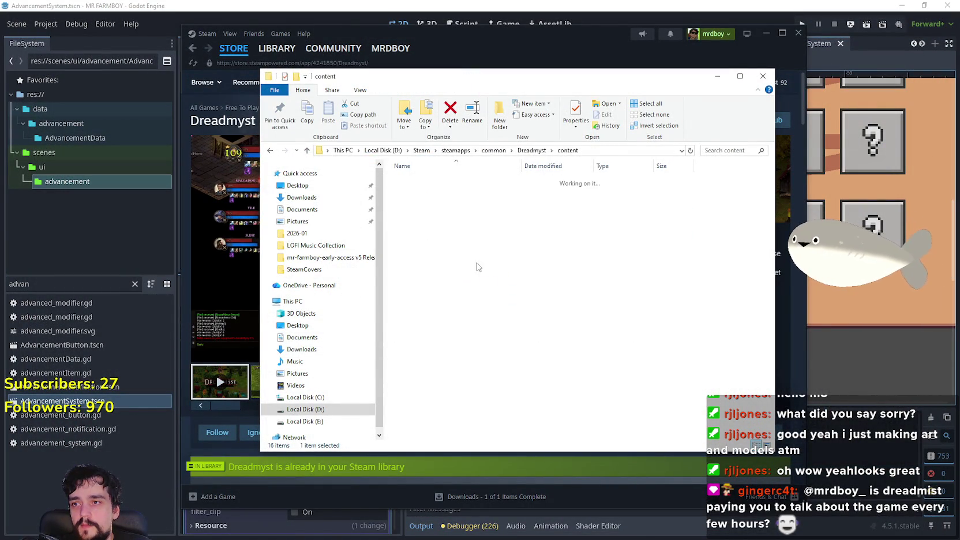
{"action": "scroll", "coordinate": [471, 288], "scroll_direction": "down", "scroll_amount": 1}
{"action": "scroll", "coordinate": [470, 288], "scroll_direction": "down", "scroll_amount": 4}
{"action": "double_click", "coordinate": [456, 245]}
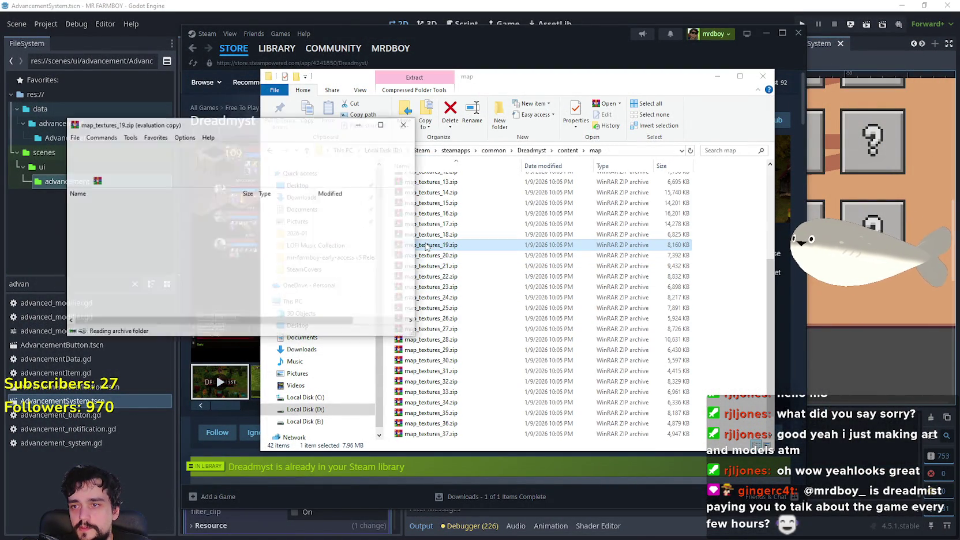
{"action": "scroll", "coordinate": [185, 239], "scroll_direction": "down", "scroll_amount": 4}
{"action": "double_click", "coordinate": [114, 233]}
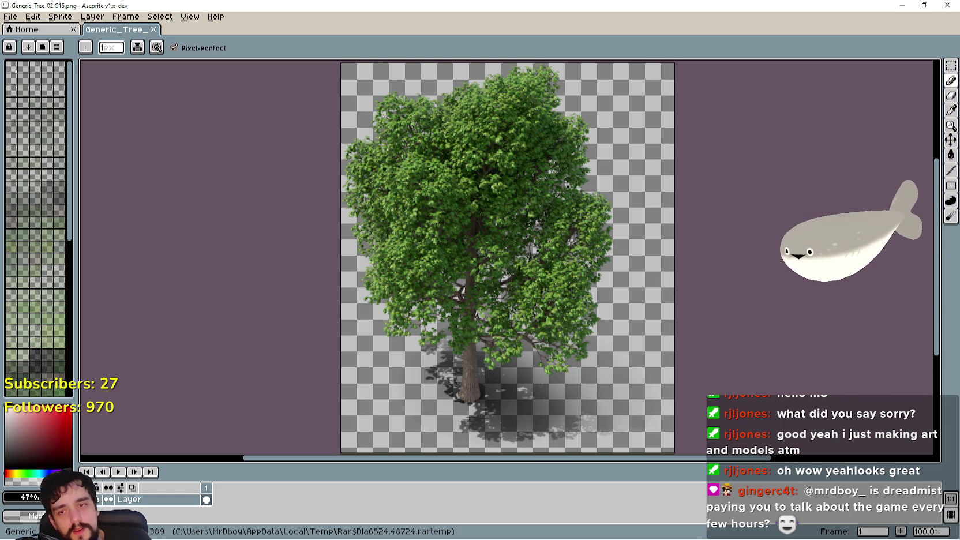
Zoom around the tree sprite in Aseprite, then close it
{"action": "scroll", "coordinate": [528, 270], "scroll_direction": "up", "scroll_amount": 3}
{"action": "scroll", "coordinate": [529, 270], "scroll_direction": "down", "scroll_amount": 3}
{"action": "scroll", "coordinate": [529, 270], "scroll_direction": "up", "scroll_amount": 1}
{"action": "scroll", "coordinate": [529, 270], "scroll_direction": "up", "scroll_amount": 3}
{"action": "scroll", "coordinate": [528, 270], "scroll_direction": "down", "scroll_amount": 3}
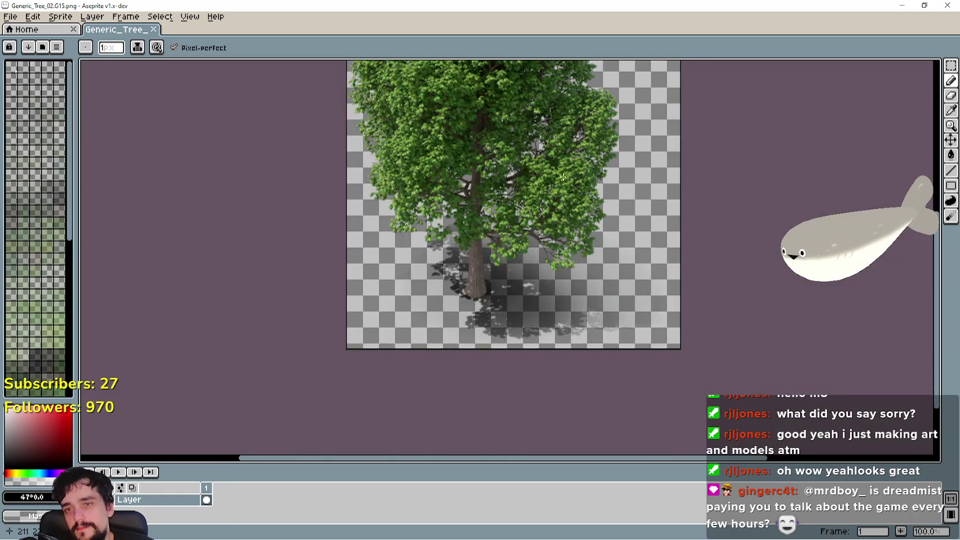
{"action": "left_click", "coordinate": [947, 5]}
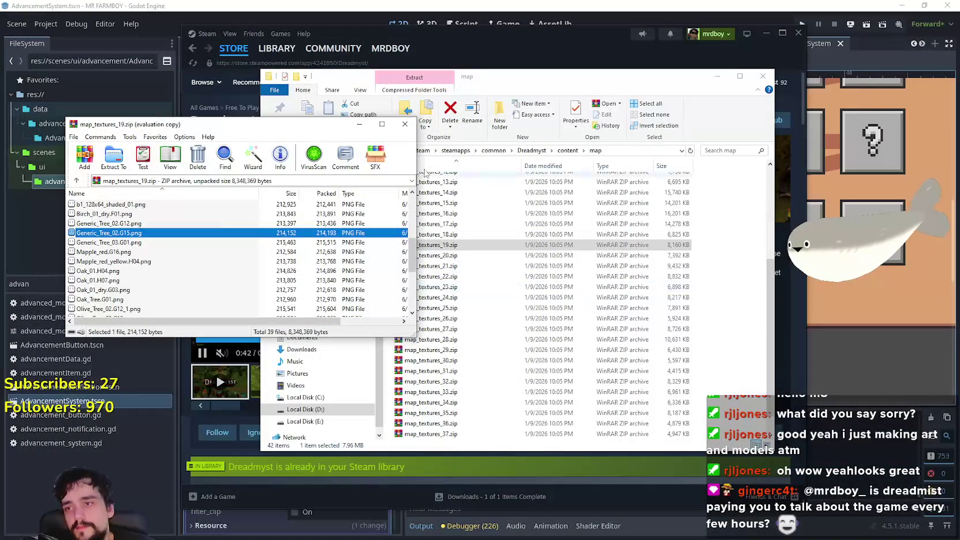
Close the archive and map folder windows, review the Dreadmyst store page and its dungeon screenshot, then open the Community Hub
{"action": "left_click", "coordinate": [402, 125]}
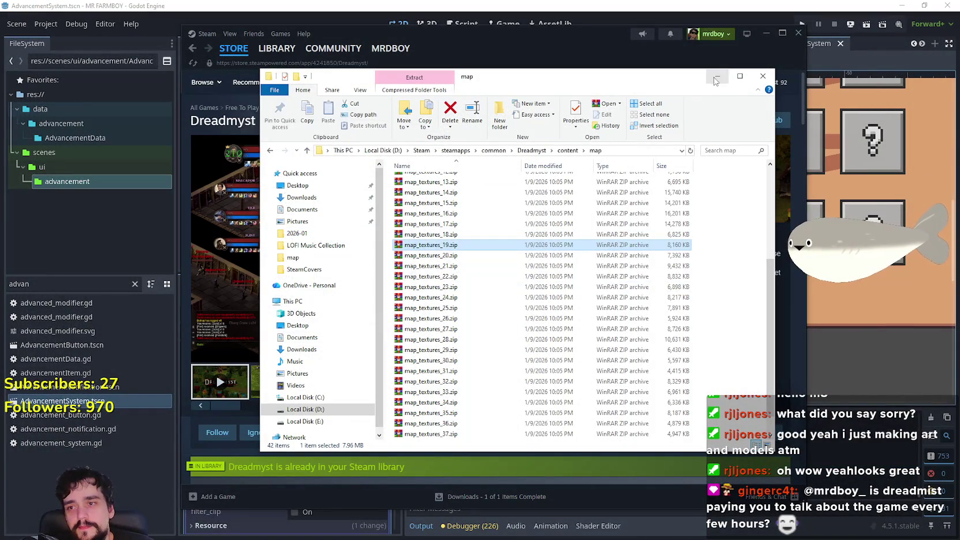
{"action": "left_click", "coordinate": [762, 75]}
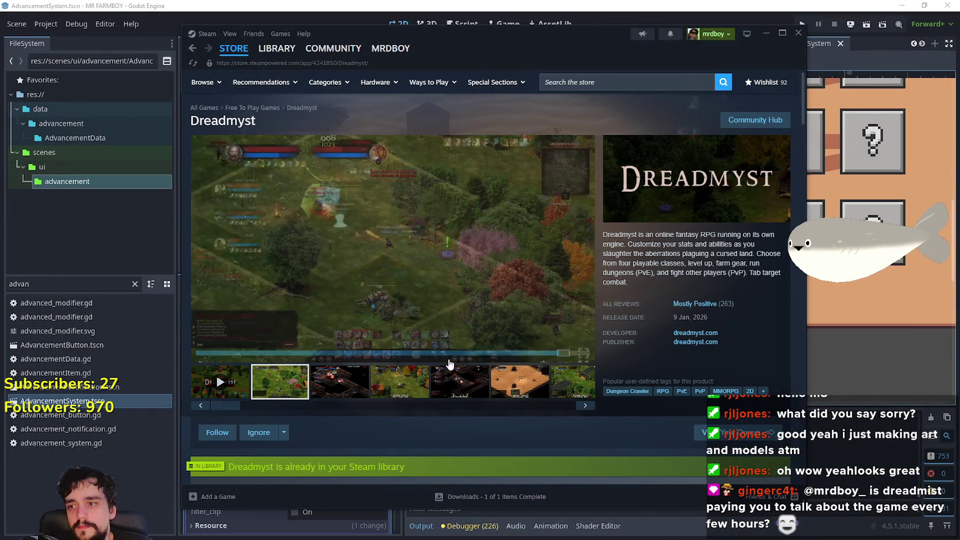
{"action": "scroll", "coordinate": [449, 361], "scroll_direction": "down", "scroll_amount": 5}
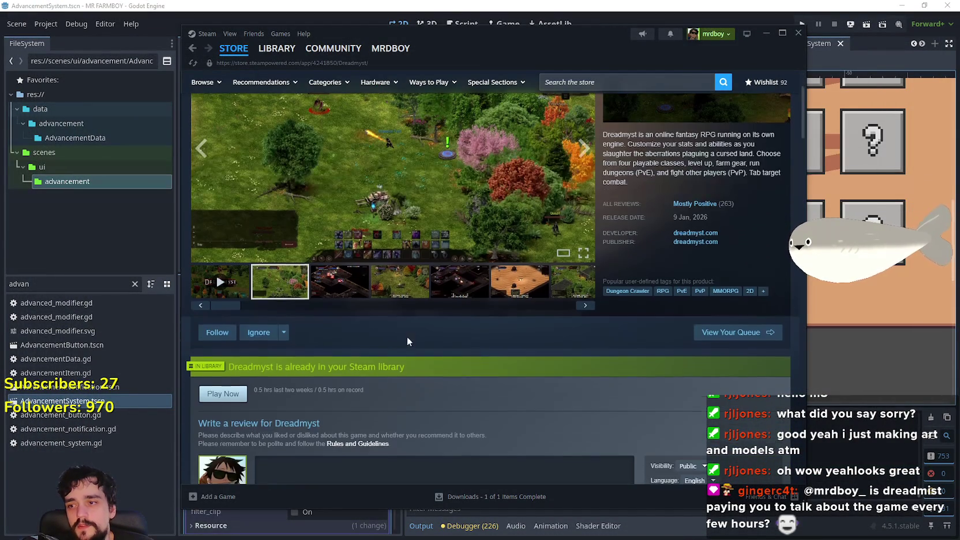
{"action": "scroll", "coordinate": [486, 338], "scroll_direction": "down", "scroll_amount": 5}
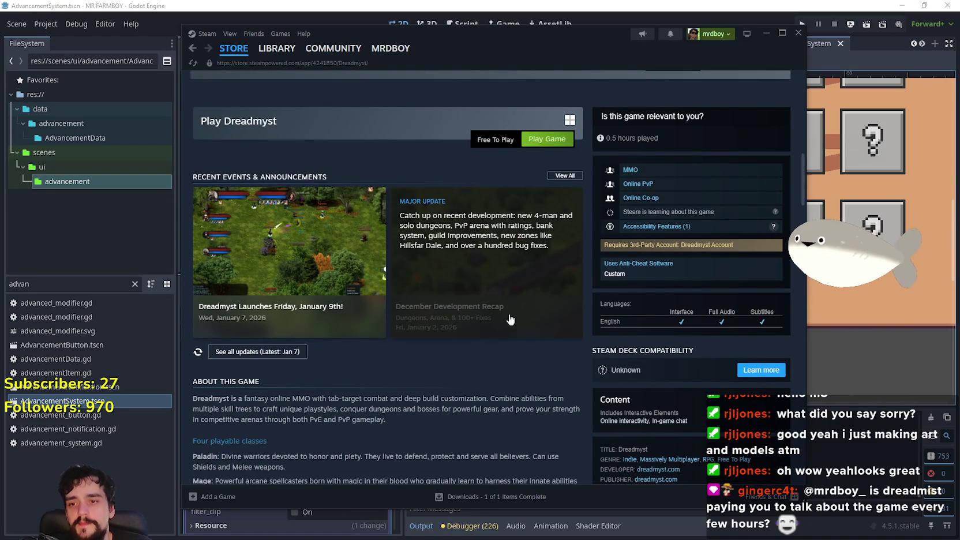
{"action": "scroll", "coordinate": [467, 322], "scroll_direction": "down", "scroll_amount": 2}
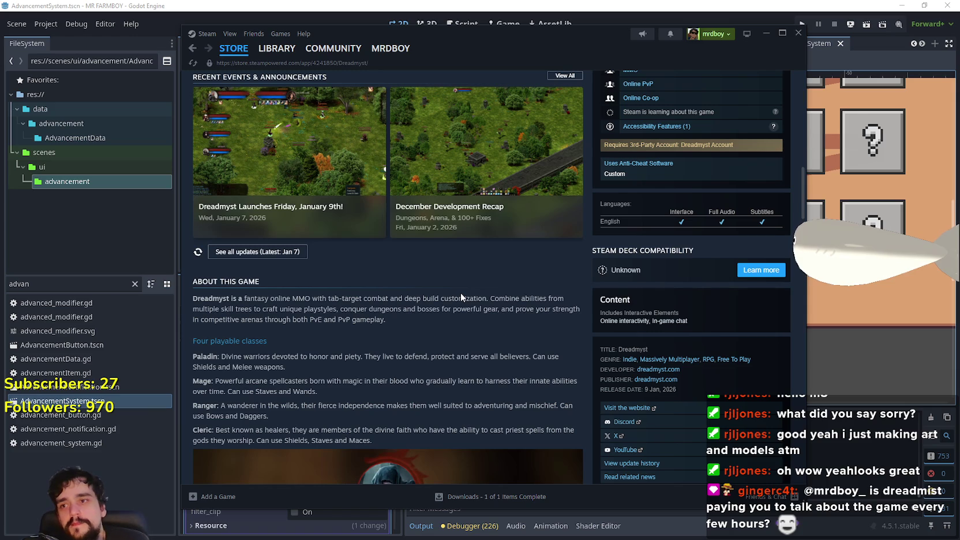
{"action": "scroll", "coordinate": [461, 292], "scroll_direction": "up", "scroll_amount": 5}
{"action": "scroll", "coordinate": [444, 369], "scroll_direction": "up", "scroll_amount": 8}
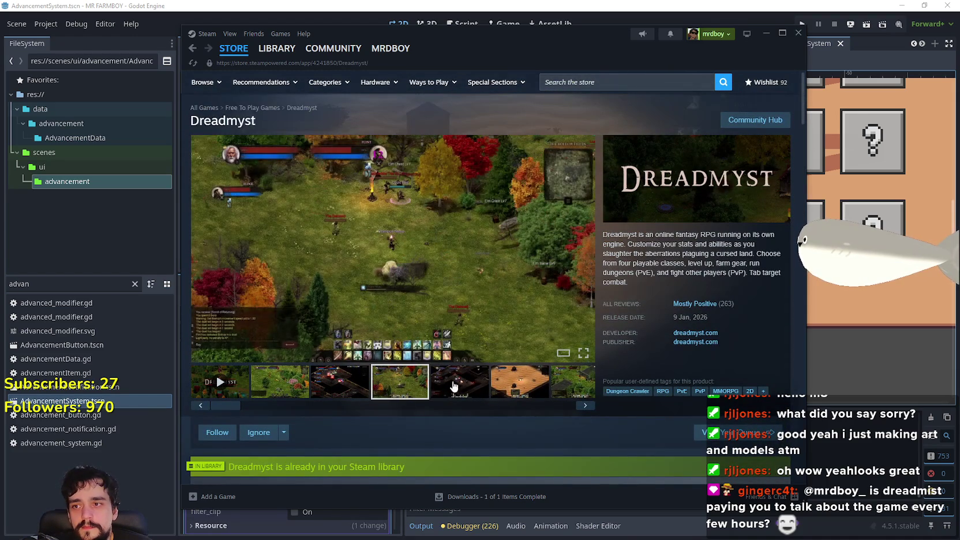
{"action": "left_click", "coordinate": [454, 386]}
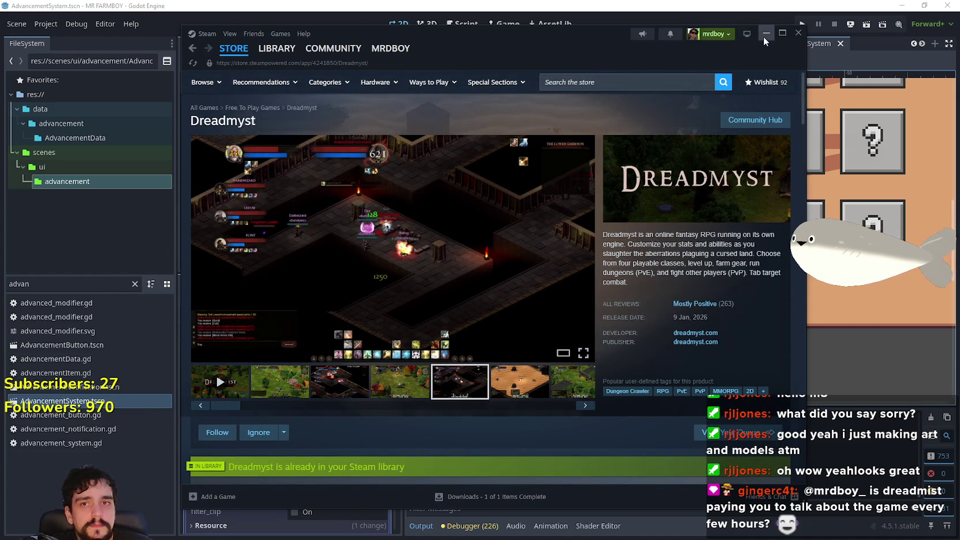
{"action": "left_click", "coordinate": [753, 120]}
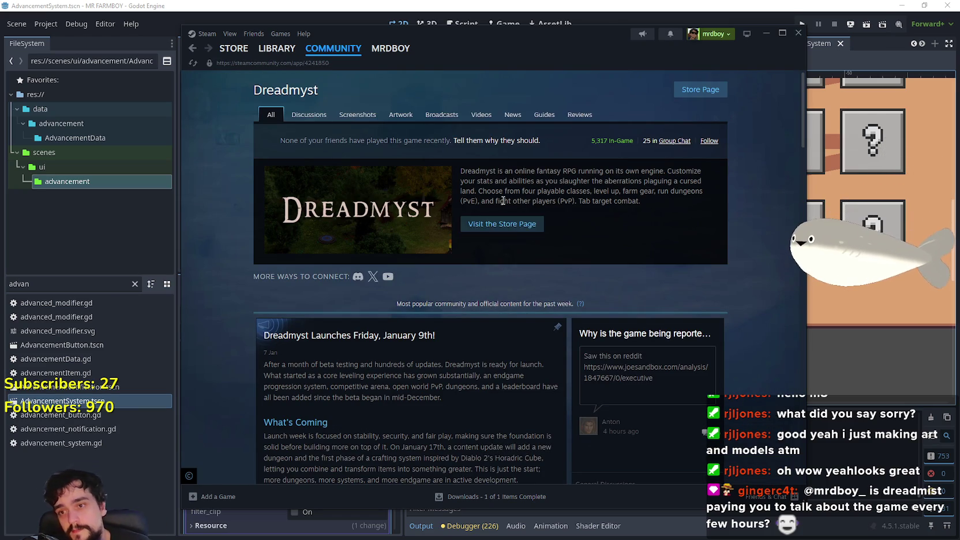
Scroll the Dreadmyst community feed, view one gameplay screenshot enlarged, then return to Library and minimize Steam
{"action": "scroll", "coordinate": [577, 300], "scroll_direction": "down", "scroll_amount": 3}
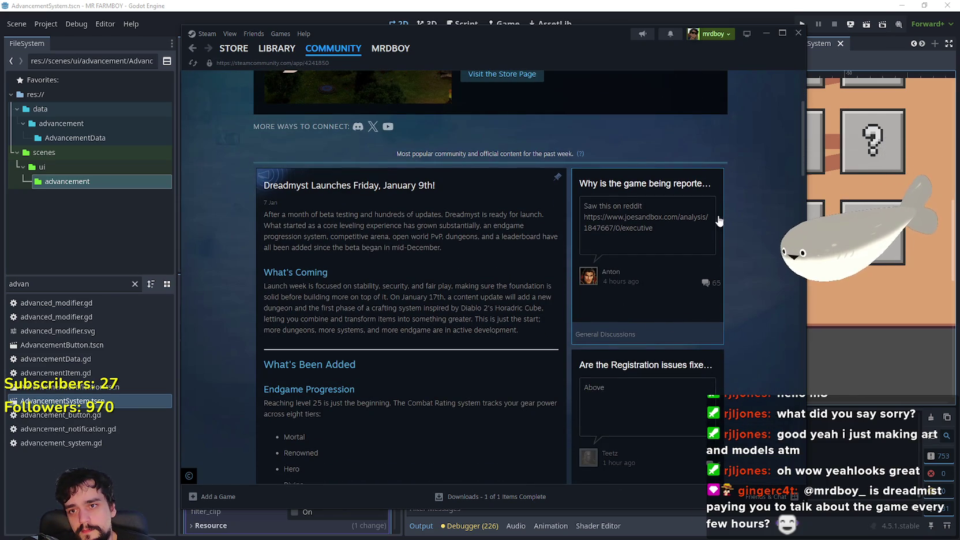
{"action": "scroll", "coordinate": [759, 275], "scroll_direction": "down", "scroll_amount": 5}
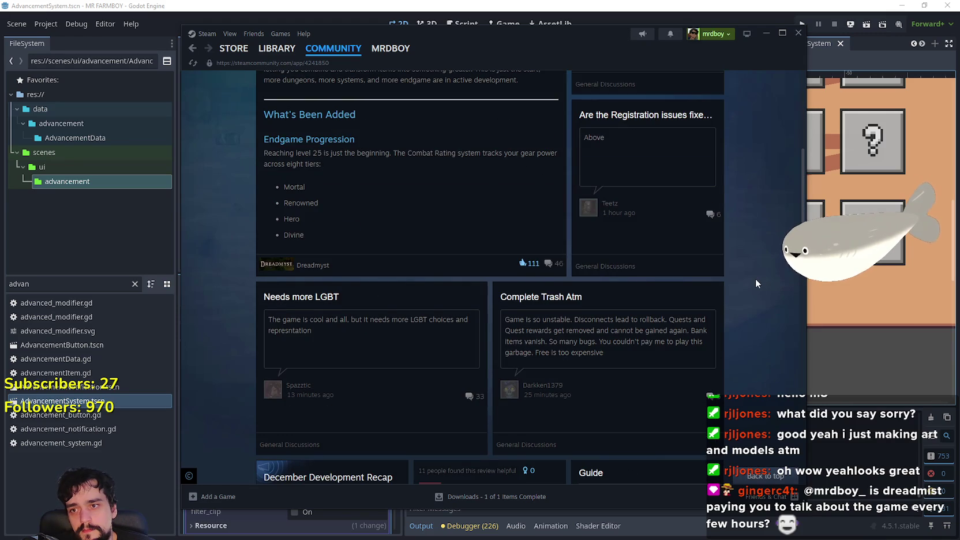
{"action": "scroll", "coordinate": [755, 278], "scroll_direction": "down", "scroll_amount": 2}
{"action": "scroll", "coordinate": [755, 277], "scroll_direction": "down", "scroll_amount": 2}
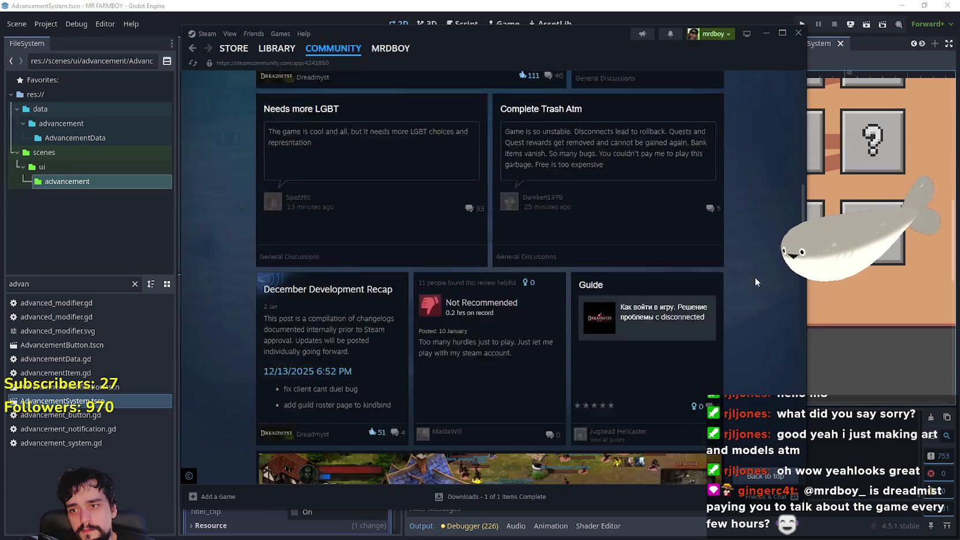
{"action": "scroll", "coordinate": [754, 276], "scroll_direction": "down", "scroll_amount": 4}
{"action": "left_click", "coordinate": [596, 309]}
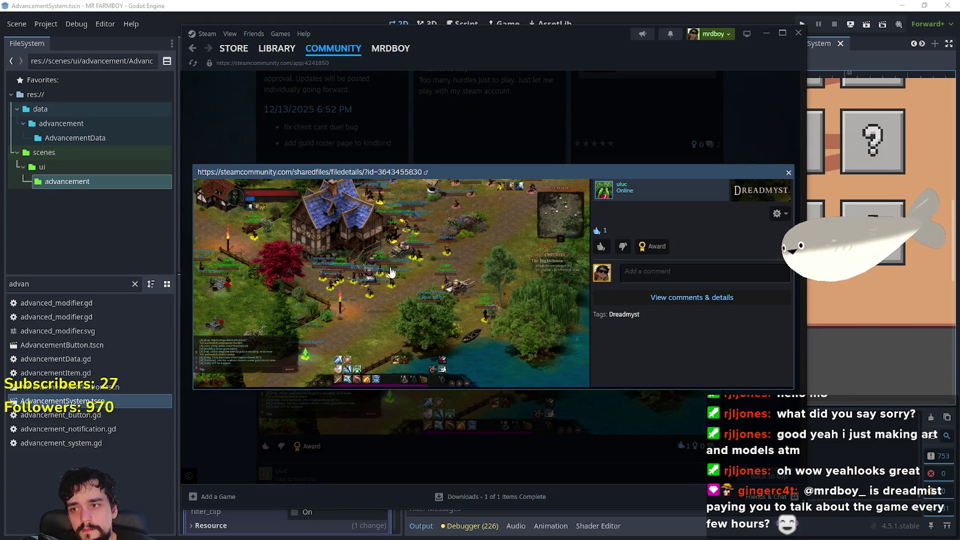
{"action": "left_click", "coordinate": [692, 423]}
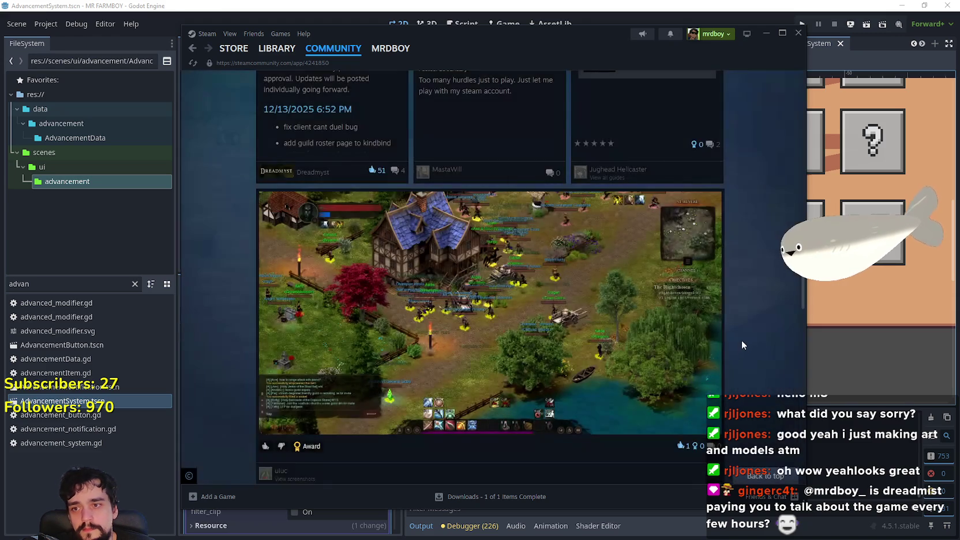
{"action": "scroll", "coordinate": [740, 342], "scroll_direction": "down", "scroll_amount": 8}
{"action": "left_click", "coordinate": [277, 48]}
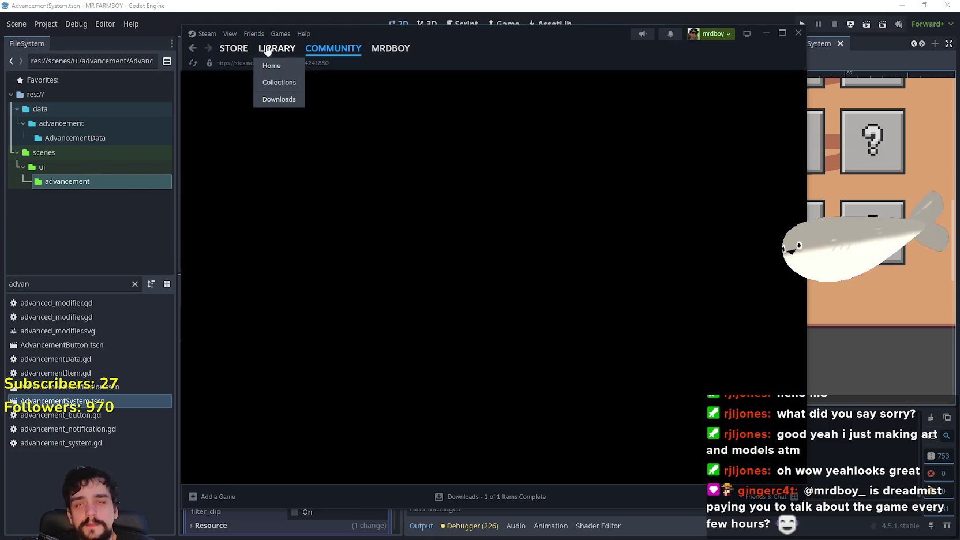
{"action": "left_click", "coordinate": [765, 34]}
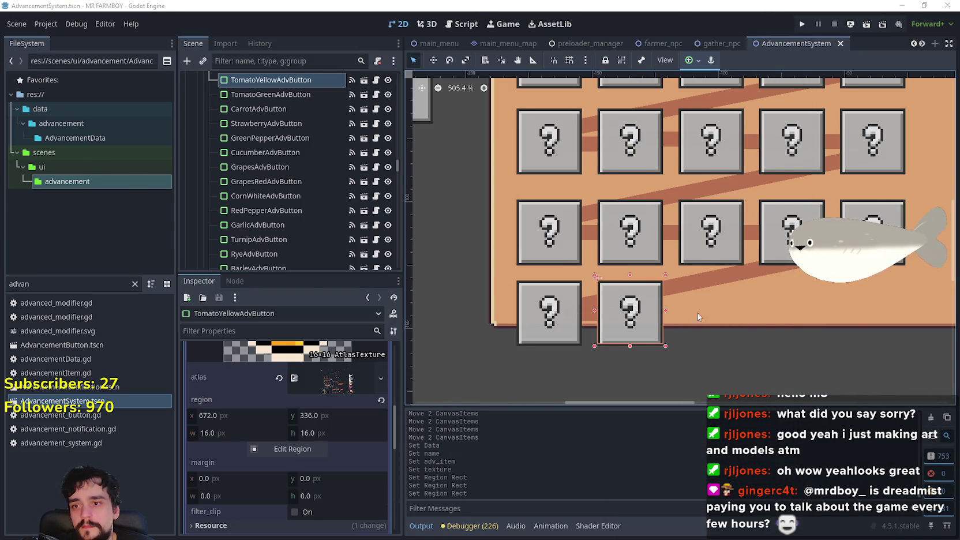
Collapse the texture details and save the advancement scene
{"action": "scroll", "coordinate": [716, 331], "scroll_direction": "down", "scroll_amount": 1}
{"action": "scroll", "coordinate": [275, 441], "scroll_direction": "up", "scroll_amount": 7}
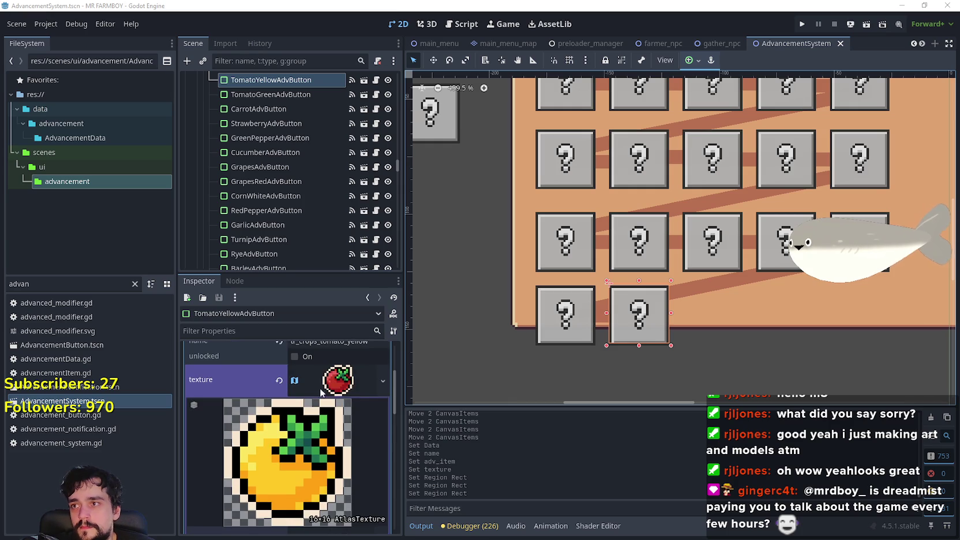
{"action": "left_click", "coordinate": [378, 431]}
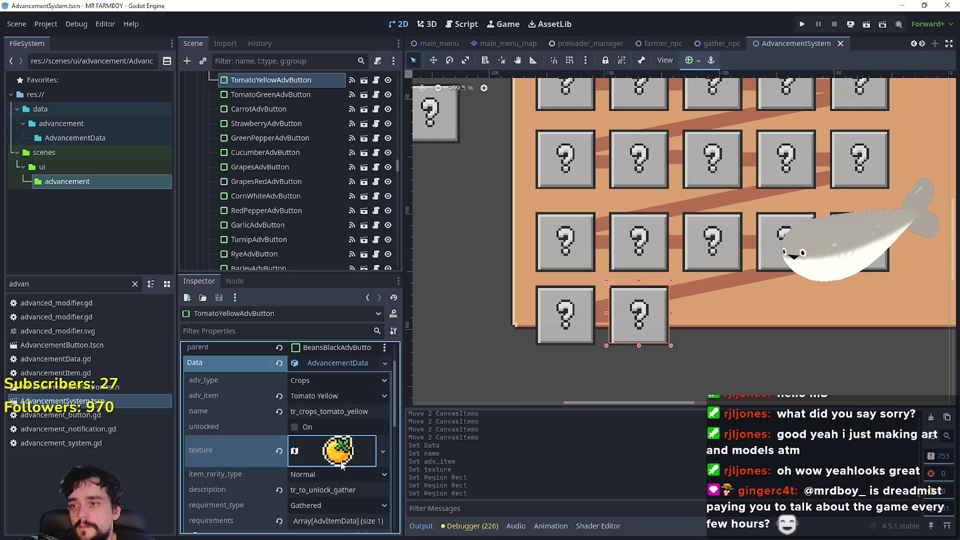
{"action": "key", "text": "ctrl+s"}
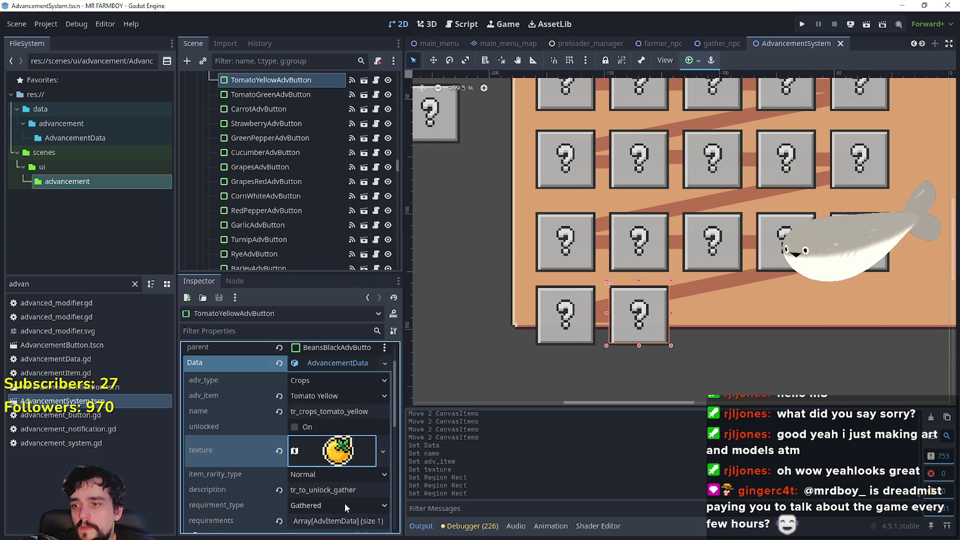
Review the tomato button's requirements list and its Line_Tomato_Yellow connector
{"action": "scroll", "coordinate": [344, 502], "scroll_direction": "down", "scroll_amount": 3}
{"action": "left_click", "coordinate": [345, 451]}
{"action": "left_click", "coordinate": [343, 452]}
{"action": "scroll", "coordinate": [703, 342], "scroll_direction": "up", "scroll_amount": 3}
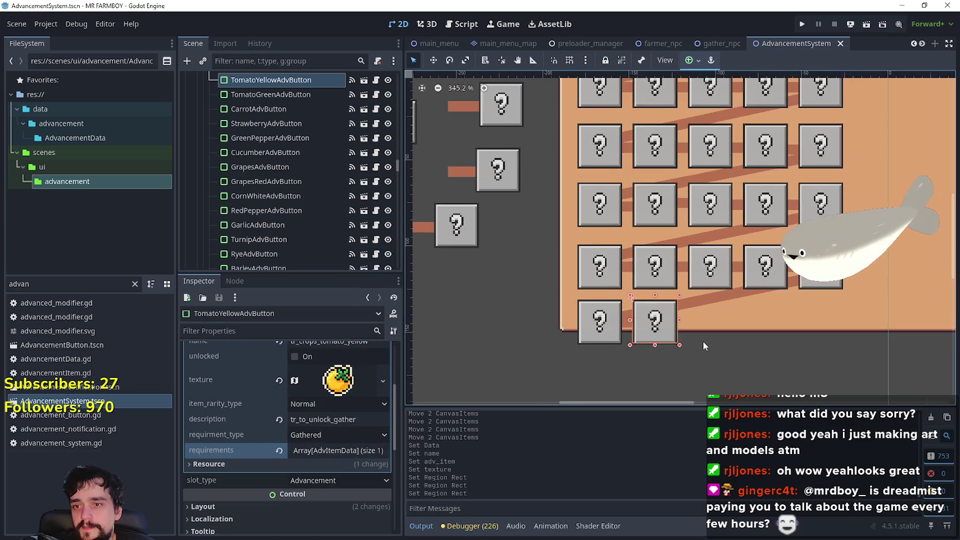
{"action": "scroll", "coordinate": [262, 442], "scroll_direction": "up", "scroll_amount": 4}
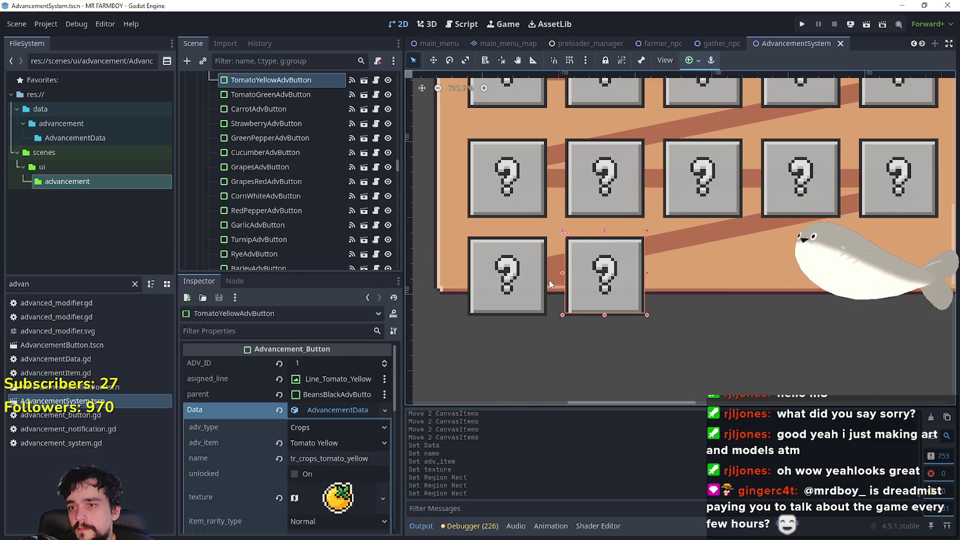
{"action": "left_click", "coordinate": [551, 281]}
{"action": "left_click", "coordinate": [629, 300]}
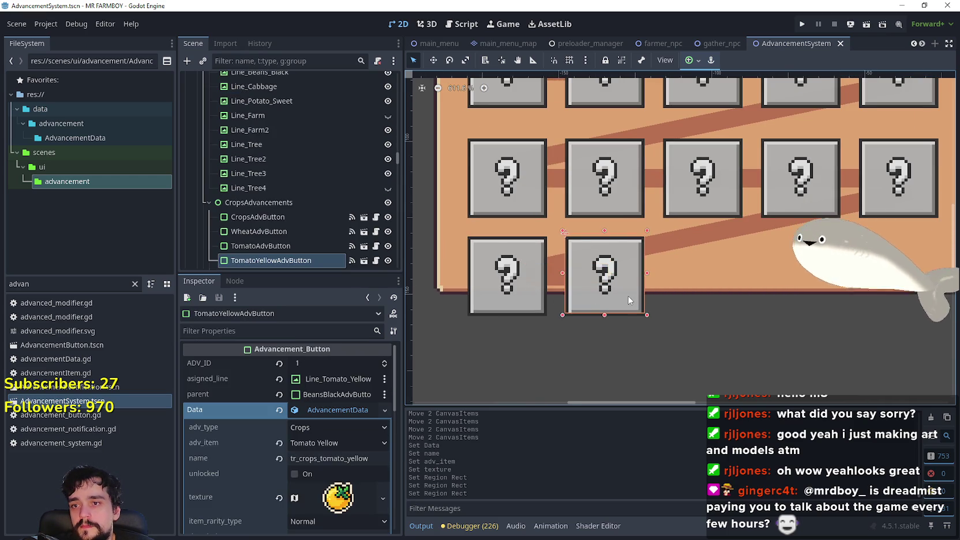
{"action": "scroll", "coordinate": [629, 300], "scroll_direction": "down", "scroll_amount": 3}
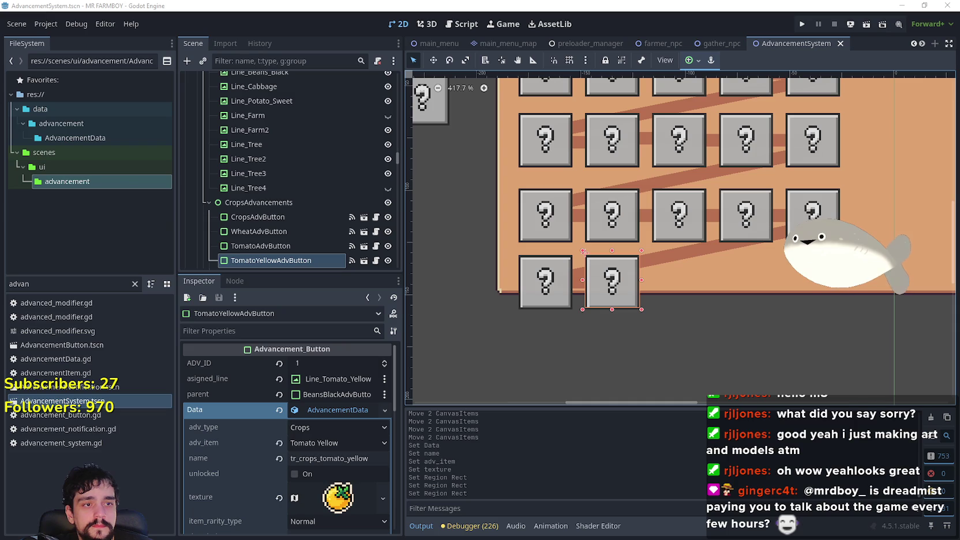
{"action": "scroll", "coordinate": [702, 340], "scroll_direction": "down", "scroll_amount": 1}
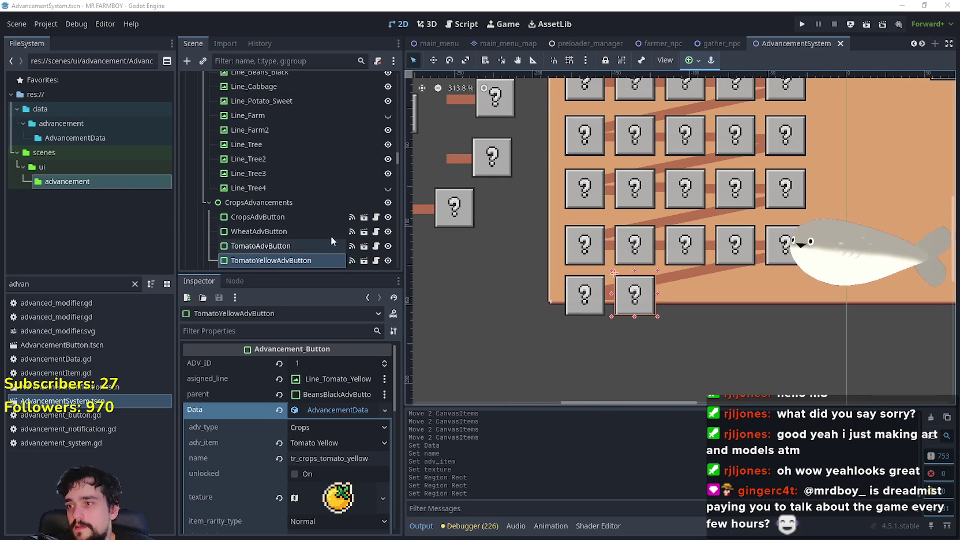
{"action": "scroll", "coordinate": [318, 210], "scroll_direction": "down", "scroll_amount": 3}
{"action": "scroll", "coordinate": [743, 220], "scroll_direction": "down", "scroll_amount": 1}
{"action": "scroll", "coordinate": [355, 202], "scroll_direction": "down", "scroll_amount": 3}
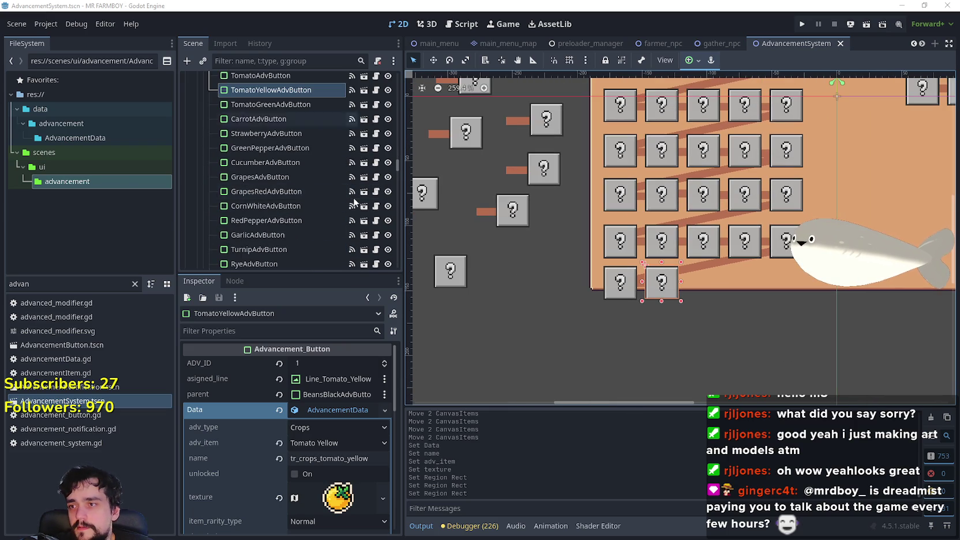
Inspect the Watermelon, Potatoe, Sunflower, Raddish and RaddishWhite advancement buttons on the canvas
{"action": "left_click", "coordinate": [508, 222]}
{"action": "left_click", "coordinate": [455, 279]}
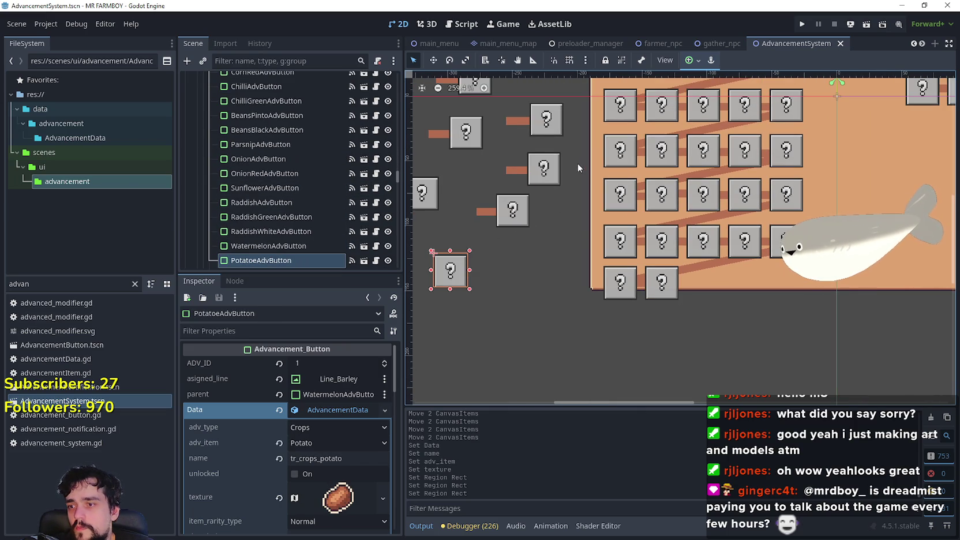
{"action": "left_click", "coordinate": [557, 170]}
{"action": "left_click", "coordinate": [551, 120]}
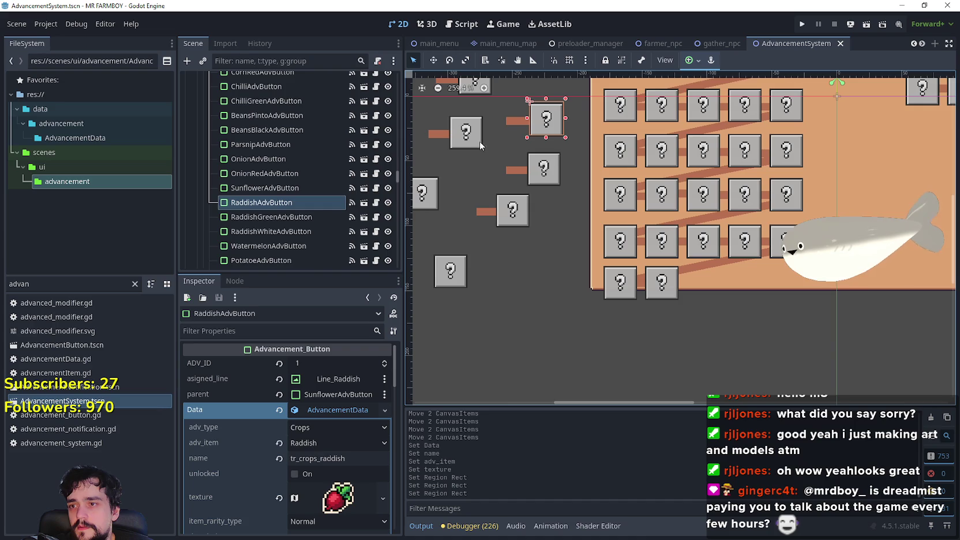
{"action": "left_click", "coordinate": [464, 144]}
{"action": "left_click", "coordinate": [431, 204]}
{"action": "scroll", "coordinate": [448, 191], "scroll_direction": "down", "scroll_amount": 3}
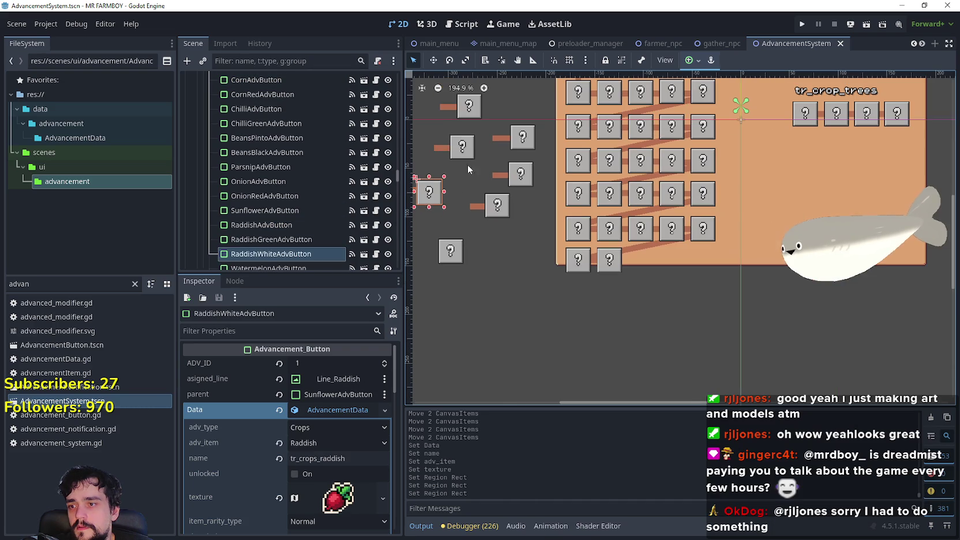
Inspect the Tomato, Strawberry, GreenPepper and Garlic advancement buttons
{"action": "left_click", "coordinate": [468, 105]}
{"action": "scroll", "coordinate": [504, 187], "scroll_direction": "down", "scroll_amount": 3}
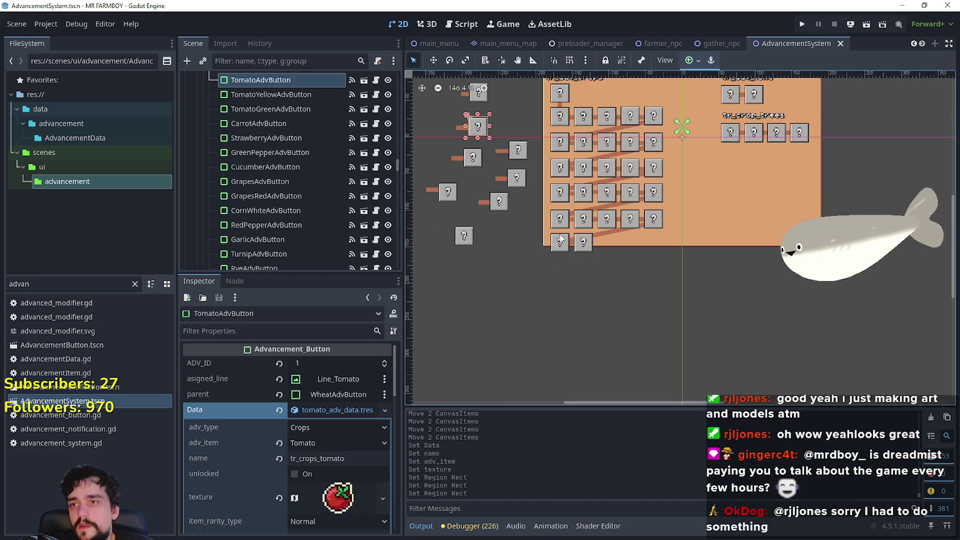
{"action": "left_click", "coordinate": [632, 116]}
{"action": "scroll", "coordinate": [618, 135], "scroll_direction": "up", "scroll_amount": 2}
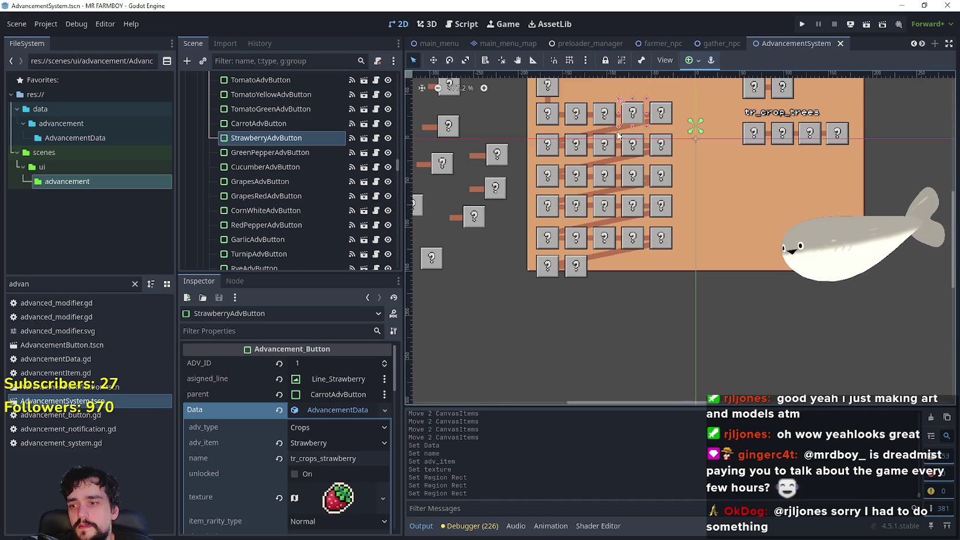
{"action": "left_click", "coordinate": [667, 119]}
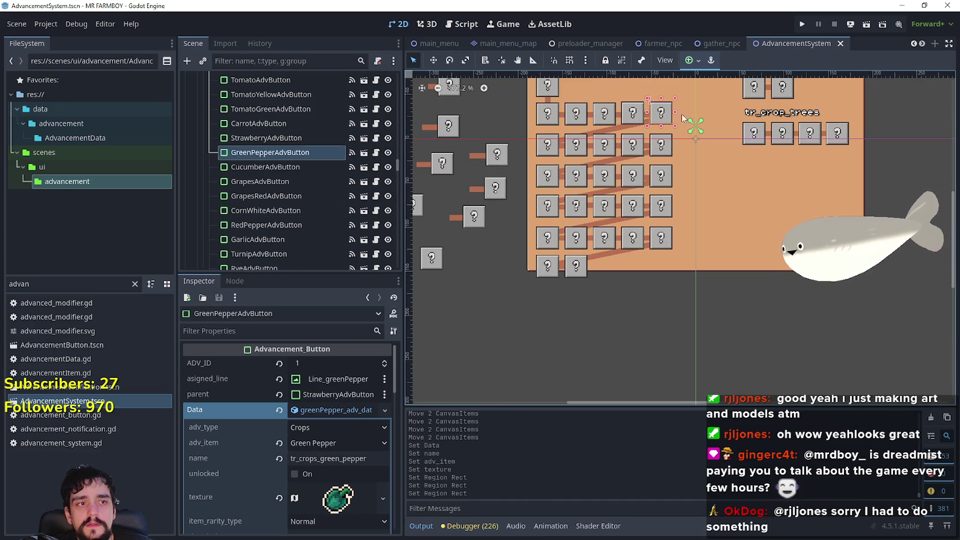
{"action": "left_click", "coordinate": [642, 150]}
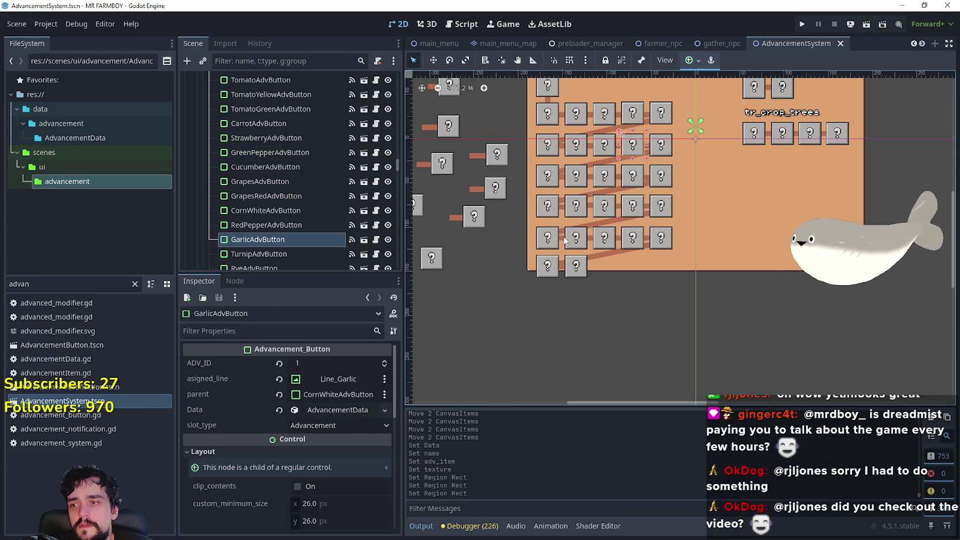
Duplicate PumpkinAdvButton and rename the copy PumpkinWhiteAdvButton
{"action": "left_click", "coordinate": [632, 179]}
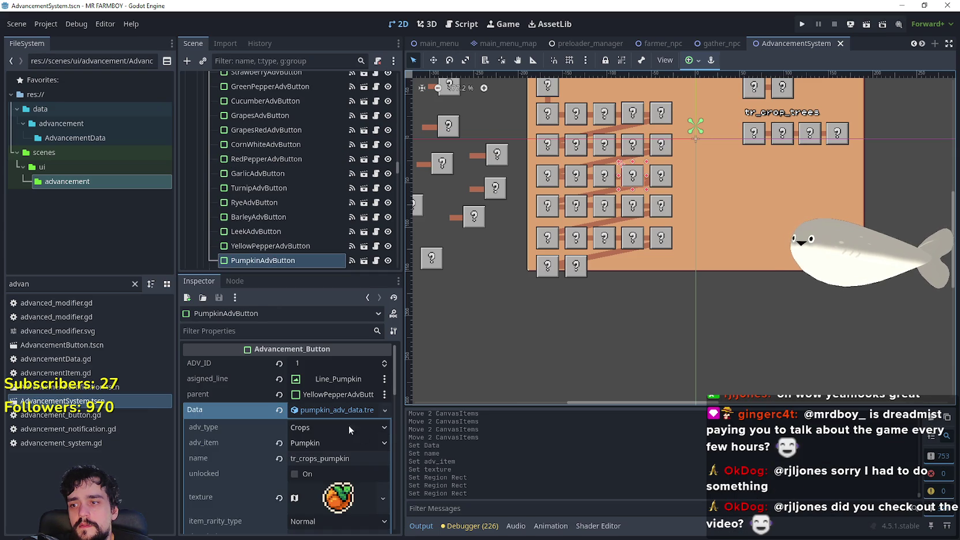
{"action": "left_click", "coordinate": [341, 408]}
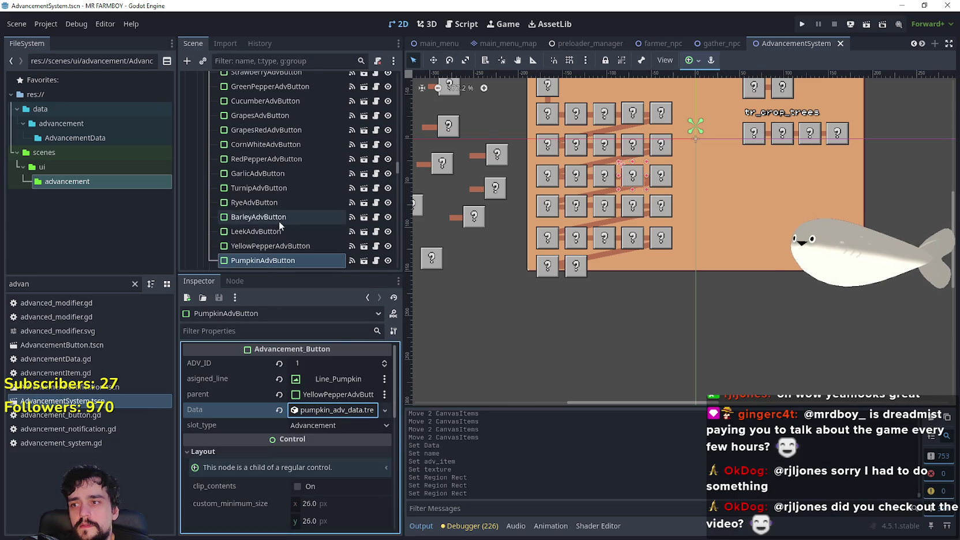
{"action": "scroll", "coordinate": [288, 202], "scroll_direction": "down", "scroll_amount": 3}
{"action": "key", "text": "ctrl+d"}
{"action": "left_click", "coordinate": [281, 179]}
{"action": "key", "text": "BackSpace"}
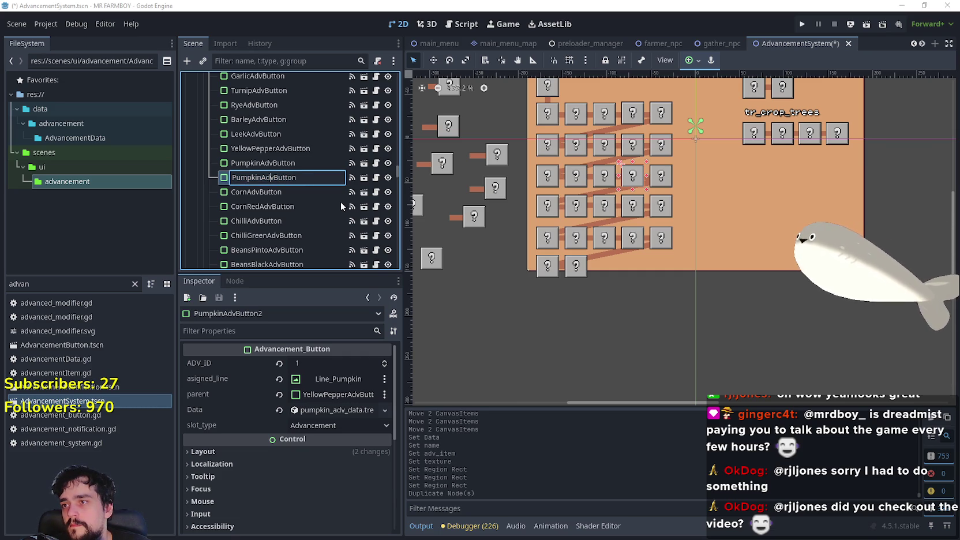
{"action": "key", "text": "Left"}
{"action": "key", "text": "Left"}
{"action": "type", "text": "Whji"}
{"action": "key", "text": "BackSpace"}
{"action": "key", "text": "BackSpace"}
{"action": "type", "text": "te"}
{"action": "key", "text": "Return"}
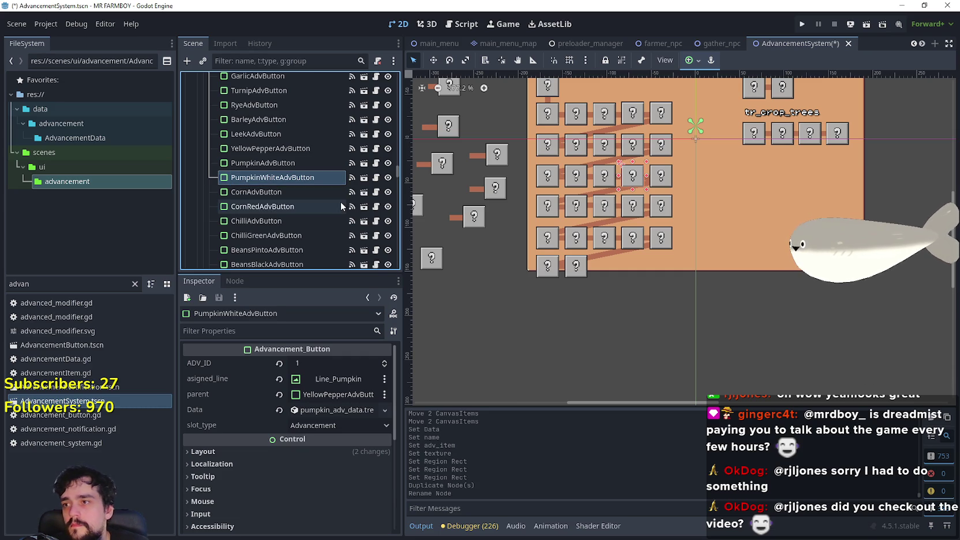
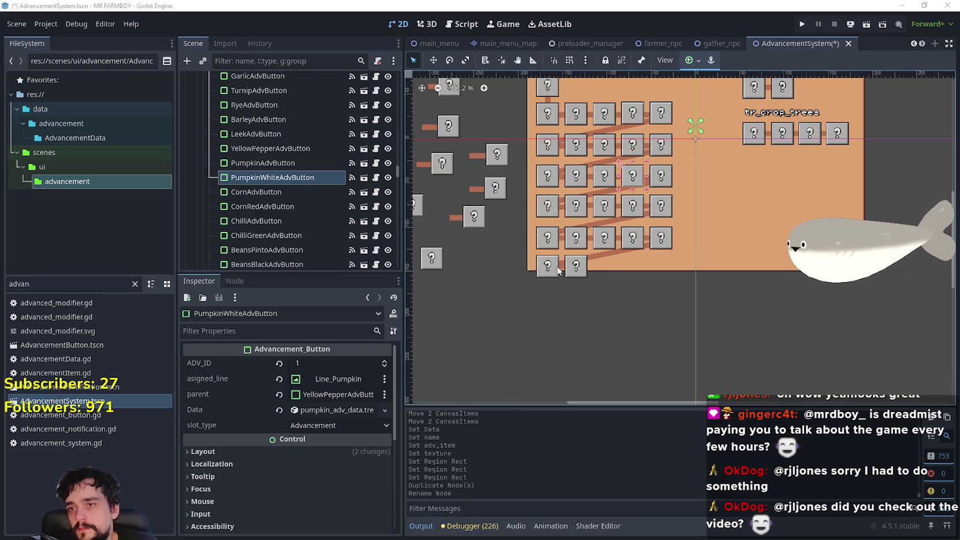
Drag PumpkinWhiteAdvButton down onto the bottom row with the Move tool, nudging it one pixel down
{"action": "scroll", "coordinate": [594, 288], "scroll_direction": "up", "scroll_amount": 1}
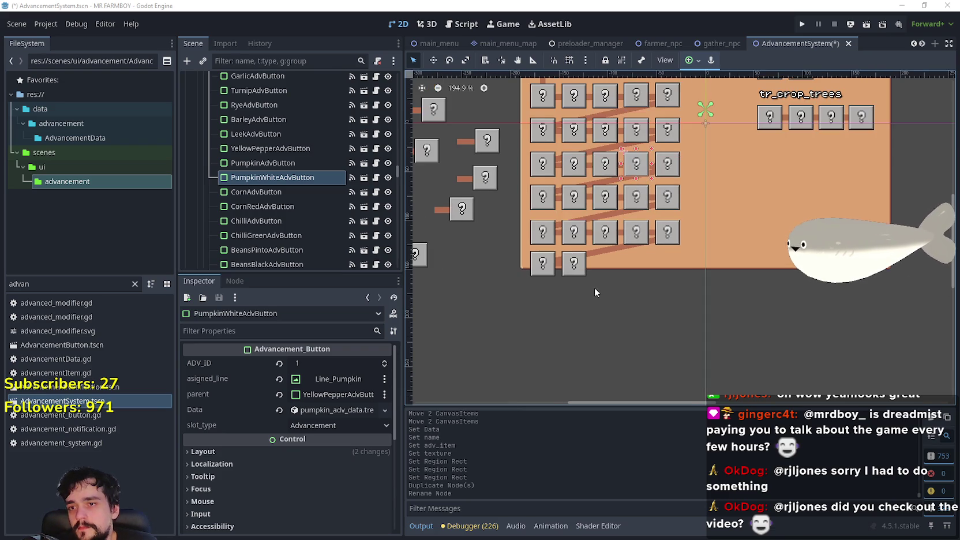
{"action": "left_click", "coordinate": [433, 60]}
{"action": "scroll", "coordinate": [664, 191], "scroll_direction": "up", "scroll_amount": 3}
{"action": "mouse_move", "coordinate": [618, 182]}
{"action": "left_mouse_down"}
{"action": "mouse_move", "coordinate": [588, 333]}
{"action": "mouse_move", "coordinate": [577, 283]}
{"action": "left_mouse_up"}
{"action": "scroll", "coordinate": [576, 282], "scroll_direction": "up", "scroll_amount": 9}
{"action": "scroll", "coordinate": [580, 285], "scroll_direction": "up", "scroll_amount": 6}
{"action": "key", "text": "Down"}
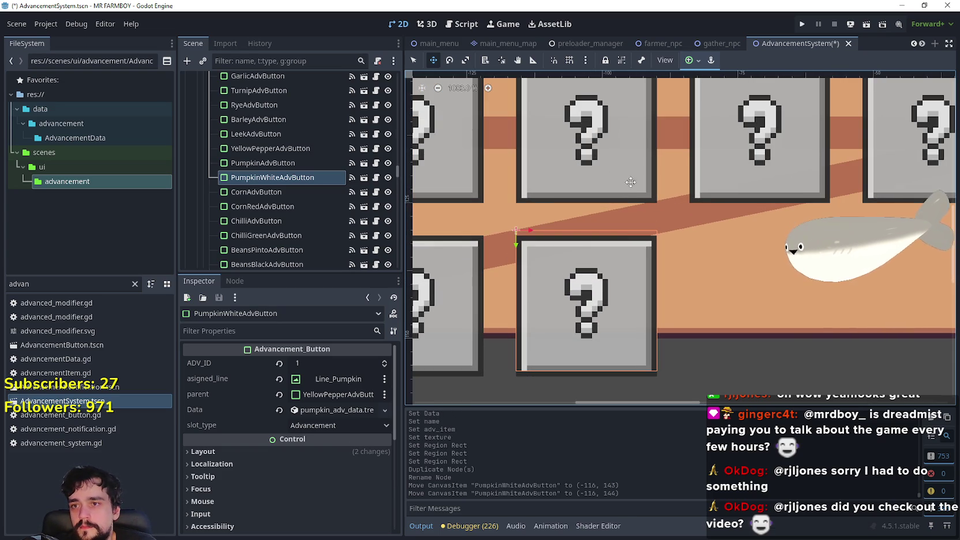
Return to the Select tool and select the Line_Corn_Red connector line
{"action": "scroll", "coordinate": [615, 208], "scroll_direction": "down", "scroll_amount": 7}
{"action": "scroll", "coordinate": [613, 209], "scroll_direction": "down", "scroll_amount": 3}
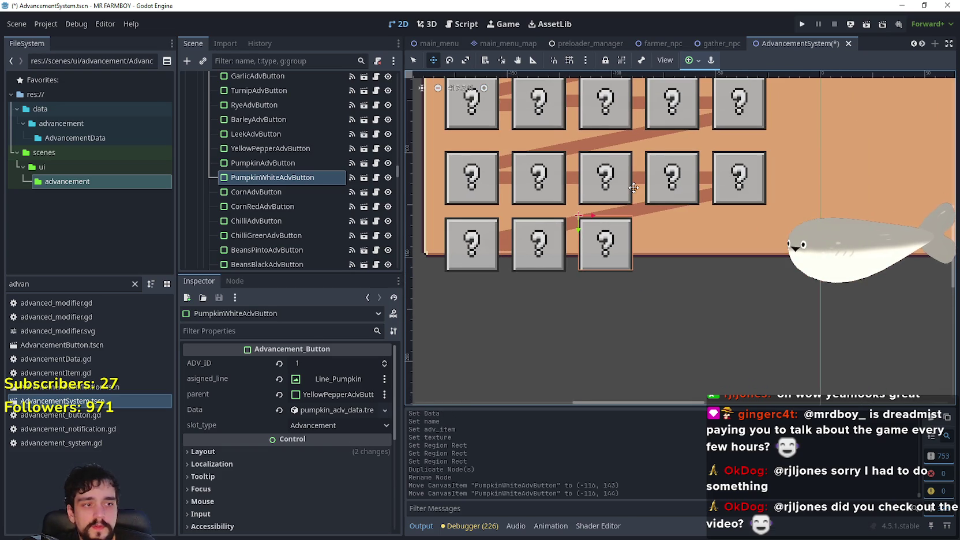
{"action": "scroll", "coordinate": [634, 188], "scroll_direction": "down", "scroll_amount": 3}
{"action": "scroll", "coordinate": [639, 148], "scroll_direction": "down", "scroll_amount": 4}
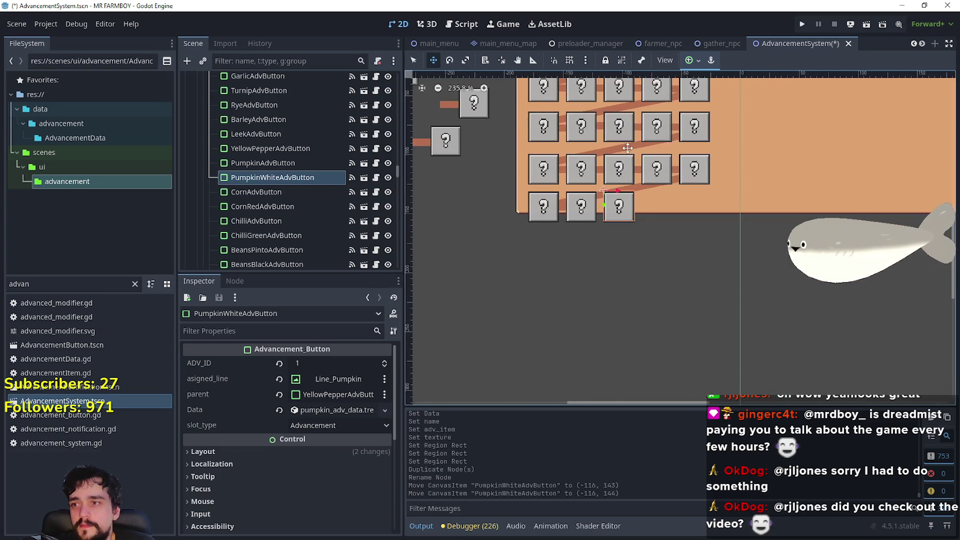
{"action": "left_click", "coordinate": [413, 60]}
{"action": "scroll", "coordinate": [639, 180], "scroll_direction": "up", "scroll_amount": 3}
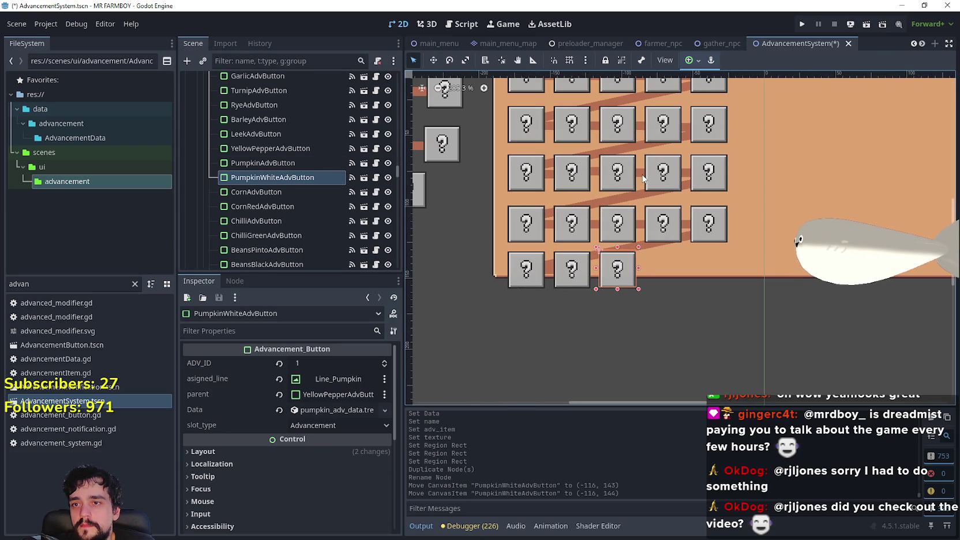
{"action": "left_click", "coordinate": [643, 178]}
{"action": "scroll", "coordinate": [296, 130], "scroll_direction": "up", "scroll_amount": 2}
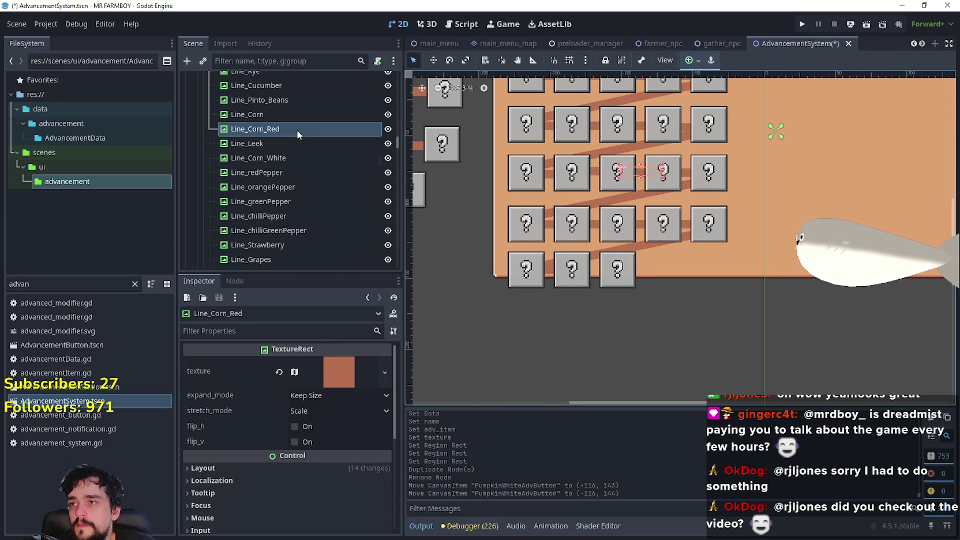
Duplicate Line_Pumpkin and rename the copy Line_Pumpkin_White
{"action": "scroll", "coordinate": [290, 96], "scroll_direction": "up", "scroll_amount": 1}
{"action": "scroll", "coordinate": [294, 204], "scroll_direction": "down", "scroll_amount": 3}
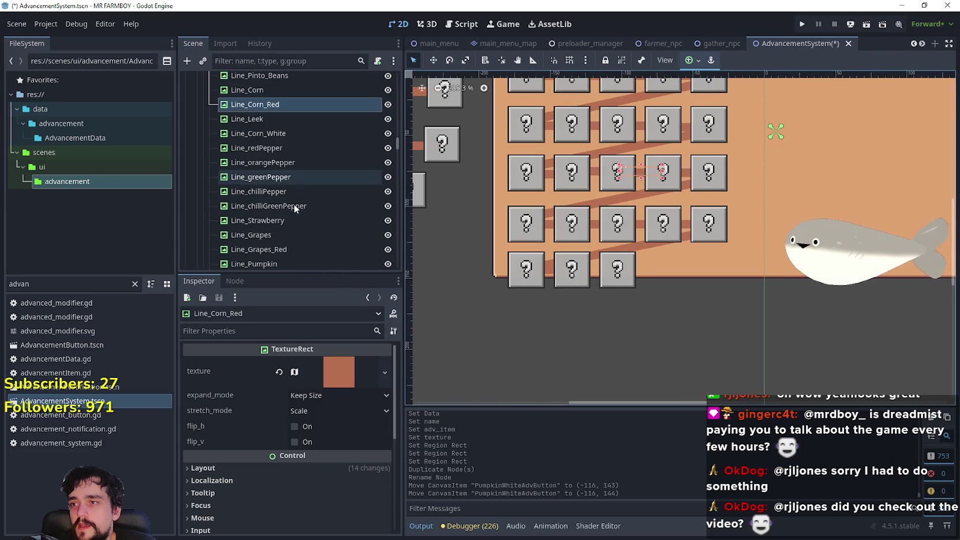
{"action": "scroll", "coordinate": [305, 197], "scroll_direction": "down", "scroll_amount": 1}
{"action": "scroll", "coordinate": [320, 204], "scroll_direction": "up", "scroll_amount": 3}
{"action": "scroll", "coordinate": [283, 158], "scroll_direction": "up", "scroll_amount": 3}
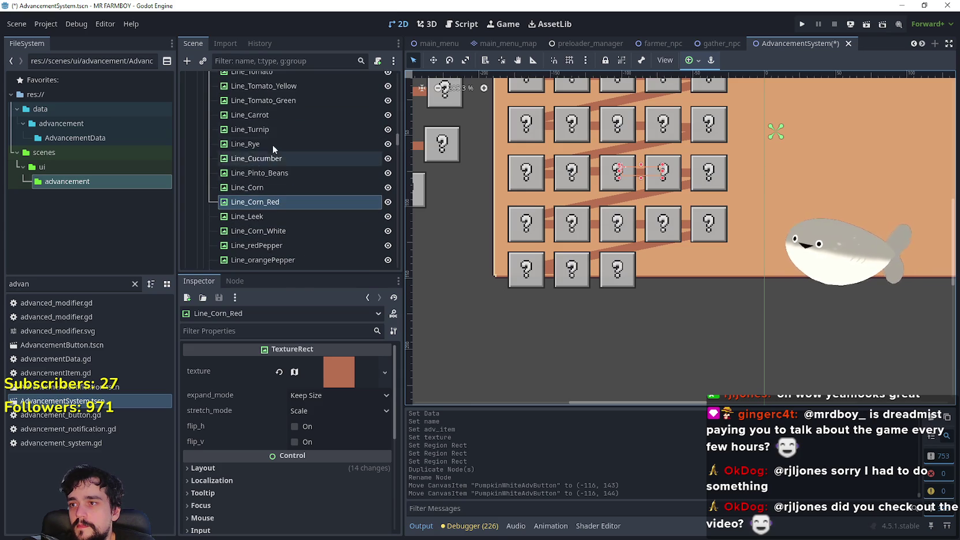
{"action": "scroll", "coordinate": [305, 153], "scroll_direction": "down", "scroll_amount": 7}
{"action": "scroll", "coordinate": [316, 178], "scroll_direction": "down", "scroll_amount": 2}
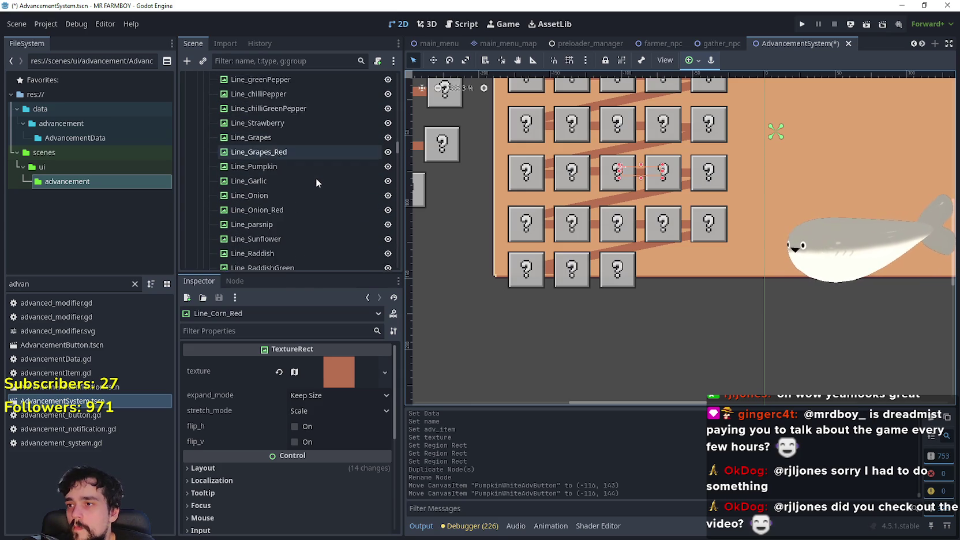
{"action": "left_click", "coordinate": [288, 142]}
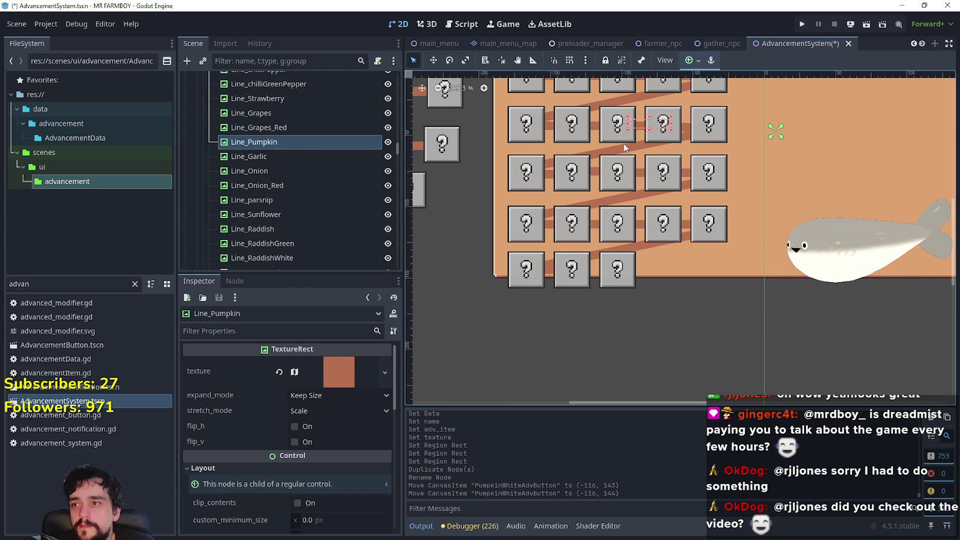
{"action": "key", "text": "ctrl+d"}
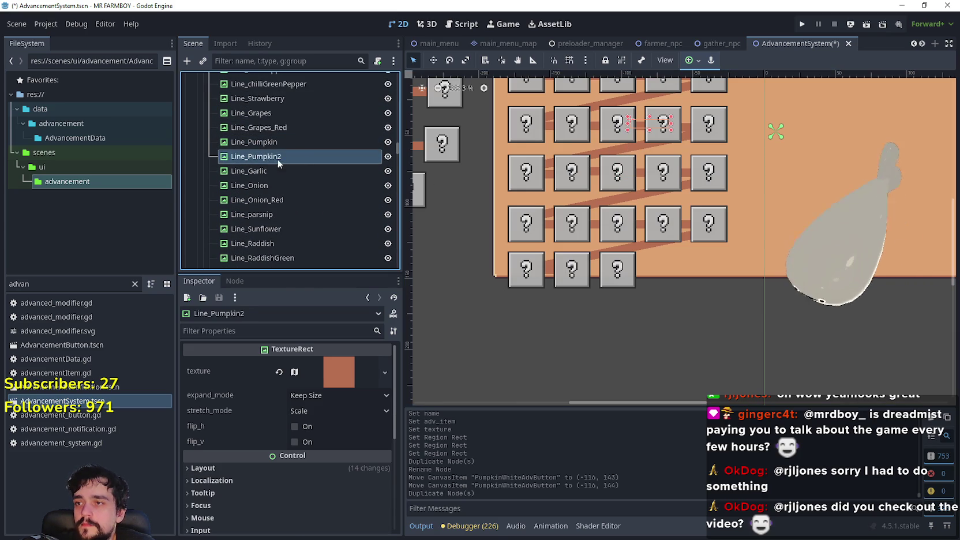
{"action": "double_click", "coordinate": [300, 156]}
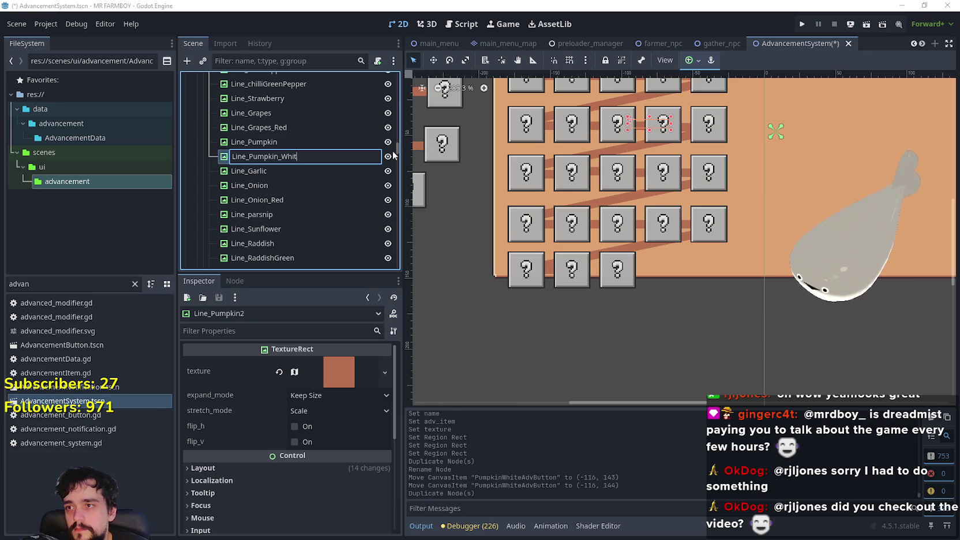
{"action": "type", "text": "e"}
{"action": "key", "text": "Return"}
Place Line_Pumpkin_White on the bottom row at (-120, 112), then select PumpkinWhiteAdvButton to assign its line
{"action": "left_click", "coordinate": [434, 60]}
{"action": "left_click_drag", "start_coordinate": [645, 124], "coordinate": [592, 267]}
{"action": "scroll", "coordinate": [594, 267], "scroll_direction": "up", "scroll_amount": 5}
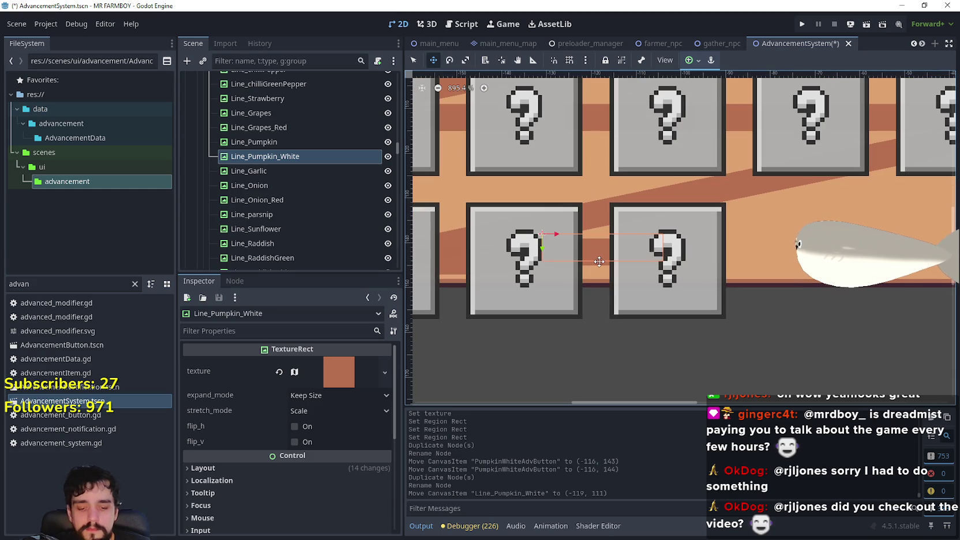
{"action": "key", "text": "Left"}
{"action": "key", "text": "Down"}
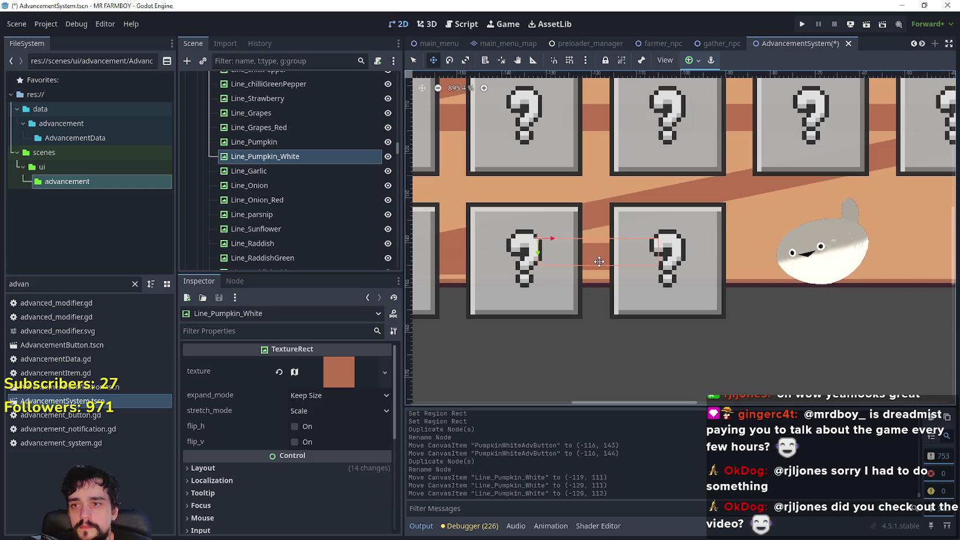
{"action": "key", "text": "q"}
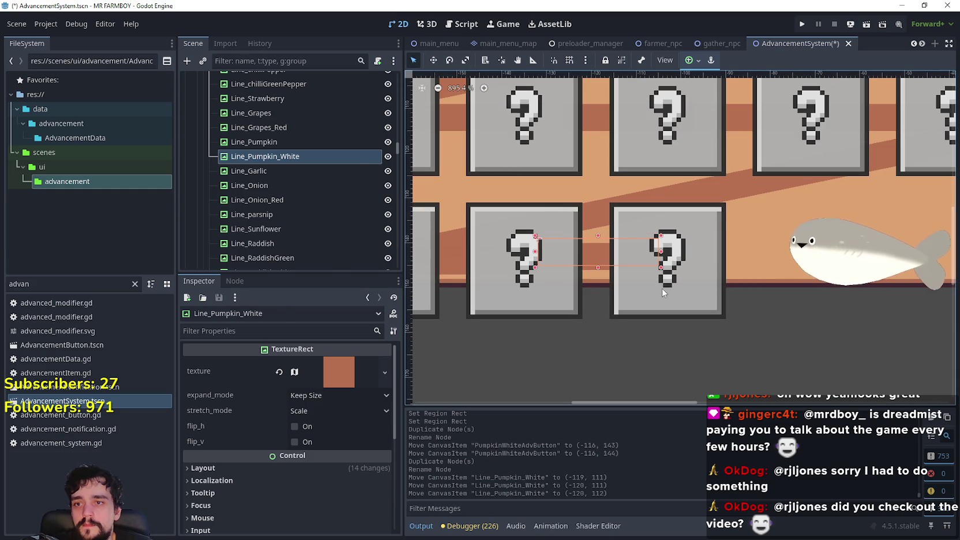
{"action": "left_click", "coordinate": [628, 310]}
{"action": "left_click", "coordinate": [326, 381]}
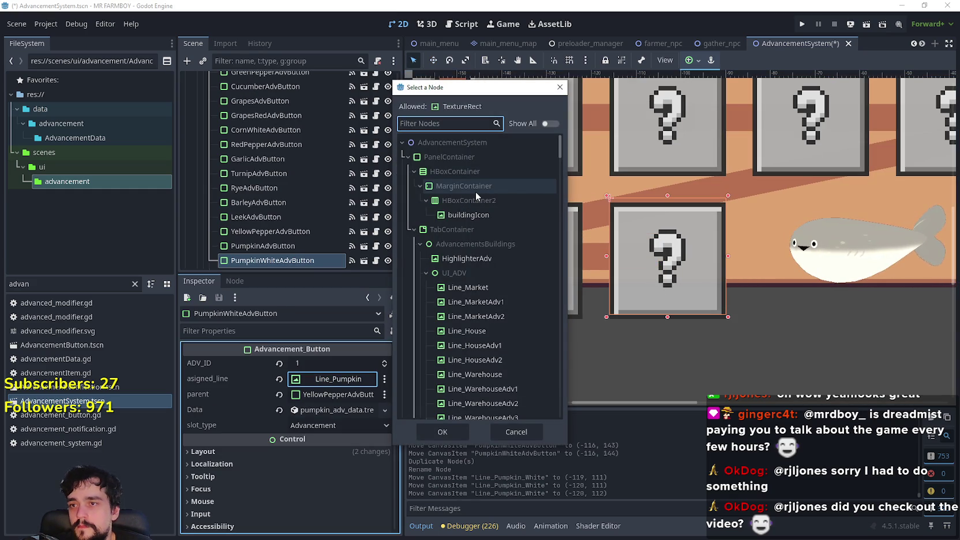
Set PumpkinWhiteAdvButton's asigned_line to Line_Pumpkin_White
{"action": "type", "text": "pum"}
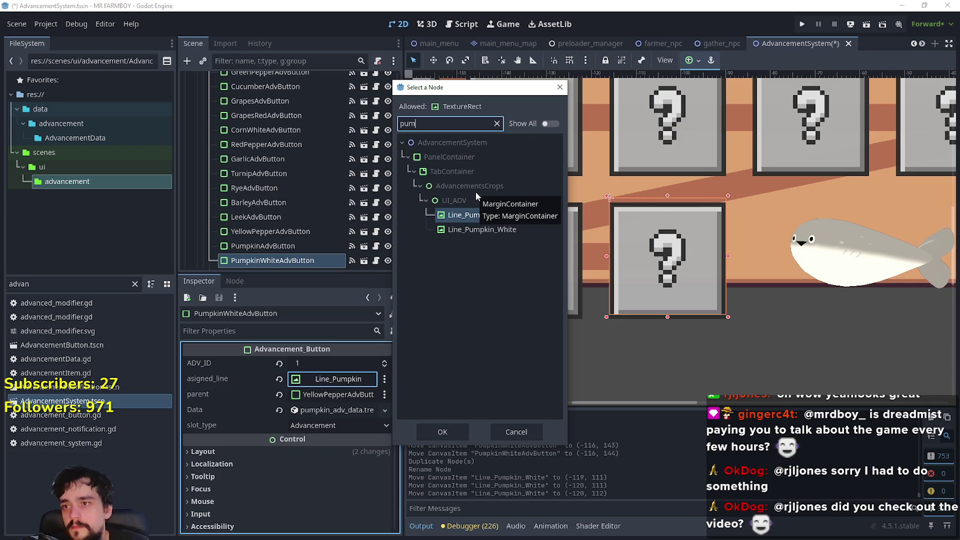
{"action": "left_click", "coordinate": [503, 229]}
{"action": "left_click", "coordinate": [449, 431]}
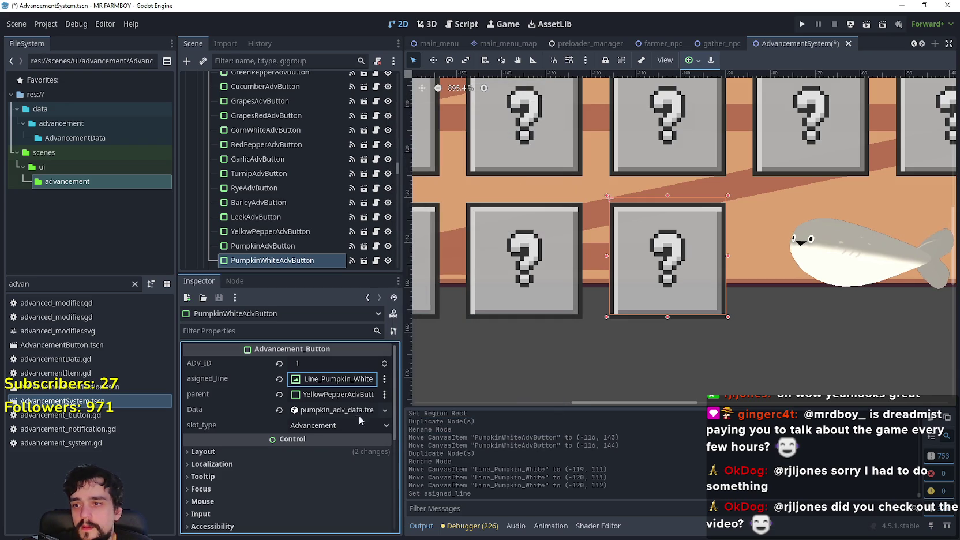
Set TomatoYellowAdvButton as the button's parent and expand its Data resource
{"action": "left_click", "coordinate": [338, 396]}
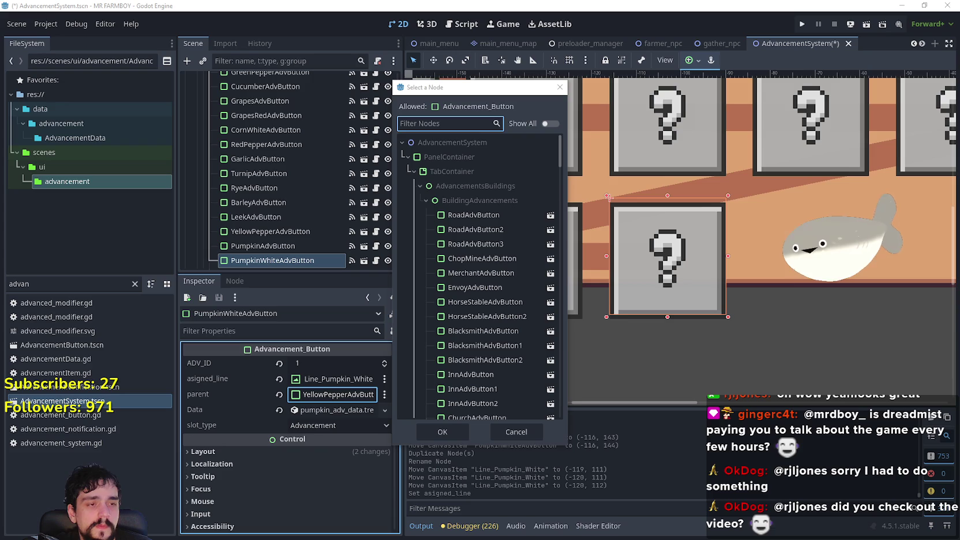
{"action": "left_click", "coordinate": [495, 117]}
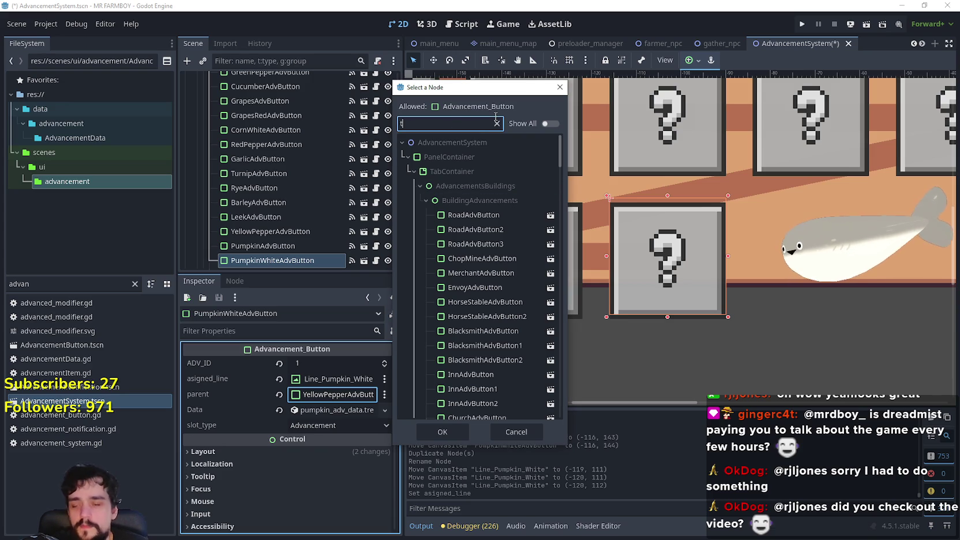
{"action": "type", "text": "toma"}
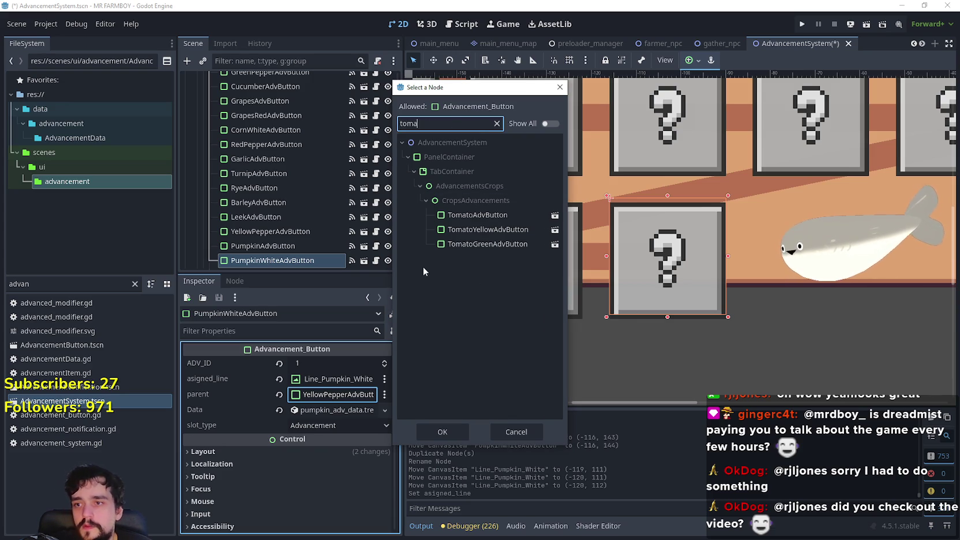
{"action": "left_click", "coordinate": [488, 230]}
{"action": "left_click", "coordinate": [460, 427]}
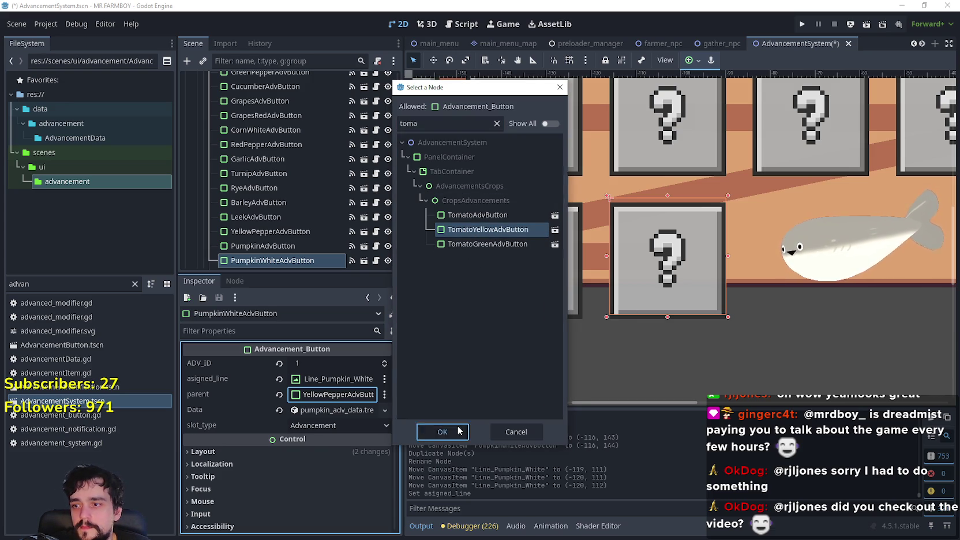
{"action": "left_click", "coordinate": [320, 412]}
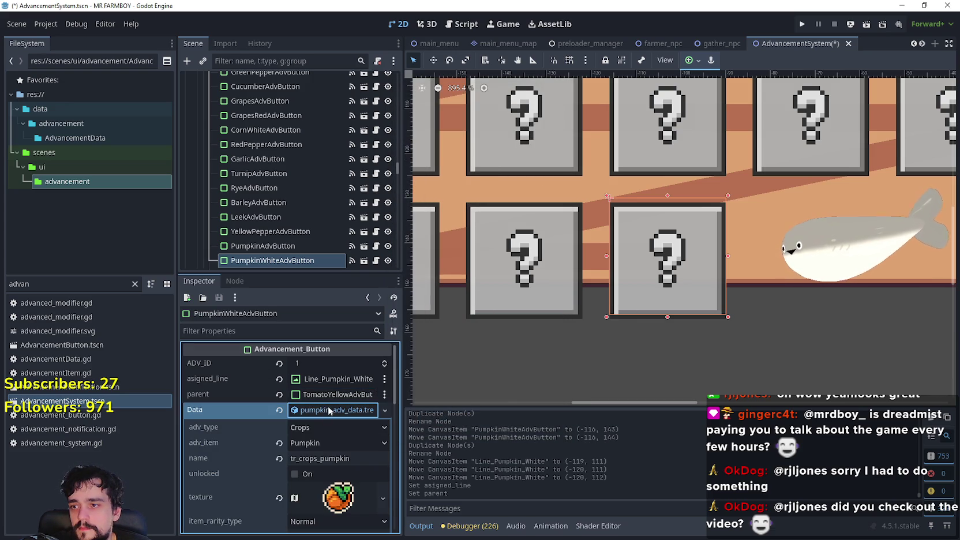
{"action": "scroll", "coordinate": [337, 408], "scroll_direction": "down", "scroll_amount": 2}
Make the Data resource unique, name it tr_crops_pumpkin_white and set the item to Pumpkin White
{"action": "right_click", "coordinate": [330, 365]}
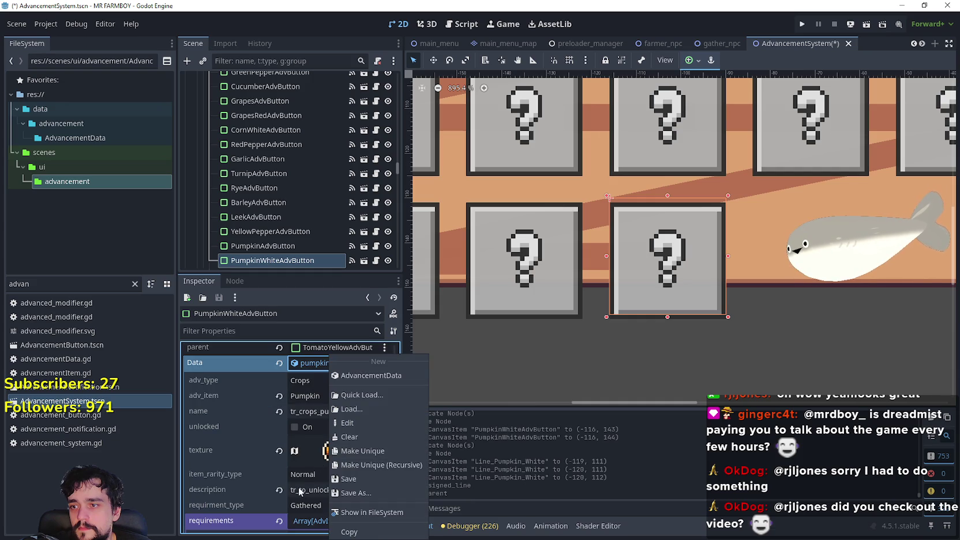
{"action": "left_click", "coordinate": [362, 451]}
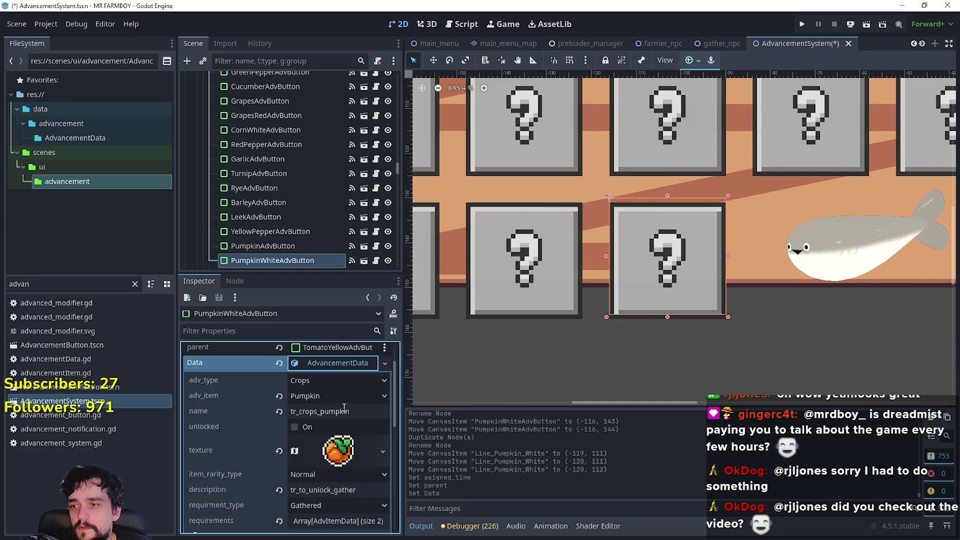
{"action": "left_click", "coordinate": [360, 415]}
{"action": "type", "text": "_whitye"}
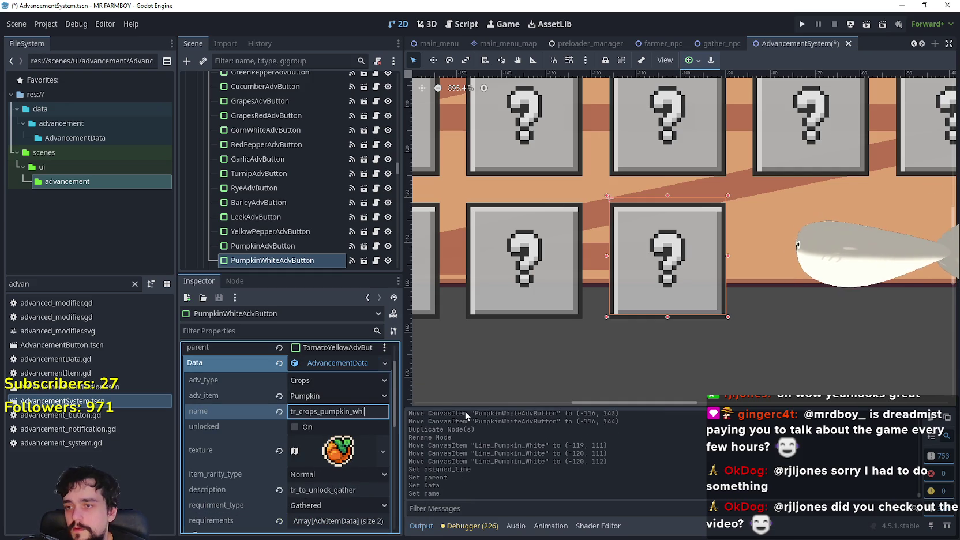
{"action": "key", "text": "BackSpace"}
{"action": "key", "text": "BackSpace"}
{"action": "type", "text": "e"}
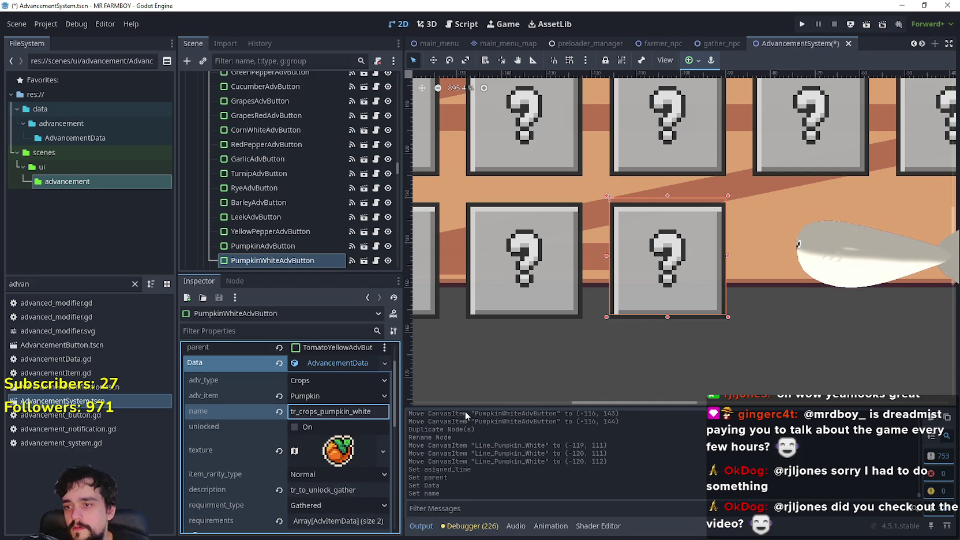
{"action": "left_click", "coordinate": [364, 396]}
{"action": "scroll", "coordinate": [364, 519], "scroll_direction": "down", "scroll_amount": 5}
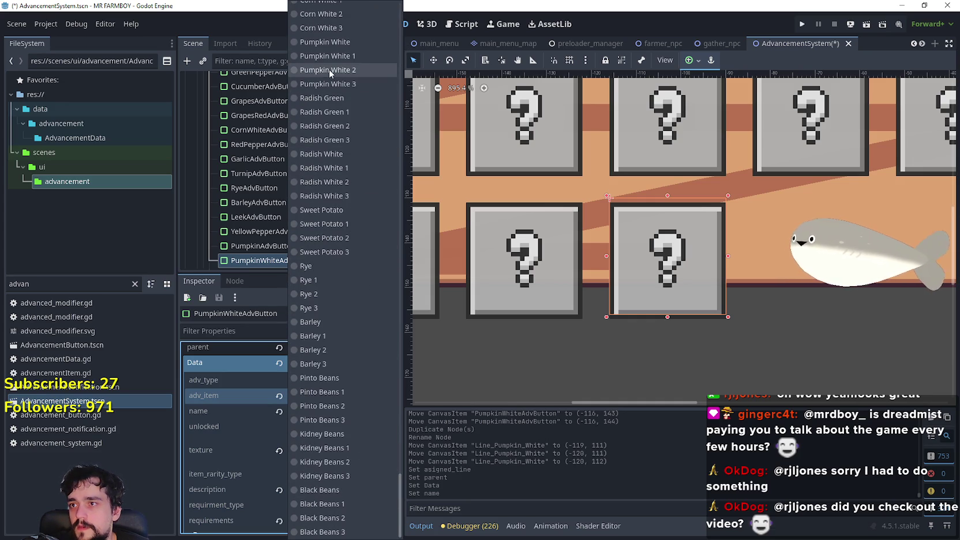
{"action": "left_click", "coordinate": [347, 45]}
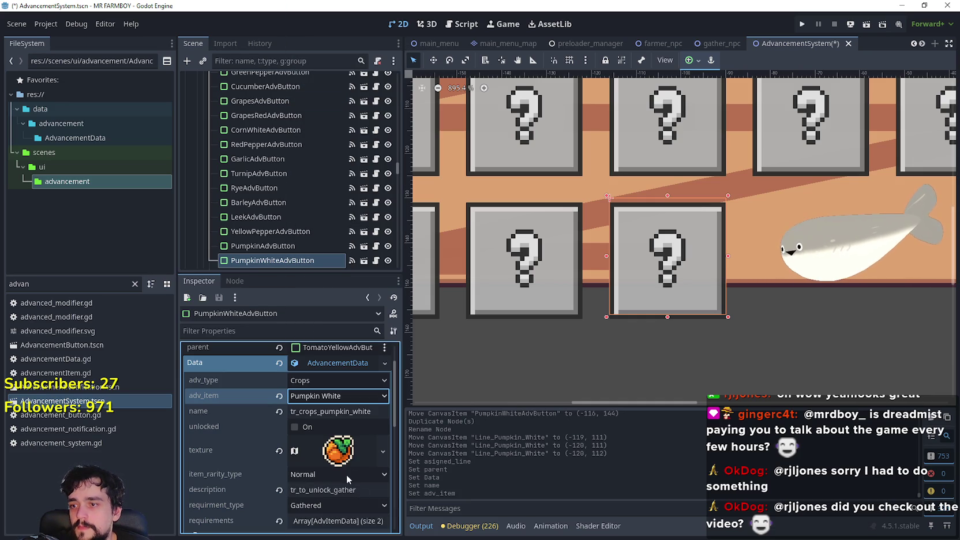
Make the icon texture unique and pick the white pumpkin cell in the atlas Region Editor
{"action": "left_click", "coordinate": [338, 450]}
{"action": "right_click", "coordinate": [332, 456]}
{"action": "left_click", "coordinate": [365, 470]}
{"action": "left_click", "coordinate": [339, 461]}
{"action": "left_click", "coordinate": [291, 479]}
{"action": "scroll", "coordinate": [443, 262], "scroll_direction": "down", "scroll_amount": 5}
{"action": "scroll", "coordinate": [513, 218], "scroll_direction": "up", "scroll_amount": 4}
{"action": "left_click", "coordinate": [500, 185]}
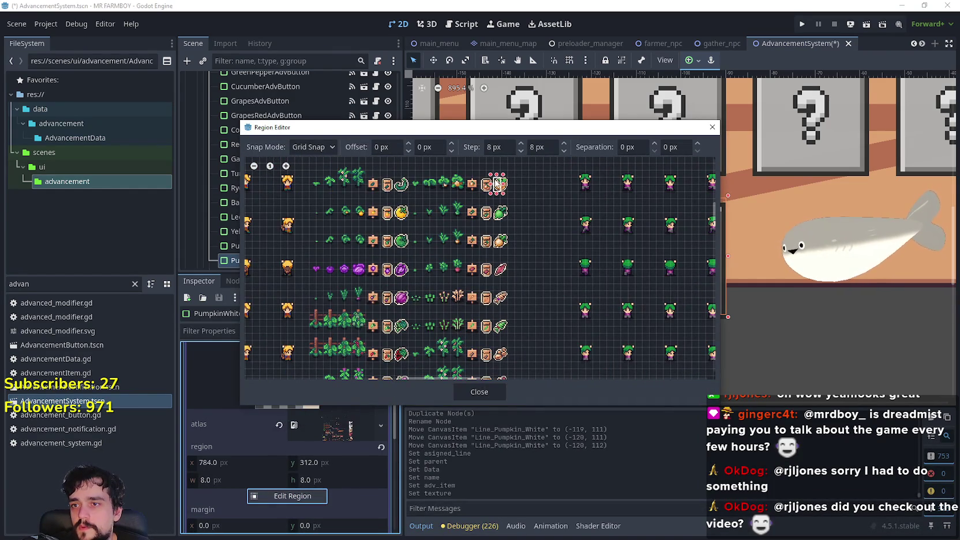
{"action": "left_click", "coordinate": [494, 184]}
Close the Region Editor and save the scene
{"action": "left_click", "coordinate": [488, 393]}
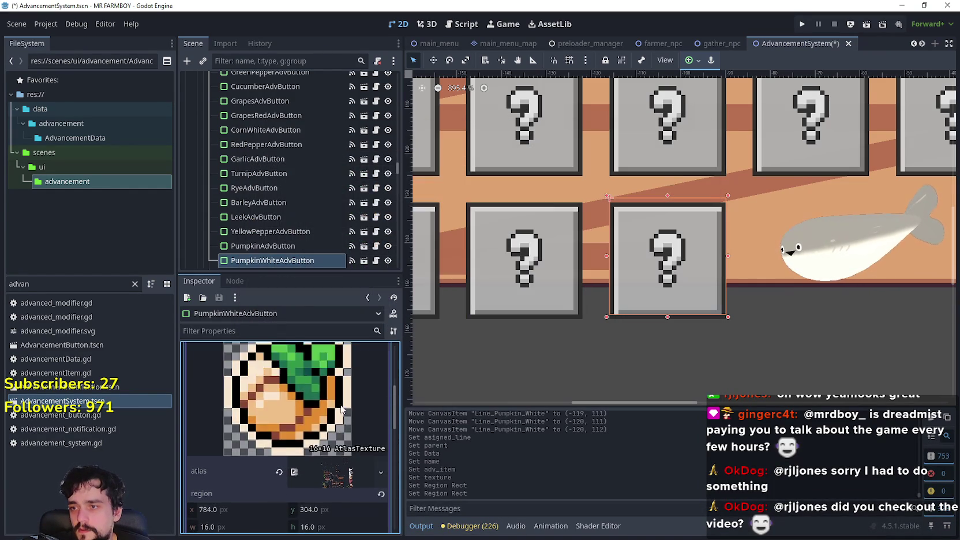
{"action": "left_click", "coordinate": [340, 404]}
{"action": "key", "text": "ctrl+s"}
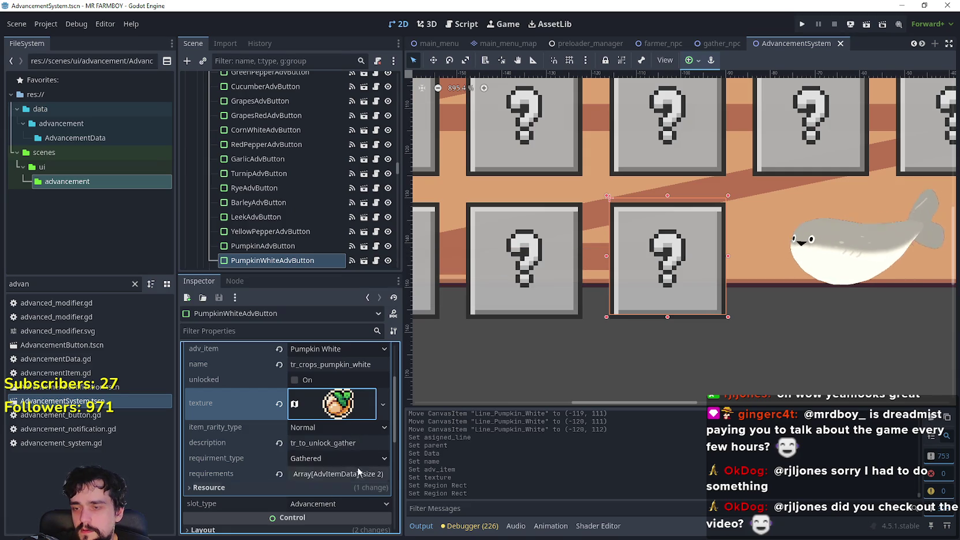
{"action": "scroll", "coordinate": [774, 252], "scroll_direction": "down", "scroll_amount": 6}
{"action": "scroll", "coordinate": [673, 271], "scroll_direction": "down", "scroll_amount": 2}
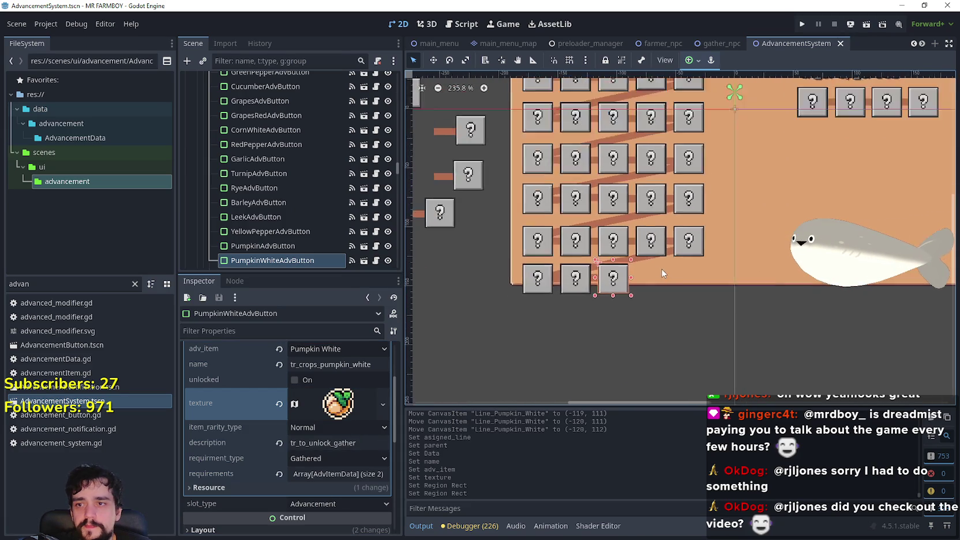
Select RedPepperAdvButton together with its Line_redPepper connector
{"action": "scroll", "coordinate": [673, 271], "scroll_direction": "up", "scroll_amount": 4}
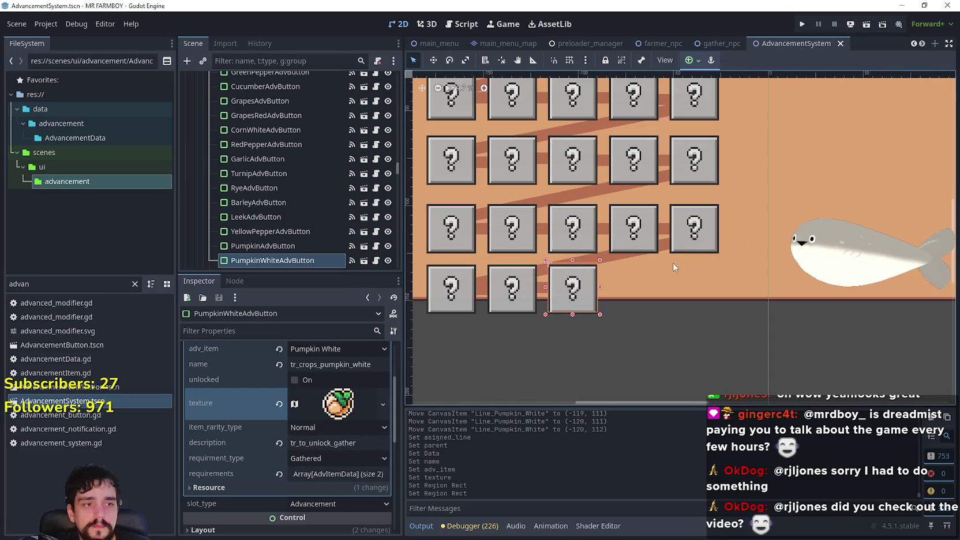
{"action": "scroll", "coordinate": [660, 310], "scroll_direction": "down", "scroll_amount": 2}
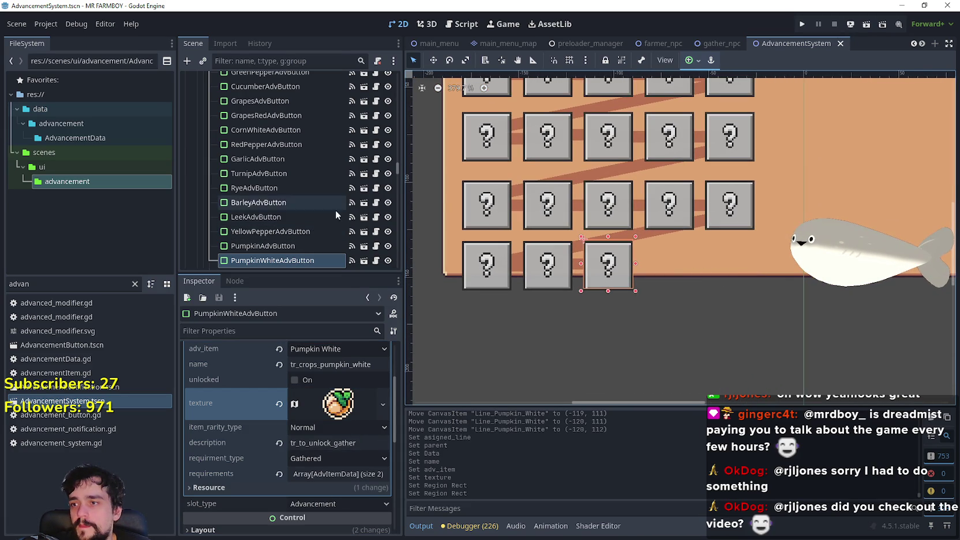
{"action": "scroll", "coordinate": [587, 291], "scroll_direction": "down", "scroll_amount": 2}
{"action": "scroll", "coordinate": [587, 287], "scroll_direction": "down", "scroll_amount": 3}
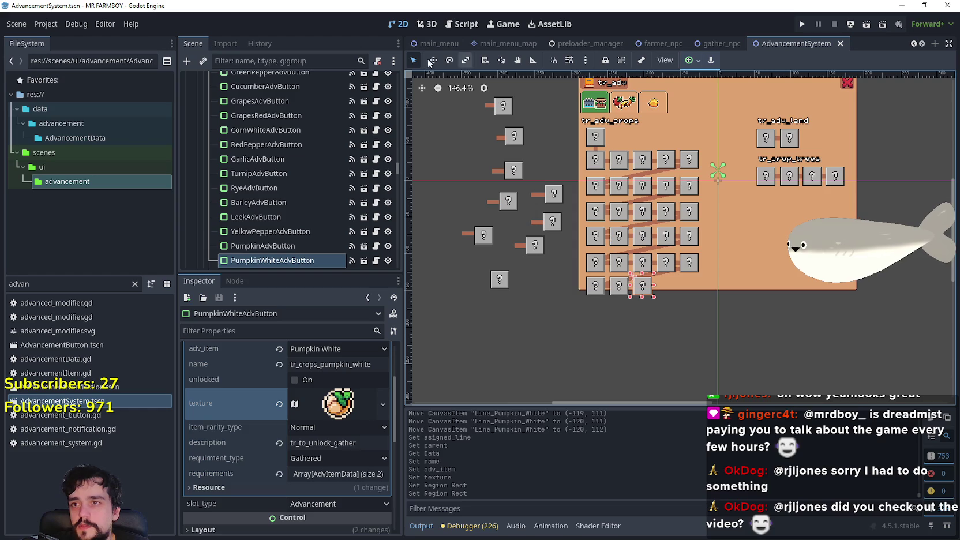
{"action": "scroll", "coordinate": [515, 171], "scroll_direction": "up", "scroll_amount": 1}
{"action": "left_click", "coordinate": [515, 171]}
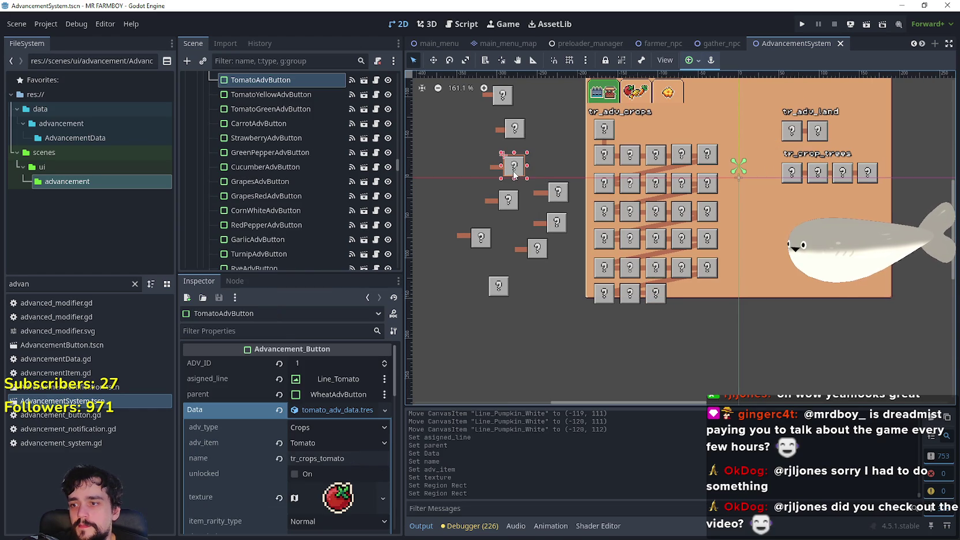
{"action": "left_click", "coordinate": [515, 131]}
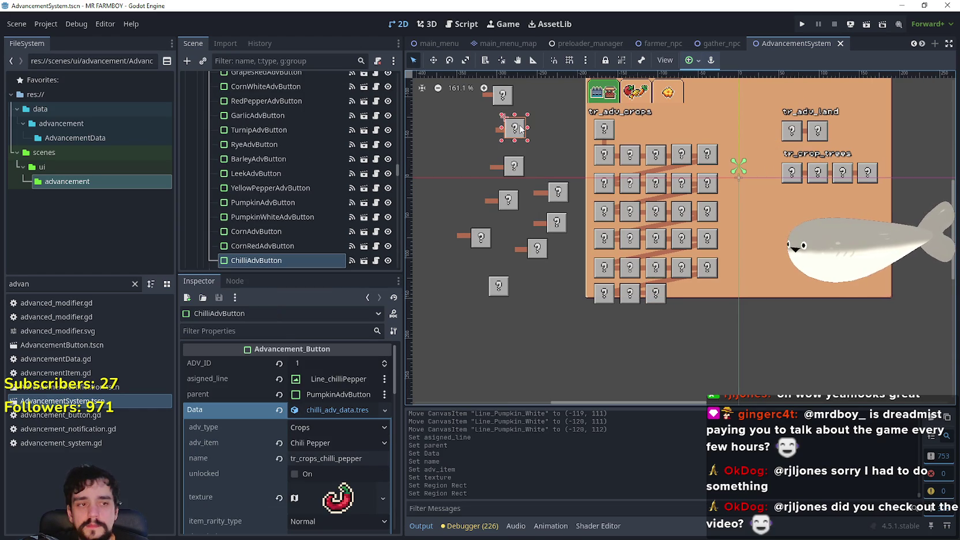
{"action": "scroll", "coordinate": [539, 177], "scroll_direction": "down", "scroll_amount": 3}
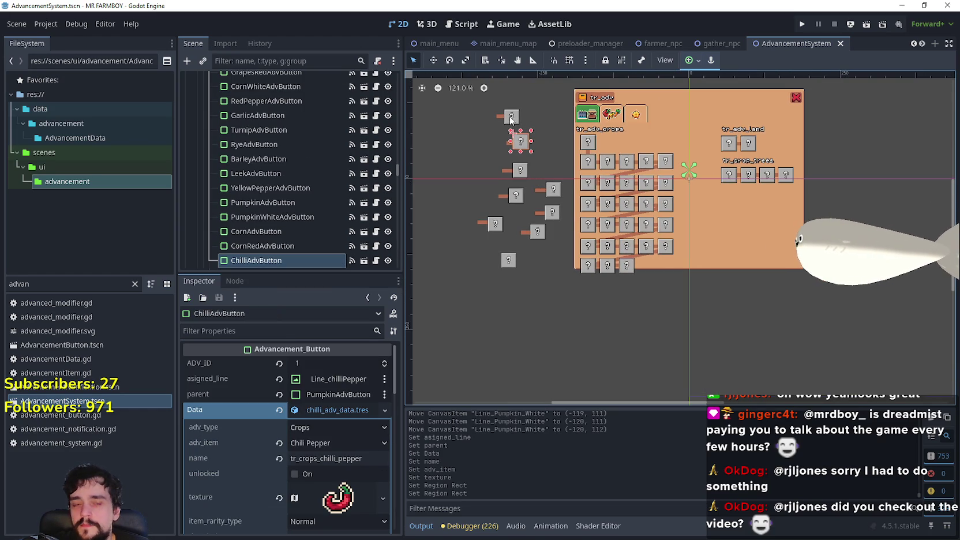
{"action": "left_click", "coordinate": [511, 121]}
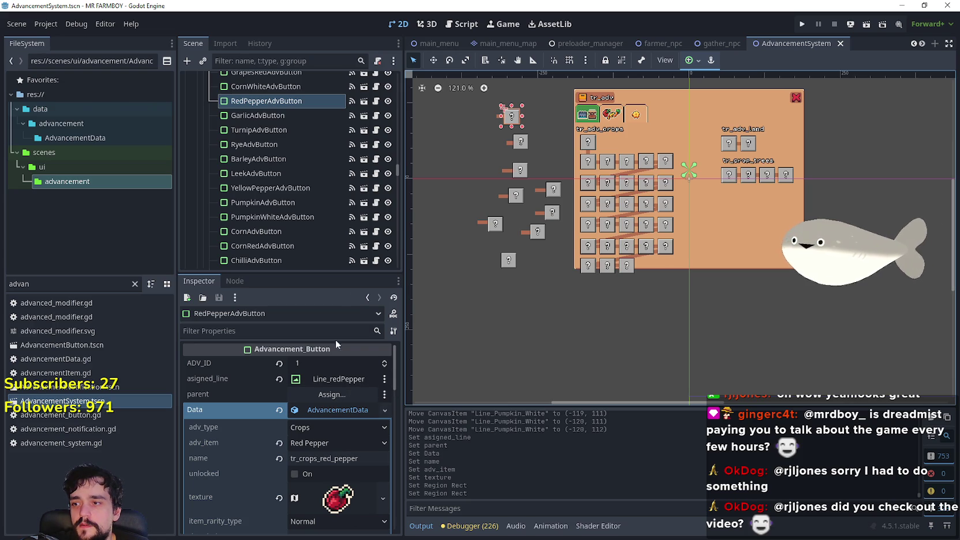
{"action": "scroll", "coordinate": [484, 98], "scroll_direction": "up", "scroll_amount": 10}
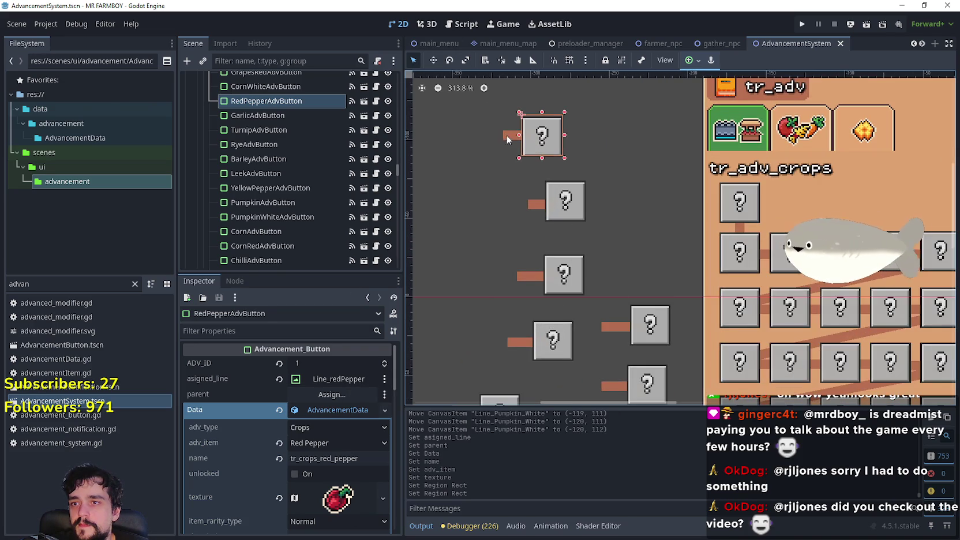
{"action": "left_click", "coordinate": [509, 135], "text": "shift"}
Move the red pepper button and line into the last slot of the bottom crop row
{"action": "left_click", "coordinate": [437, 61]}
{"action": "scroll", "coordinate": [529, 173], "scroll_direction": "down", "scroll_amount": 3}
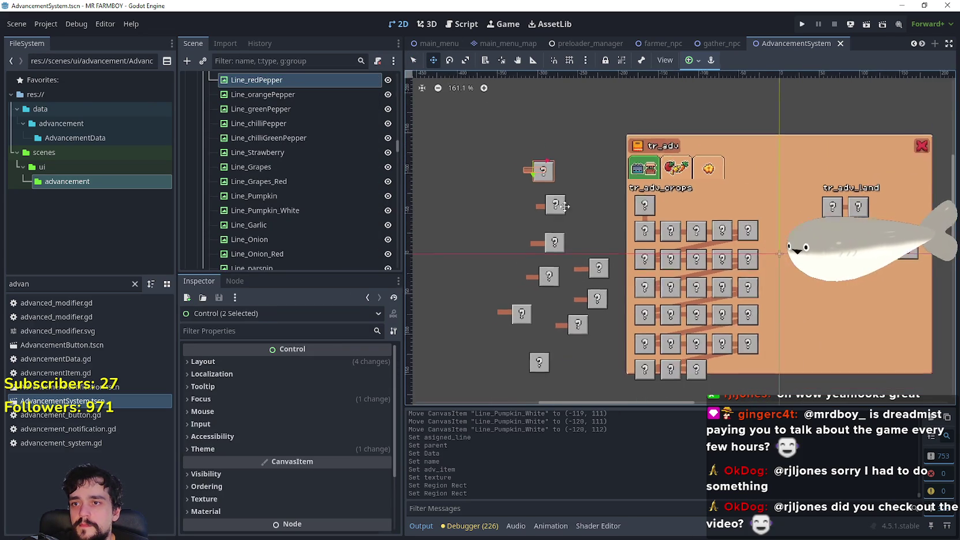
{"action": "left_click_drag", "start_coordinate": [522, 144], "coordinate": [742, 385]}
{"action": "scroll", "coordinate": [727, 346], "scroll_direction": "up", "scroll_amount": 6}
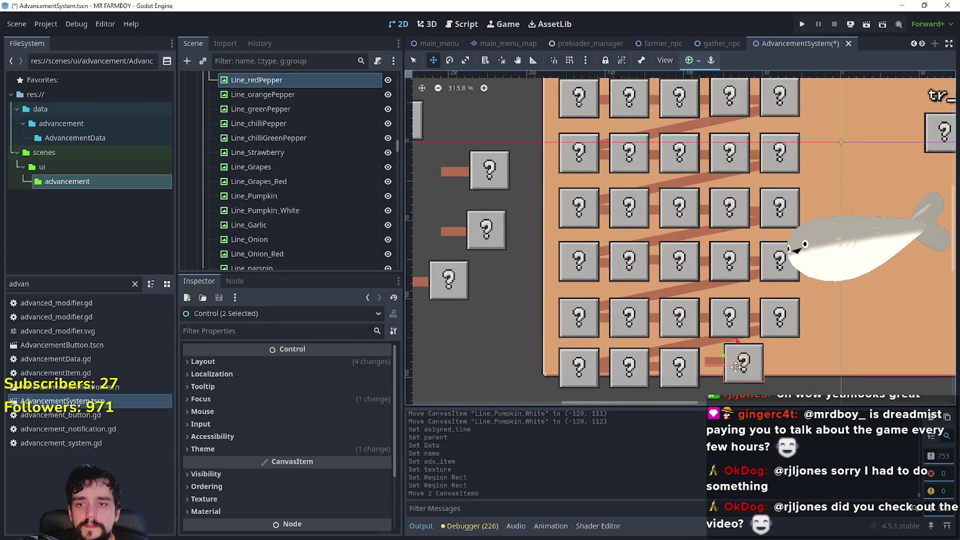
{"action": "scroll", "coordinate": [710, 285], "scroll_direction": "up", "scroll_amount": 1}
{"action": "mouse_move", "coordinate": [710, 285]}
{"action": "left_mouse_down"}
{"action": "mouse_move", "coordinate": [658, 277]}
{"action": "mouse_move", "coordinate": [709, 266]}
{"action": "left_mouse_up"}
{"action": "scroll", "coordinate": [682, 269], "scroll_direction": "up", "scroll_amount": 3}
{"action": "scroll", "coordinate": [703, 260], "scroll_direction": "up", "scroll_amount": 6}
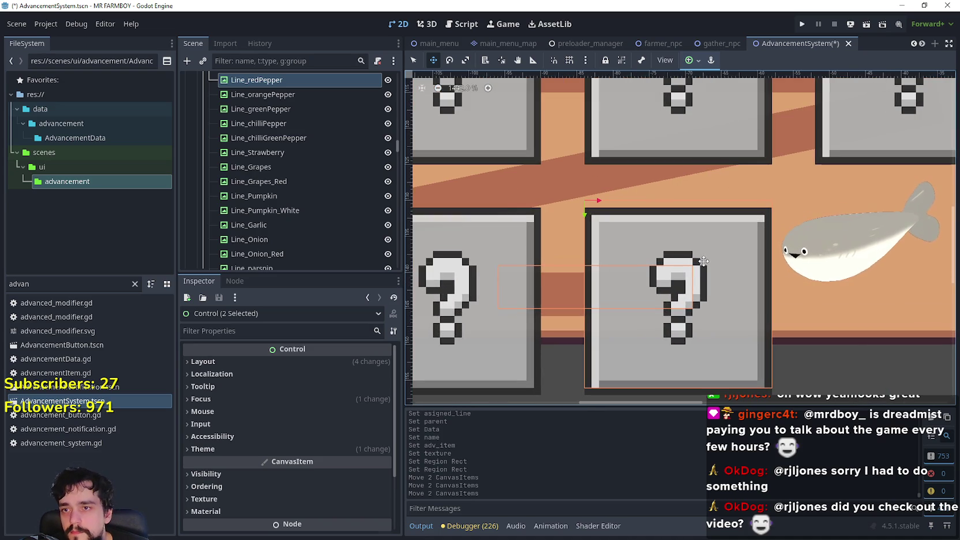
{"action": "scroll", "coordinate": [684, 251], "scroll_direction": "down", "scroll_amount": 10}
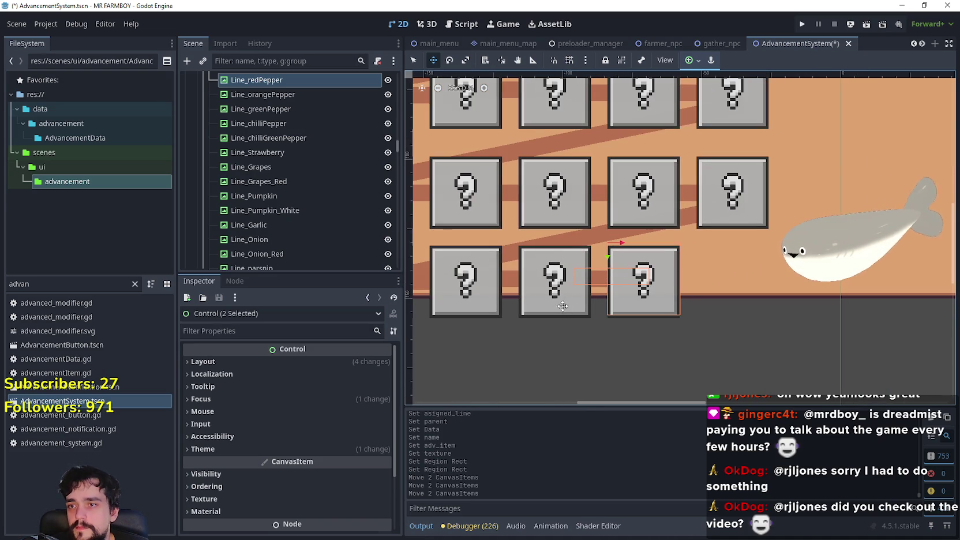
Set RedPepperAdvButton's parent to PumpkinWhiteAdvButton and save the scene
{"action": "left_click", "coordinate": [638, 305]}
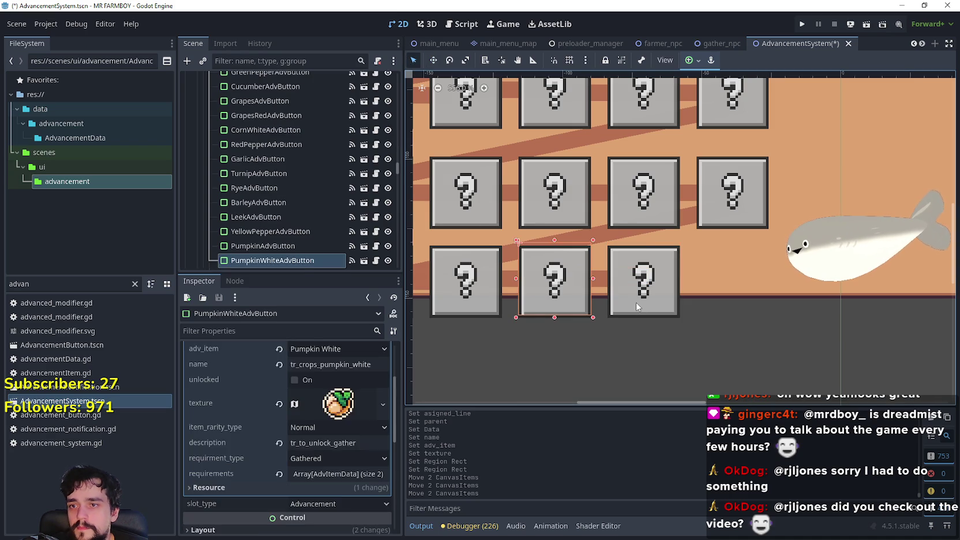
{"action": "left_click", "coordinate": [639, 306]}
{"action": "left_click", "coordinate": [345, 394]}
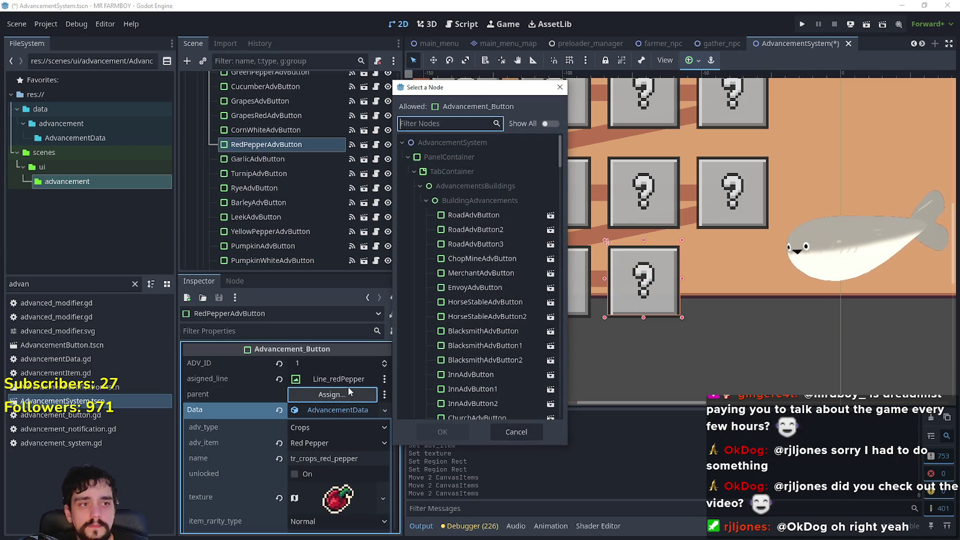
{"action": "type", "text": "white"}
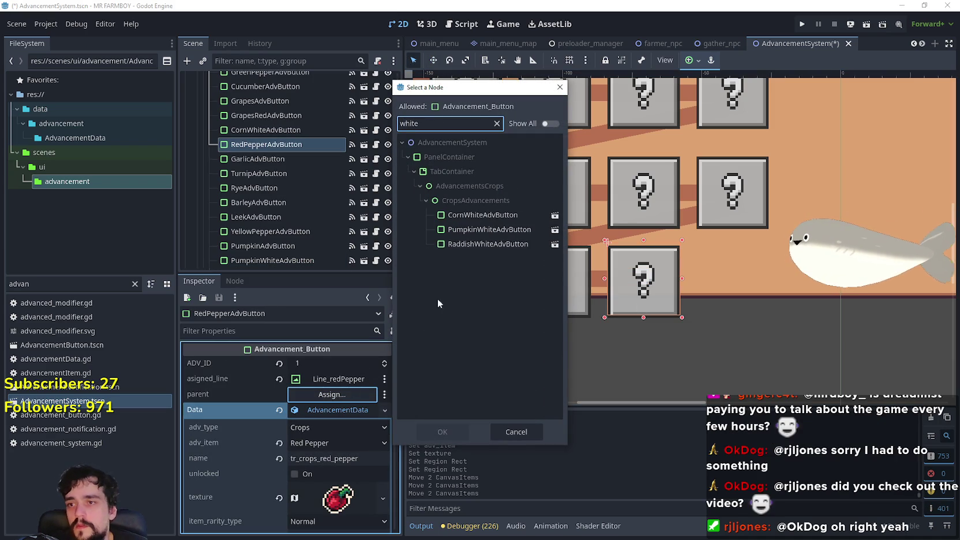
{"action": "left_click", "coordinate": [475, 229]}
{"action": "left_click", "coordinate": [441, 430]}
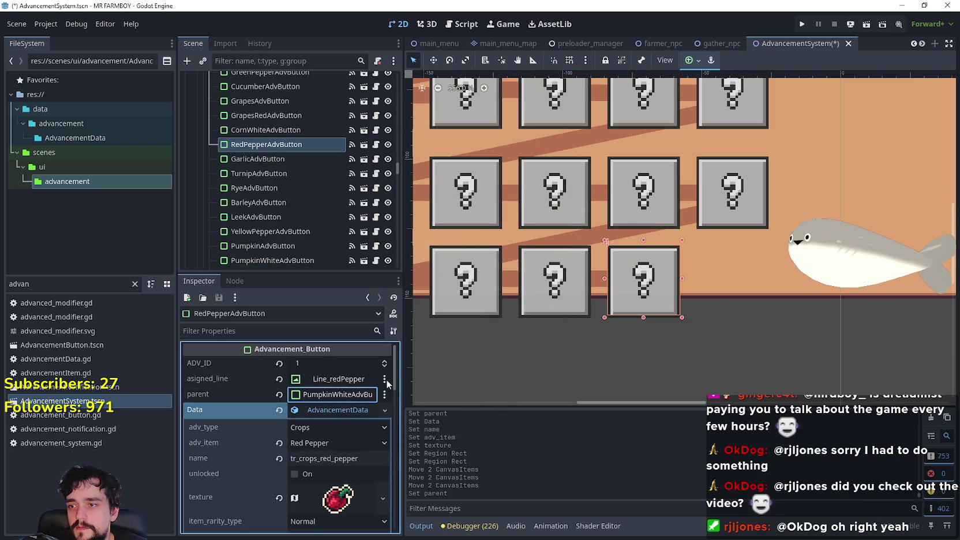
{"action": "key", "text": "ctrl+s"}
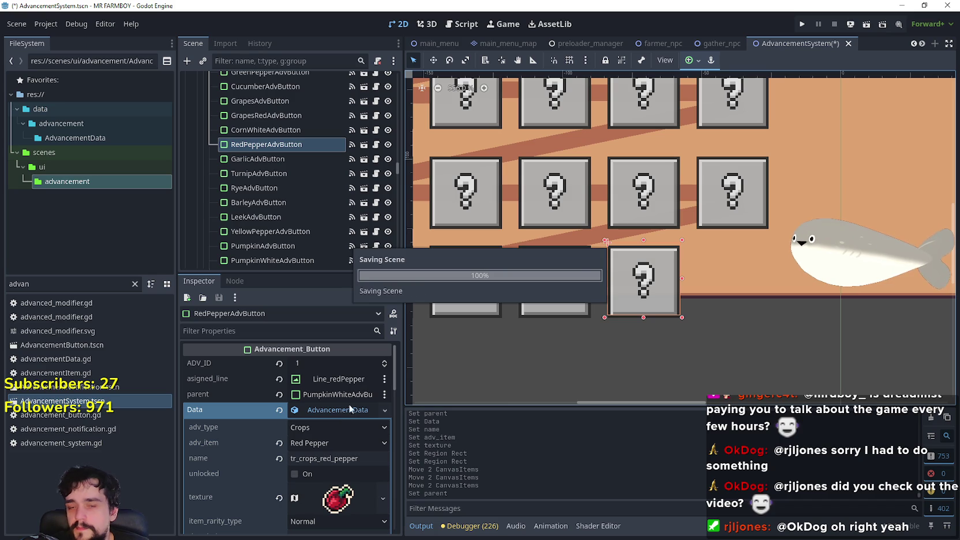
{"action": "scroll", "coordinate": [664, 300], "scroll_direction": "down", "scroll_amount": 5}
{"action": "scroll", "coordinate": [670, 294], "scroll_direction": "up", "scroll_amount": 4}
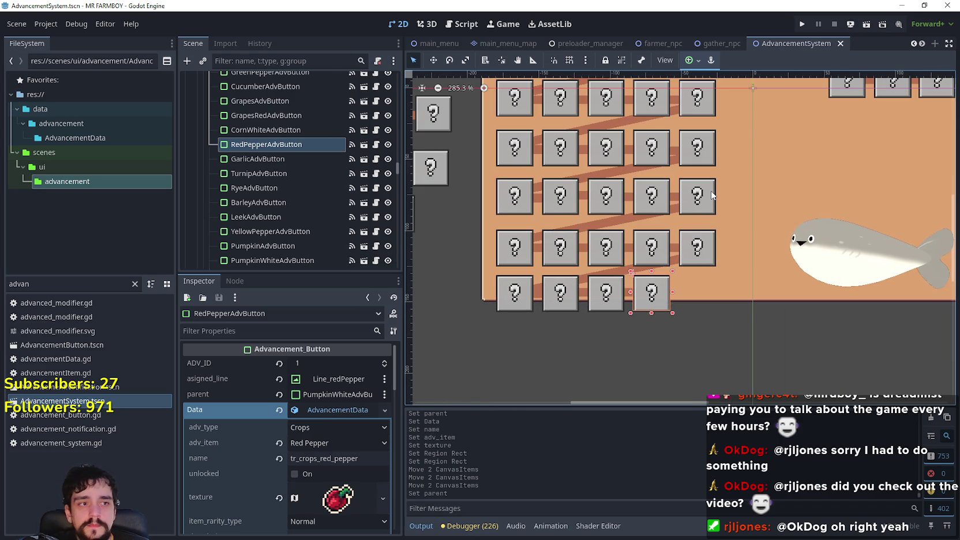
Duplicate the green radish button and move the copy down into the bottom crop row
{"action": "left_click", "coordinate": [703, 197]}
{"action": "scroll", "coordinate": [684, 206], "scroll_direction": "down", "scroll_amount": 2}
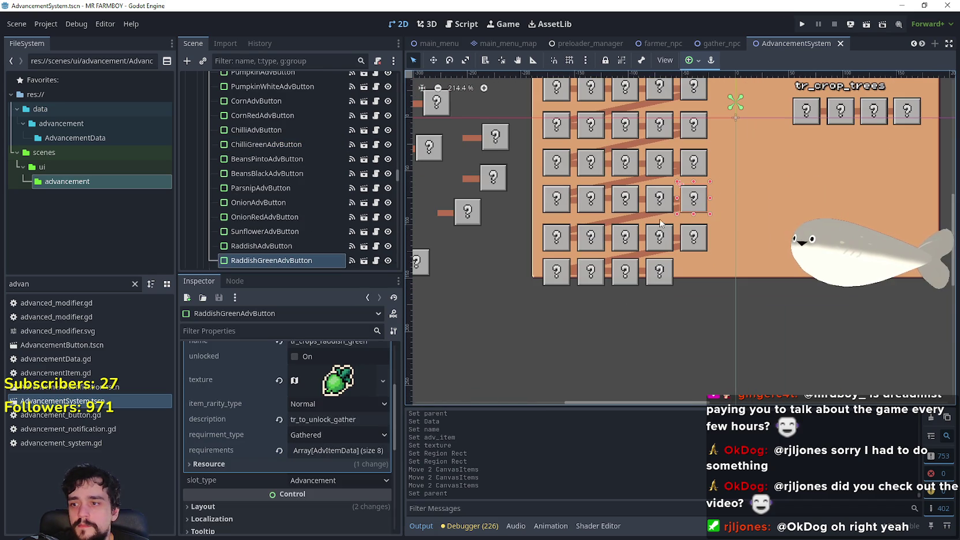
{"action": "scroll", "coordinate": [309, 435], "scroll_direction": "up", "scroll_amount": 3}
{"action": "key", "text": "ctrl+d"}
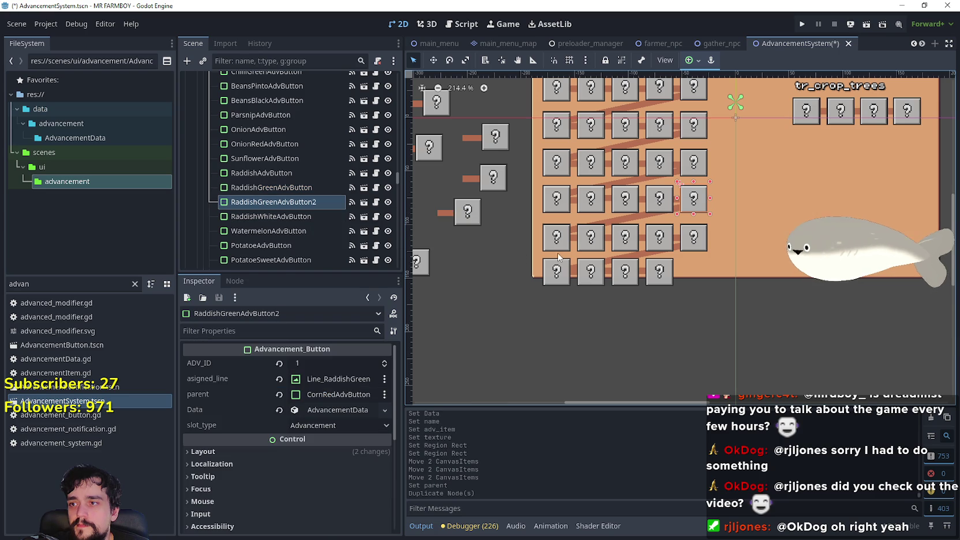
{"action": "left_click", "coordinate": [434, 61]}
{"action": "left_click_drag", "start_coordinate": [691, 196], "coordinate": [692, 273]}
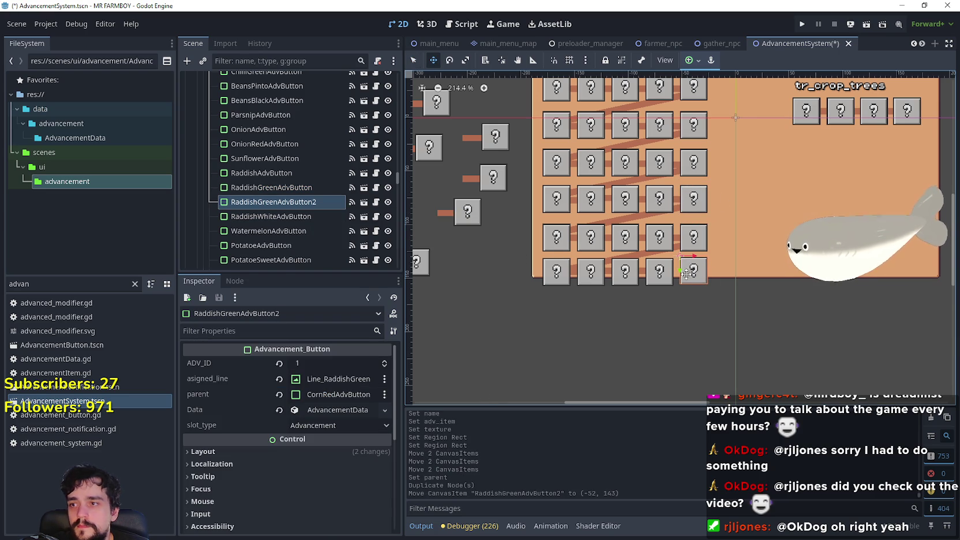
Rename the copied node to RaddishWhiteAdvButton2
{"action": "double_click", "coordinate": [276, 202]}
{"action": "left_click", "coordinate": [280, 202]}
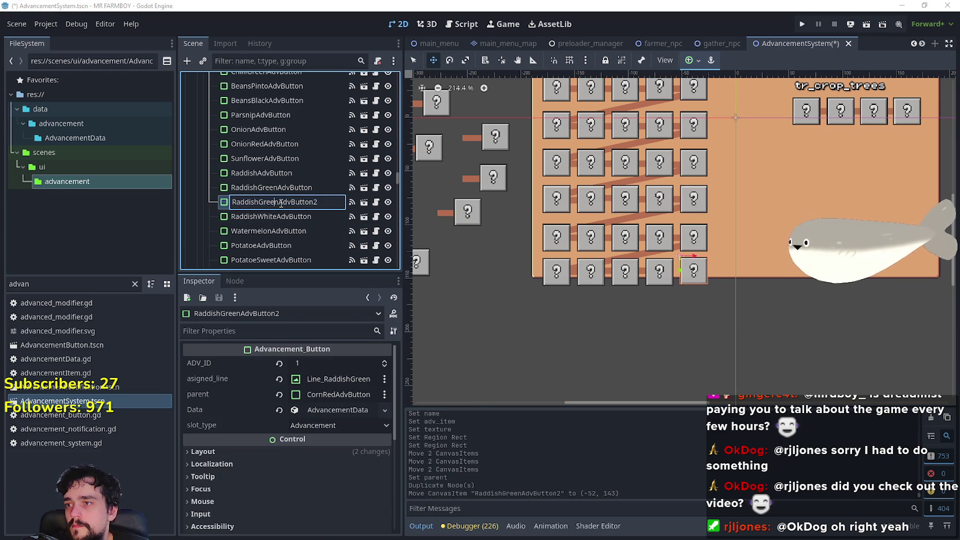
{"action": "type", "text": "Whit"}
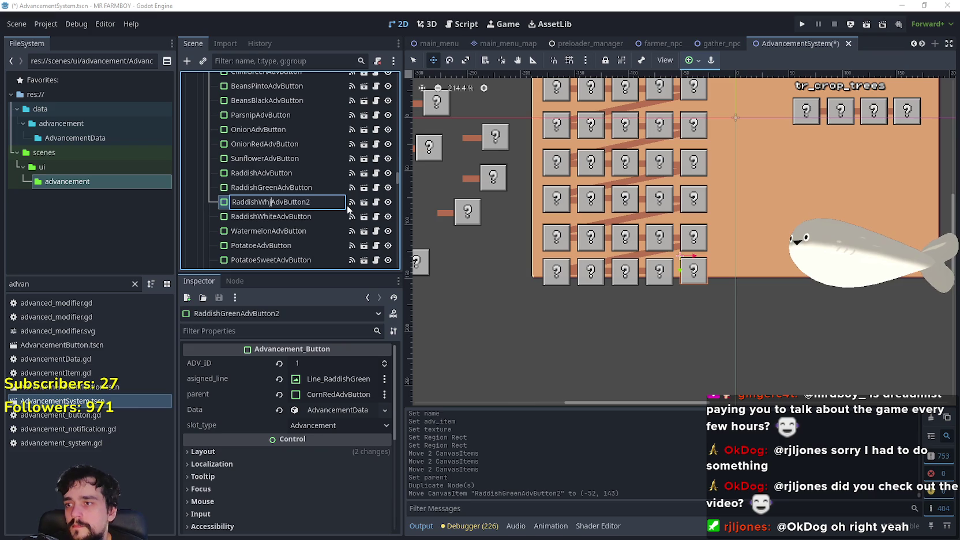
{"action": "type", "text": "e"}
{"action": "key", "text": "Return"}
{"action": "double_click", "coordinate": [324, 203]}
{"action": "left_click", "coordinate": [331, 205]}
{"action": "key", "text": "Return"}
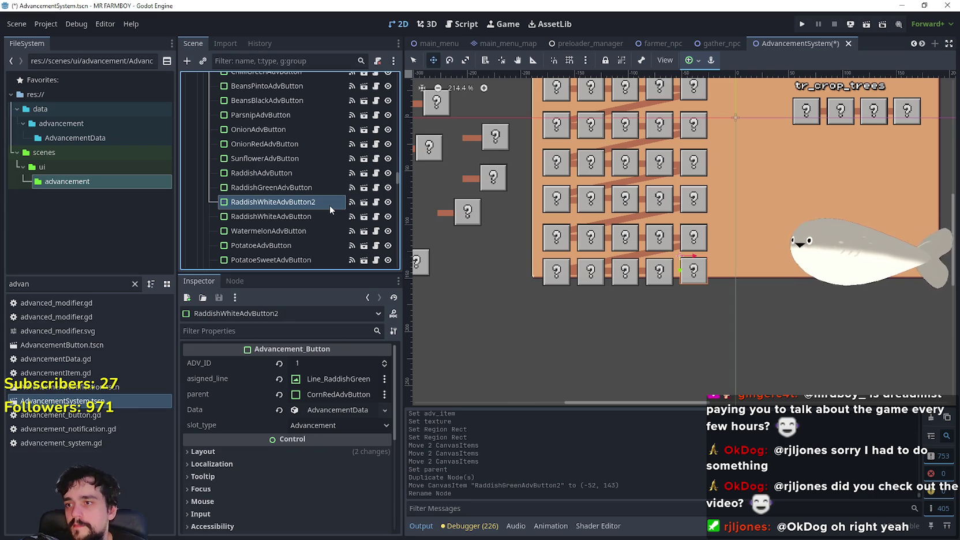
{"action": "double_click", "coordinate": [327, 206]}
{"action": "left_click", "coordinate": [332, 206]}
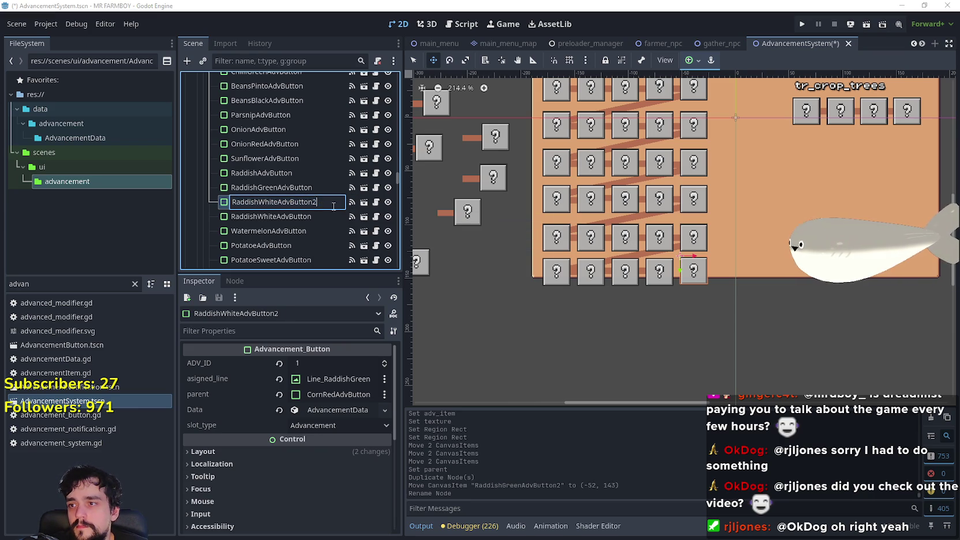
{"action": "key", "text": "Return"}
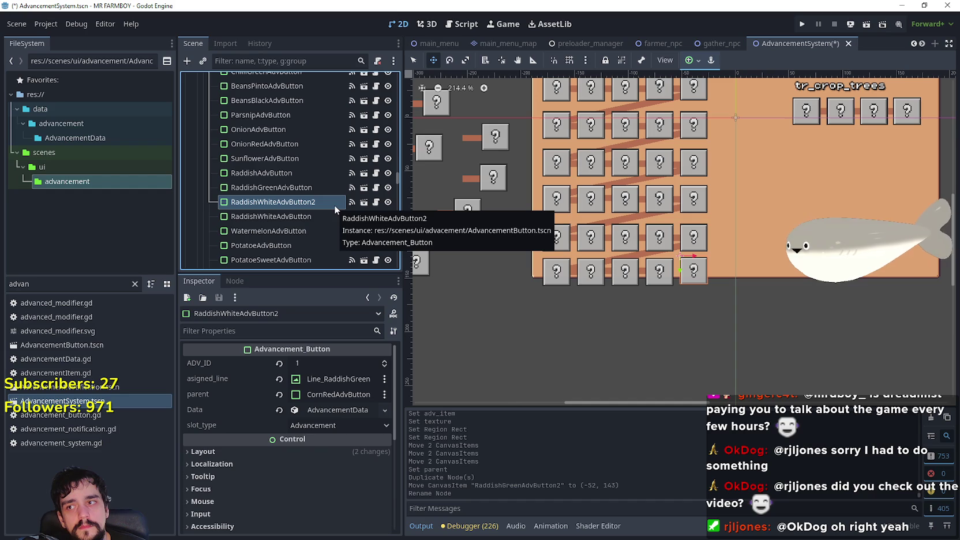
{"action": "double_click", "coordinate": [340, 217]}
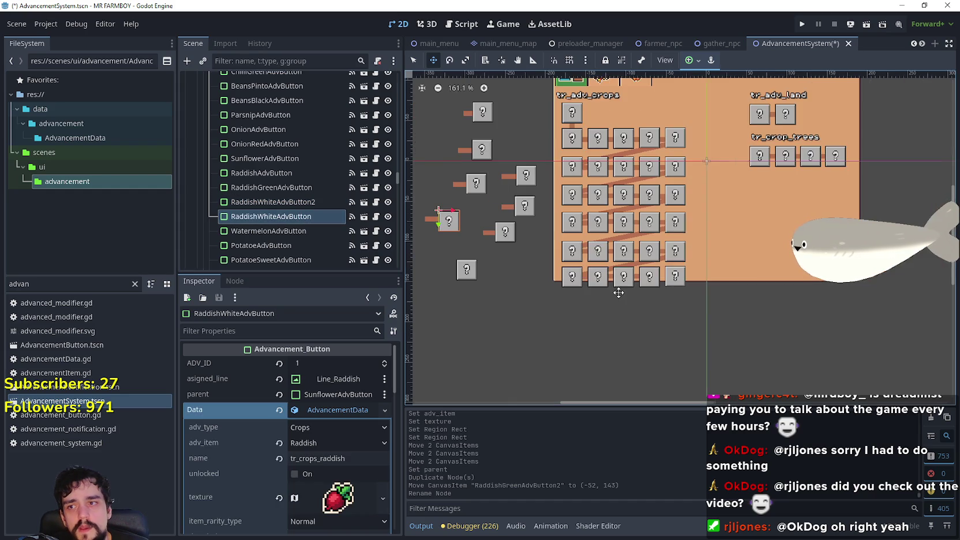
Delete the duplicate RaddishWhiteAdvButton2 node from the Scene dock
{"action": "left_click", "coordinate": [302, 202]}
{"action": "right_click", "coordinate": [302, 203]}
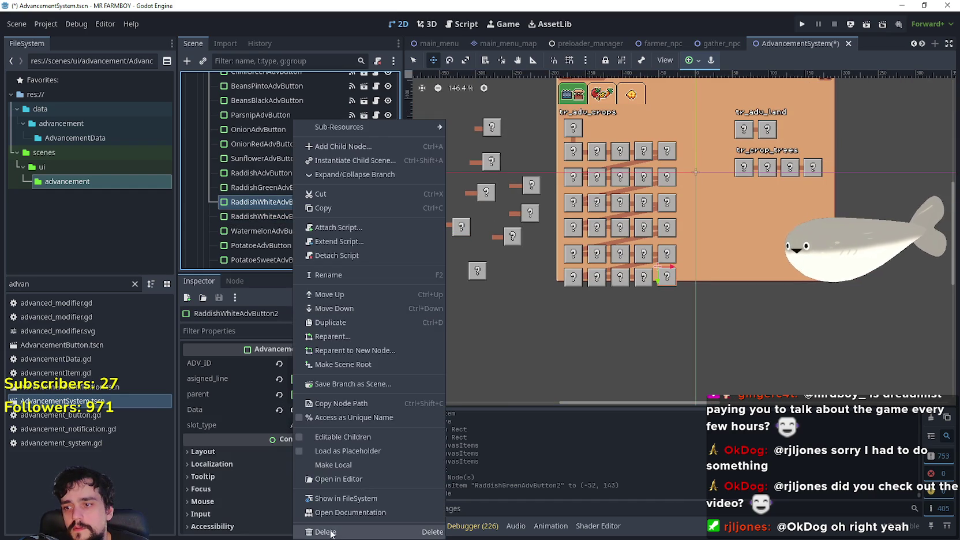
{"action": "left_click", "coordinate": [331, 534]}
{"action": "left_click", "coordinate": [453, 279]}
Select RaddishWhiteAdvButton along with Line_RaddishWhite on the canvas
{"action": "double_click", "coordinate": [284, 203]}
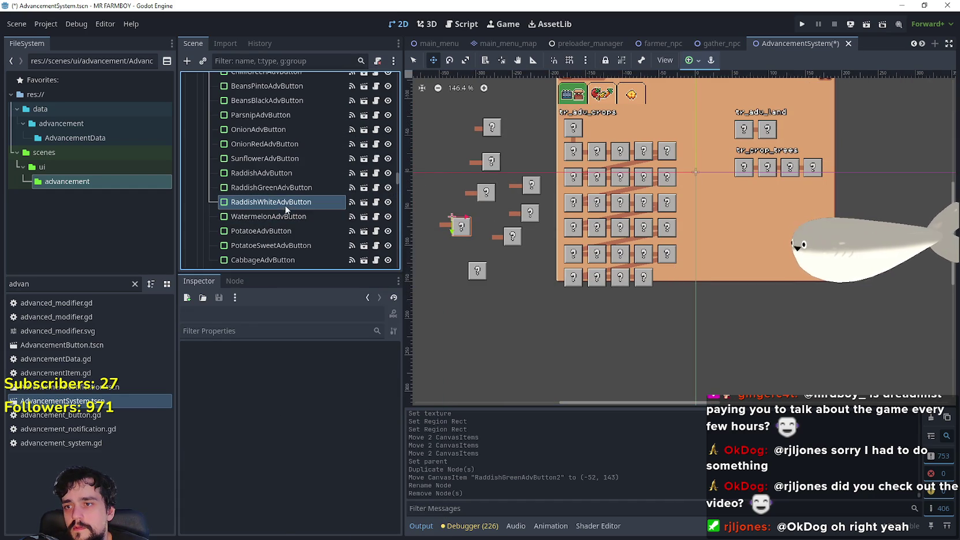
{"action": "scroll", "coordinate": [431, 214], "scroll_direction": "up", "scroll_amount": 4}
{"action": "key", "text": "q"}
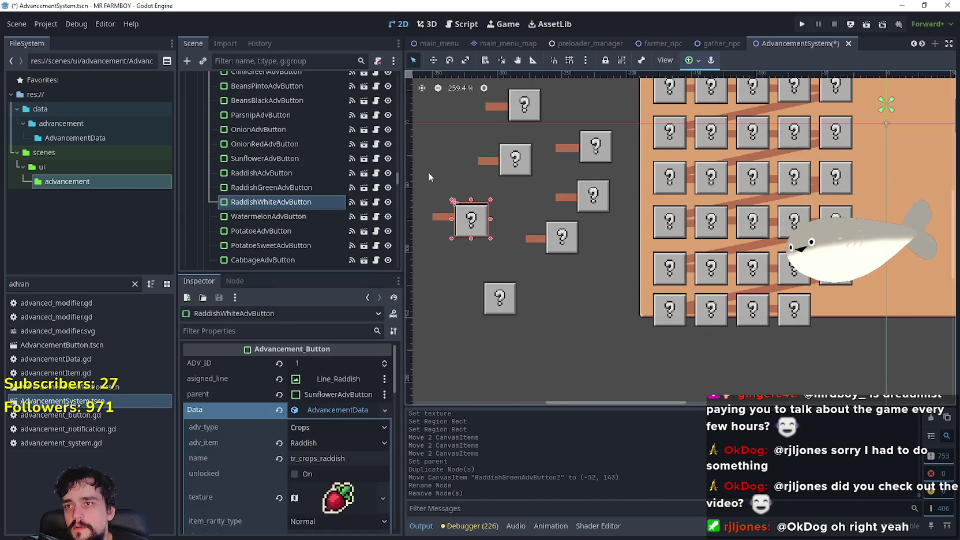
{"action": "left_click", "coordinate": [442, 219], "text": "shift"}
Move RaddishWhiteAdvButton and its line into the empty bottom-right crops slot
{"action": "left_click", "coordinate": [432, 62]}
{"action": "mouse_move", "coordinate": [457, 213]}
{"action": "left_mouse_down"}
{"action": "mouse_move", "coordinate": [683, 289]}
{"action": "mouse_move", "coordinate": [831, 307]}
{"action": "mouse_move", "coordinate": [833, 296]}
{"action": "left_mouse_up"}
{"action": "scroll", "coordinate": [831, 306], "scroll_direction": "up", "scroll_amount": 3}
{"action": "scroll", "coordinate": [830, 307], "scroll_direction": "up", "scroll_amount": 10}
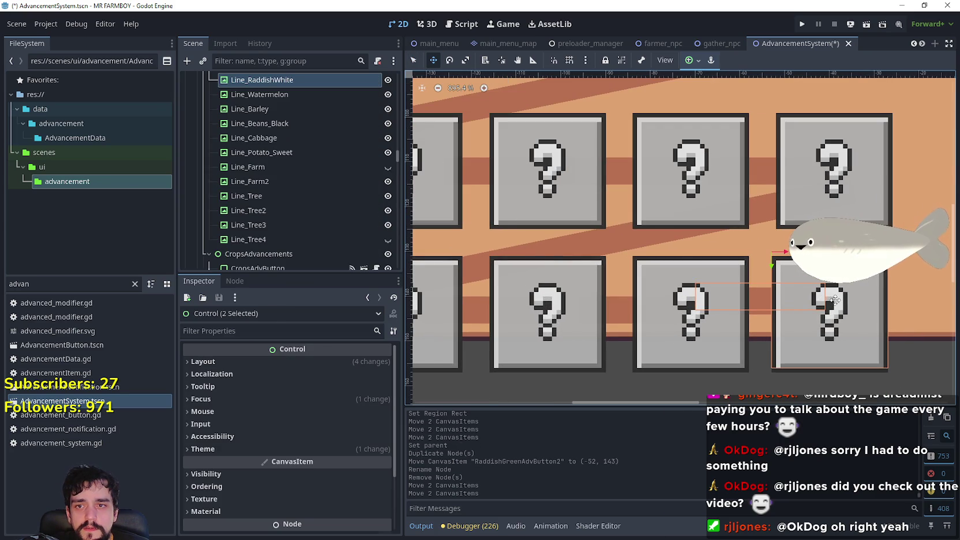
{"action": "scroll", "coordinate": [510, 111], "scroll_direction": "down", "scroll_amount": 3}
{"action": "left_click", "coordinate": [414, 60]}
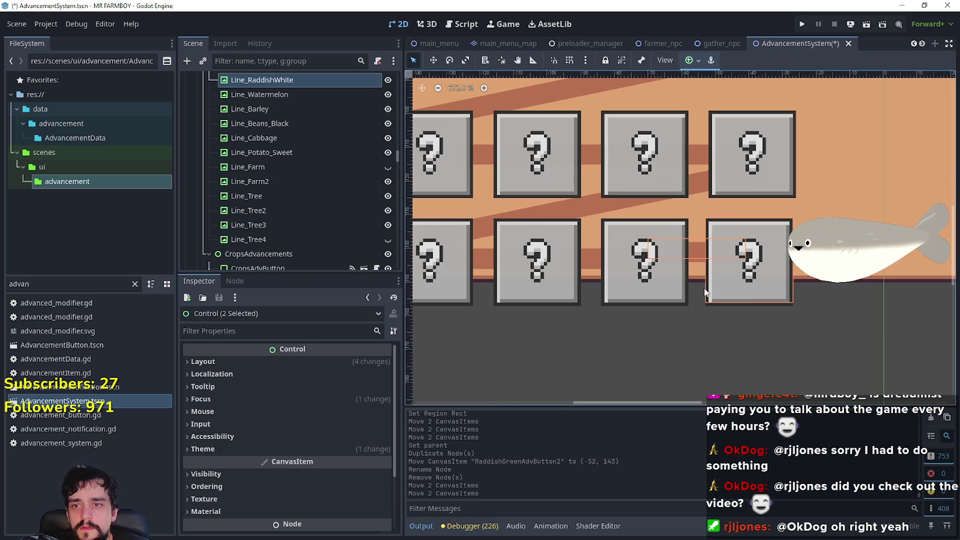
Assign Line_RaddishWhite as RaddishWhiteAdvButton's asigned_line
{"action": "left_click", "coordinate": [679, 281]}
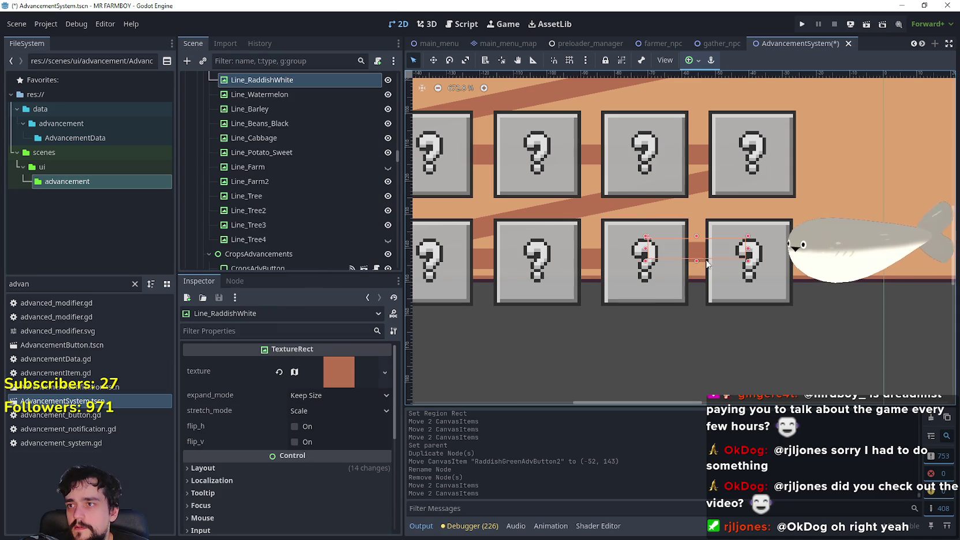
{"action": "left_click", "coordinate": [746, 289]}
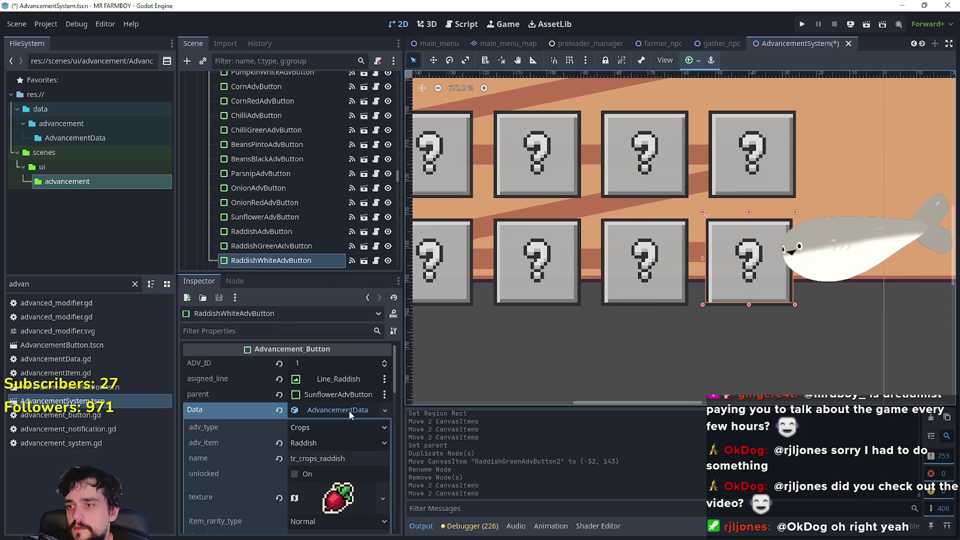
{"action": "left_click", "coordinate": [345, 381]}
{"action": "type", "text": "whi"}
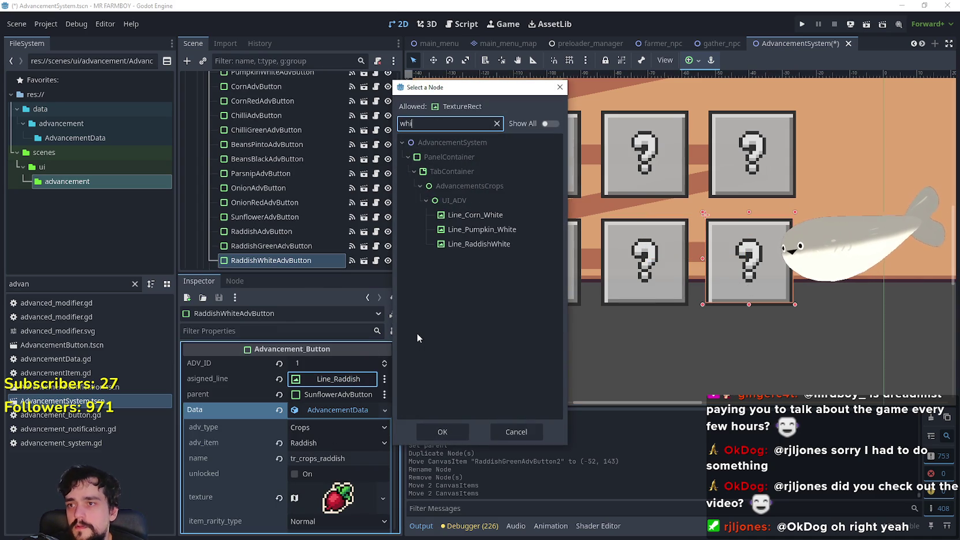
{"action": "left_click", "coordinate": [486, 243]}
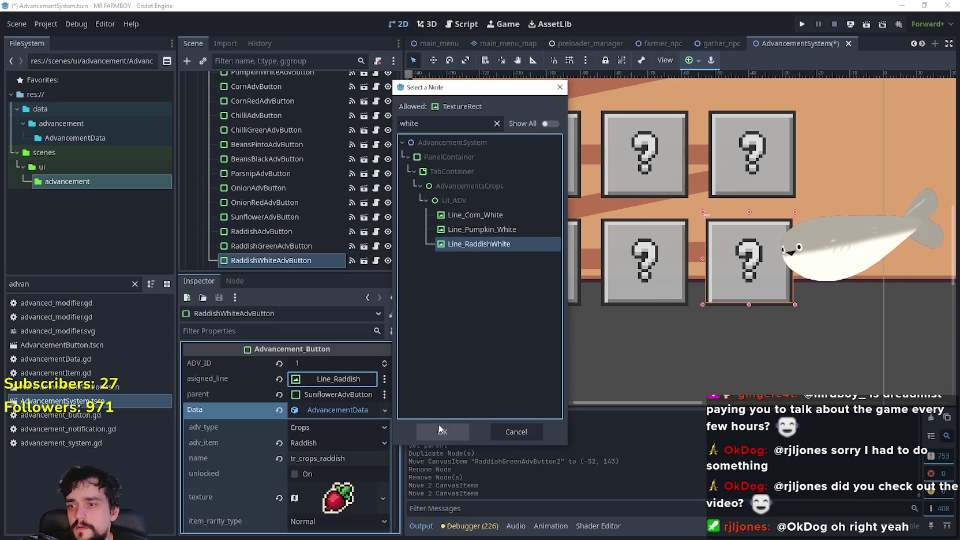
{"action": "left_click", "coordinate": [441, 430]}
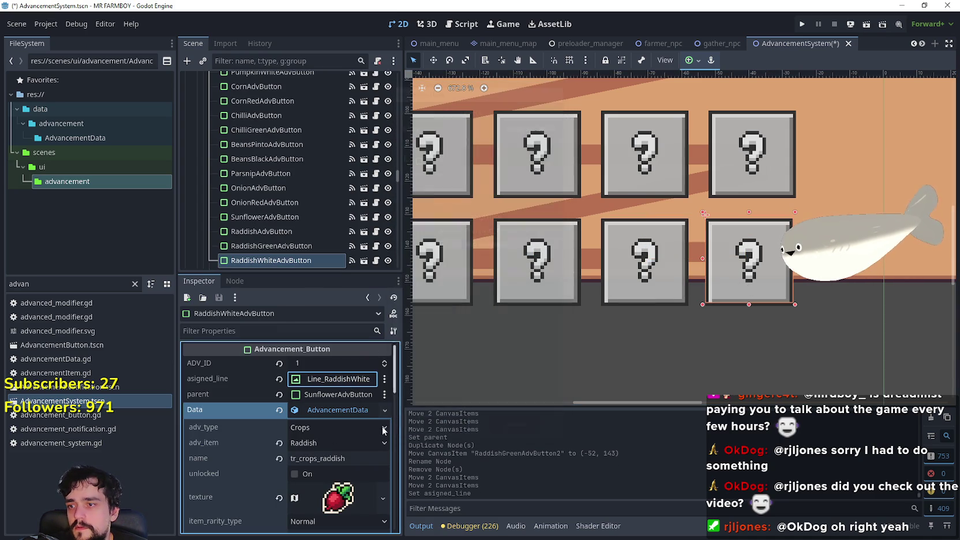
Set RaddishWhiteAdvButton's parent to RedPepperAdvButton
{"action": "left_click", "coordinate": [357, 394]}
{"action": "type", "text": "red"}
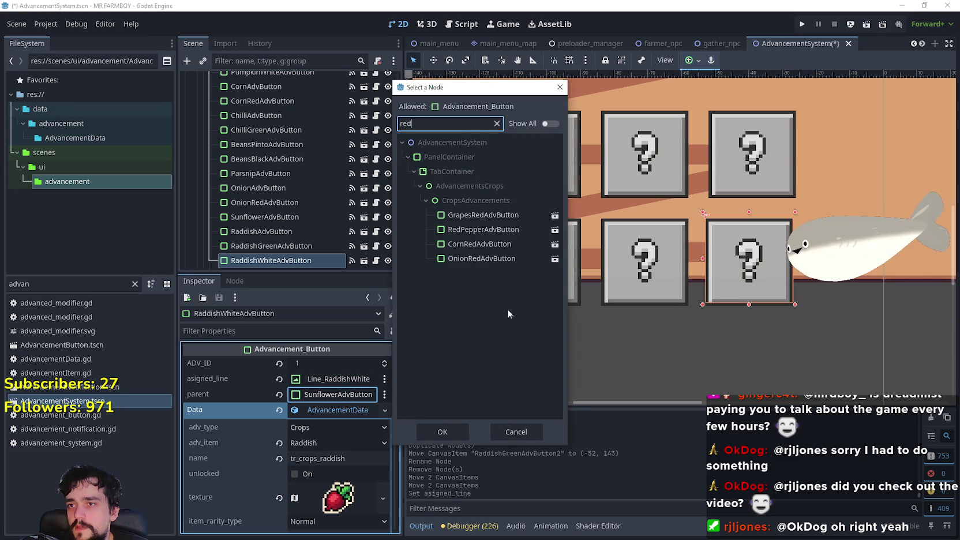
{"action": "left_click", "coordinate": [494, 229]}
{"action": "left_click", "coordinate": [432, 430]}
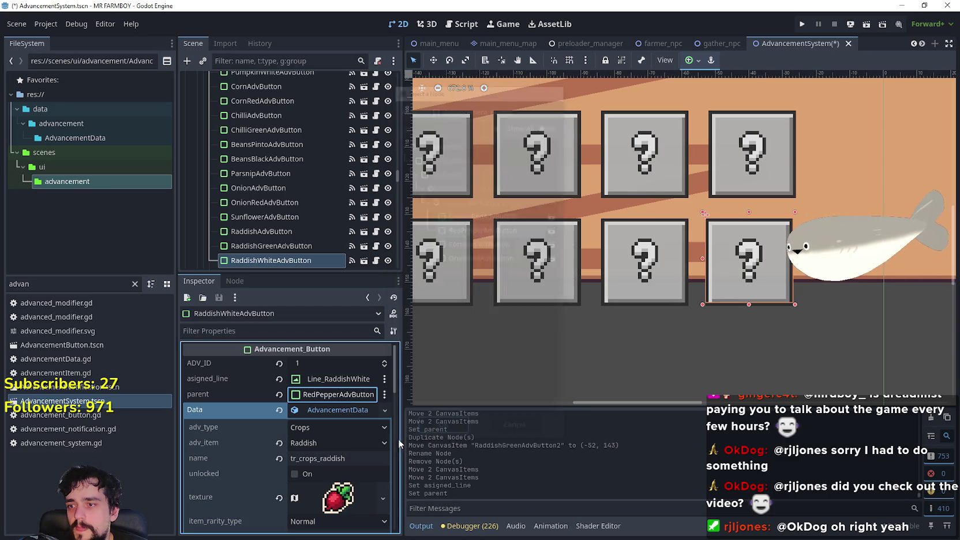
Make the button's Data resource unique and rename it tr_crops_raddish_white
{"action": "left_click", "coordinate": [336, 412]}
{"action": "left_click", "coordinate": [371, 473]}
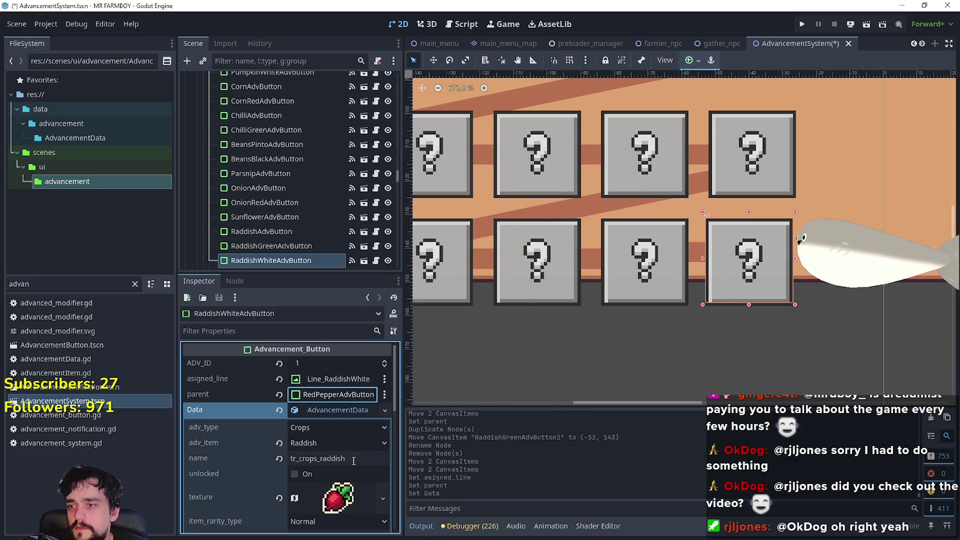
{"action": "left_click", "coordinate": [353, 459]}
{"action": "type", "text": "_white"}
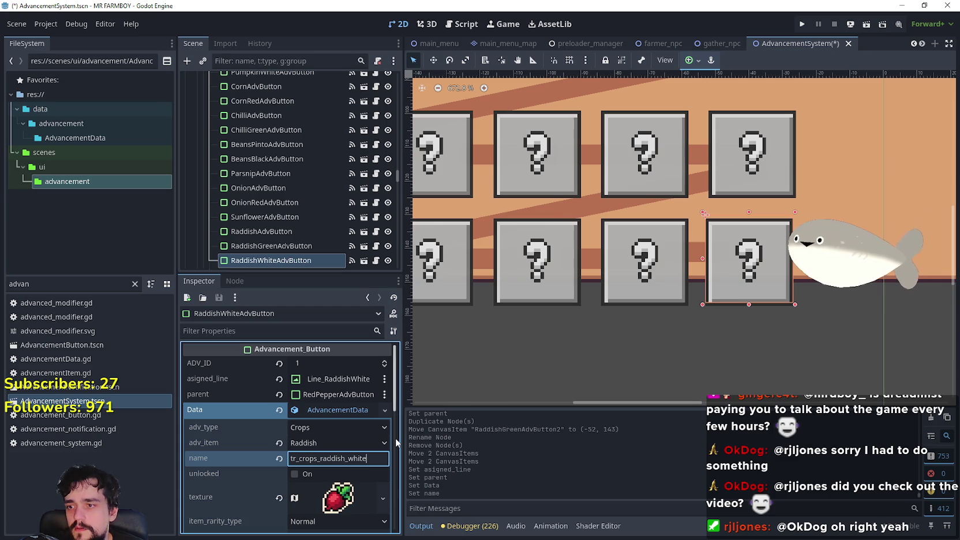
{"action": "scroll", "coordinate": [346, 450], "scroll_direction": "down", "scroll_amount": 3}
{"action": "left_click", "coordinate": [337, 427]}
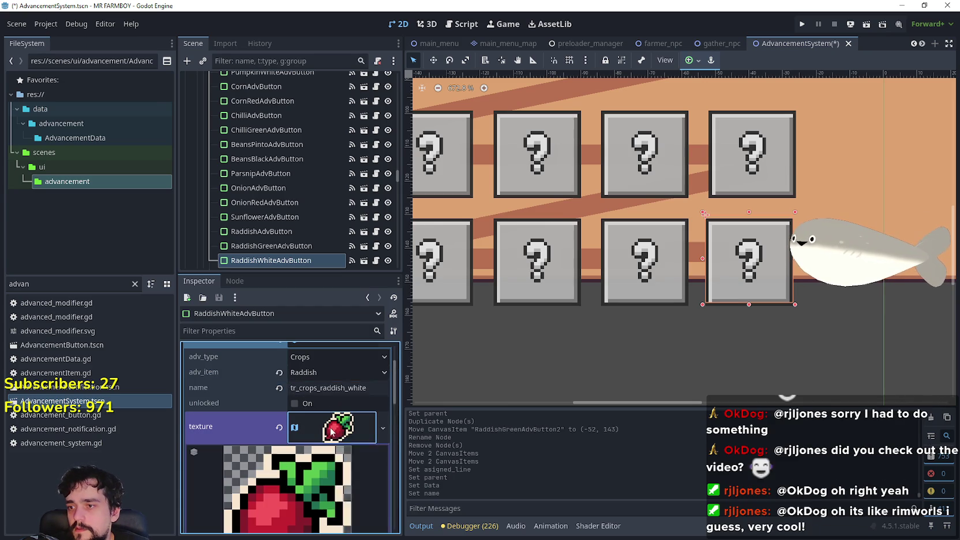
Make the icon texture unique and set its region to the white radish sprite at 784, 368, 16×16
{"action": "right_click", "coordinate": [332, 427]}
{"action": "left_click", "coordinate": [378, 470]}
{"action": "scroll", "coordinate": [318, 450], "scroll_direction": "down", "scroll_amount": 3}
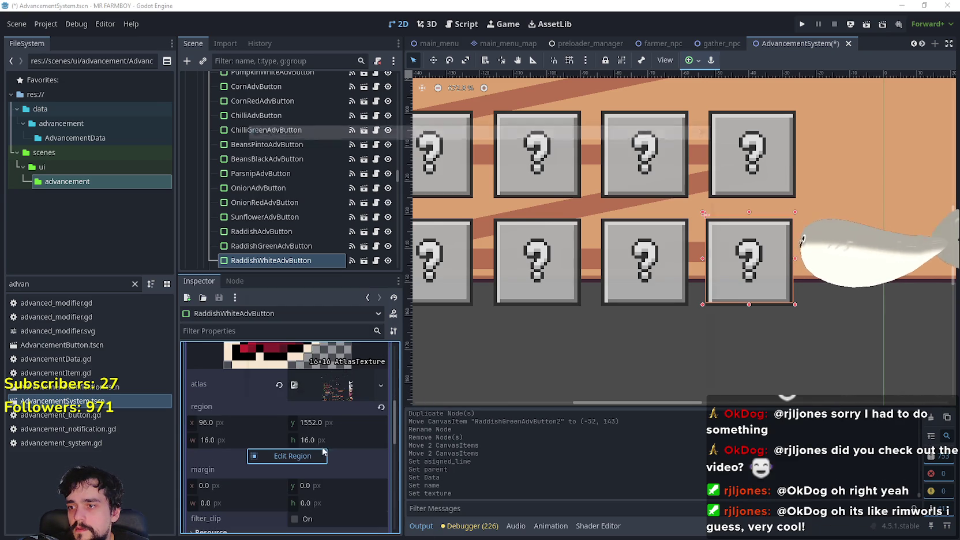
{"action": "left_click", "coordinate": [316, 456]}
{"action": "scroll", "coordinate": [407, 283], "scroll_direction": "down", "scroll_amount": 5}
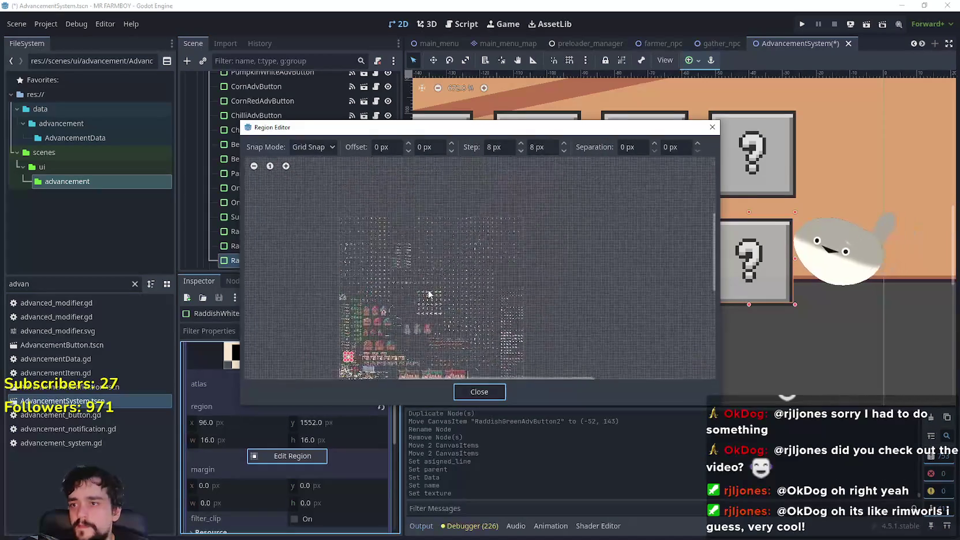
{"action": "scroll", "coordinate": [426, 321], "scroll_direction": "up", "scroll_amount": 5}
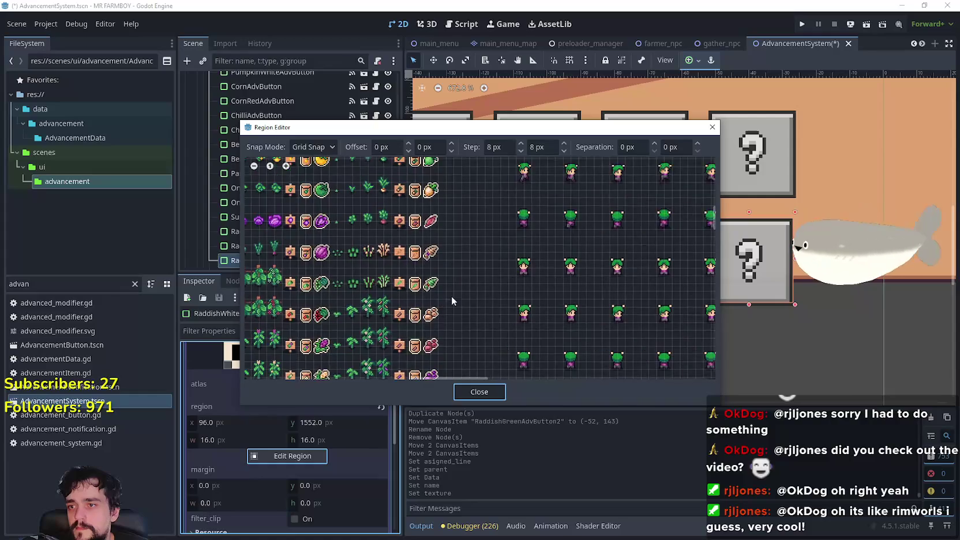
{"action": "scroll", "coordinate": [513, 339], "scroll_direction": "up", "scroll_amount": 3}
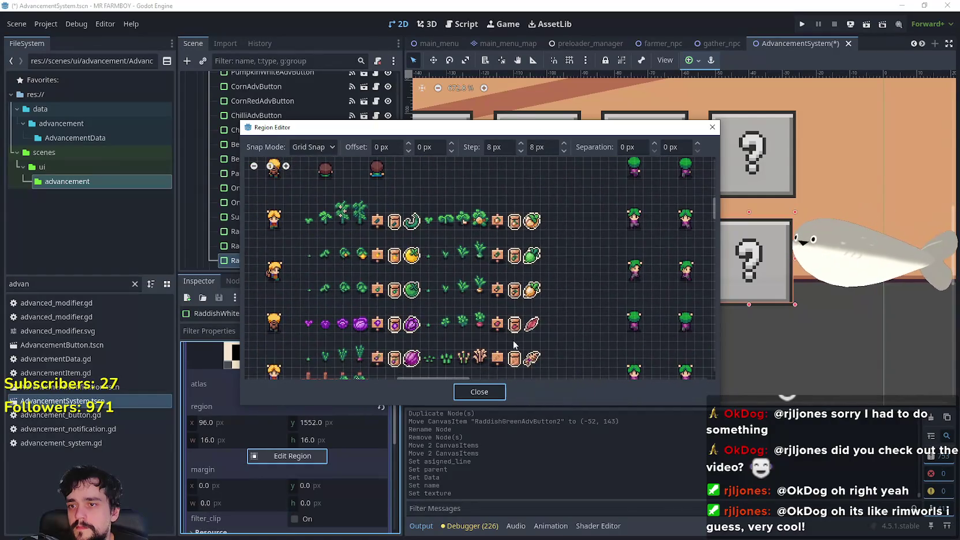
{"action": "left_click", "coordinate": [537, 290]}
{"action": "left_click_drag", "start_coordinate": [537, 290], "coordinate": [514, 269]}
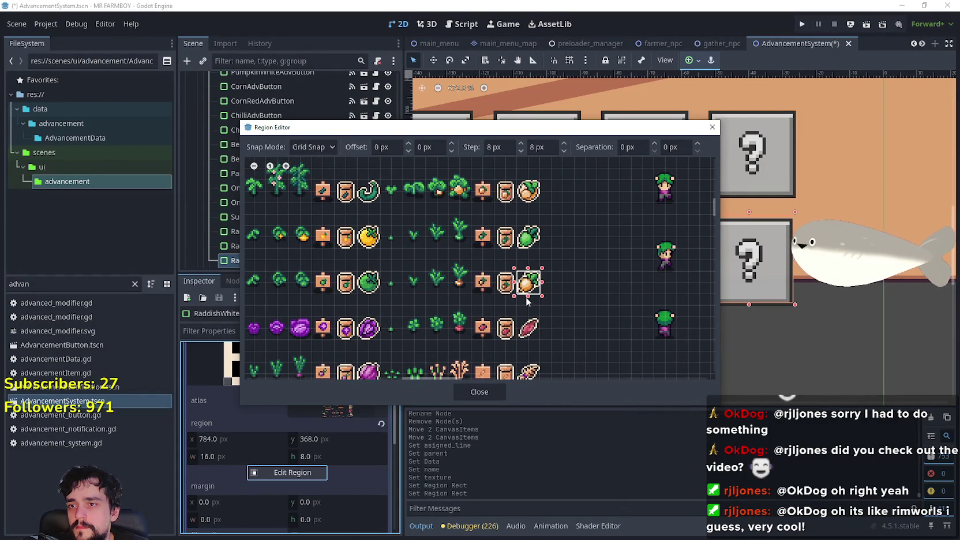
{"action": "left_click", "coordinate": [479, 393]}
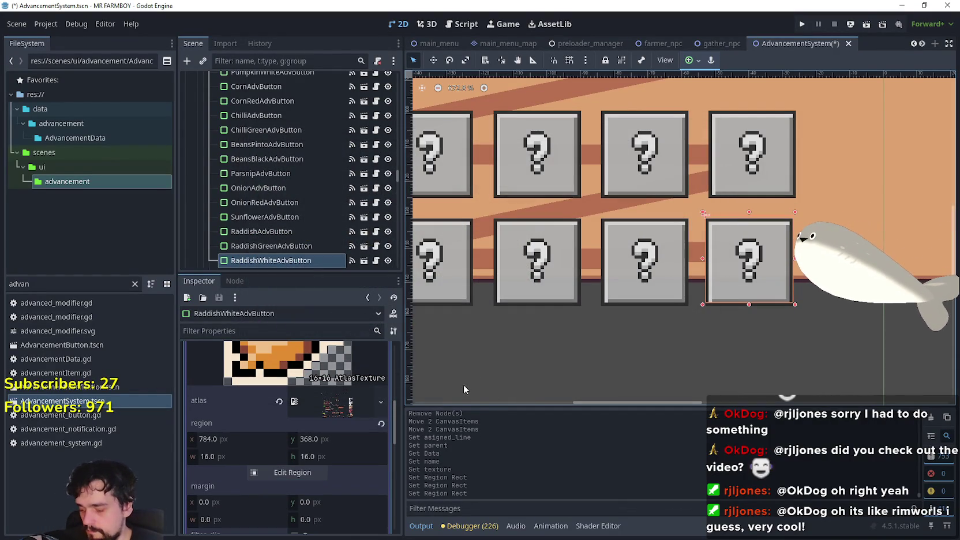
{"action": "scroll", "coordinate": [334, 450], "scroll_direction": "up", "scroll_amount": 3}
{"action": "left_click", "coordinate": [337, 356]}
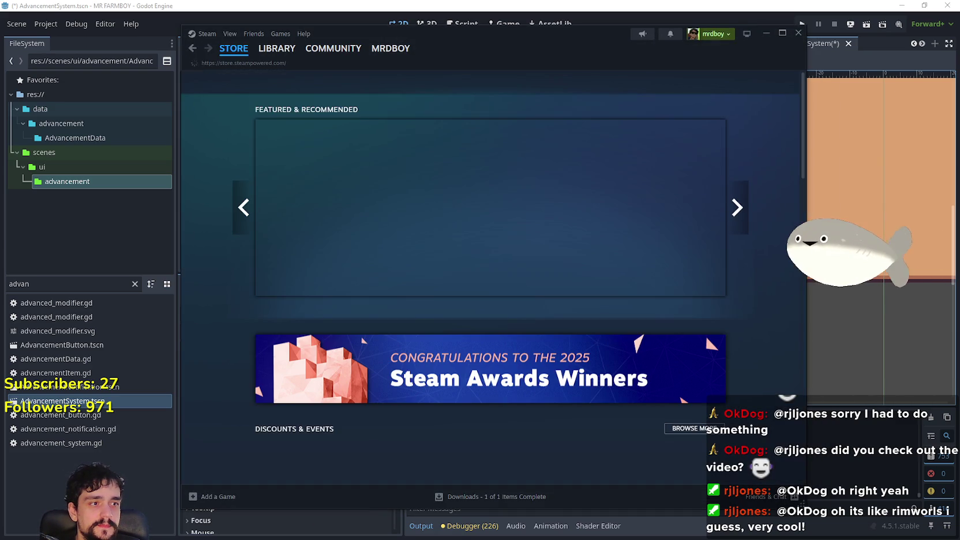
Search the Steam store for 'FARM', open MR FARMBOY and view the camp screenshot
{"action": "left_click", "coordinate": [578, 84]}
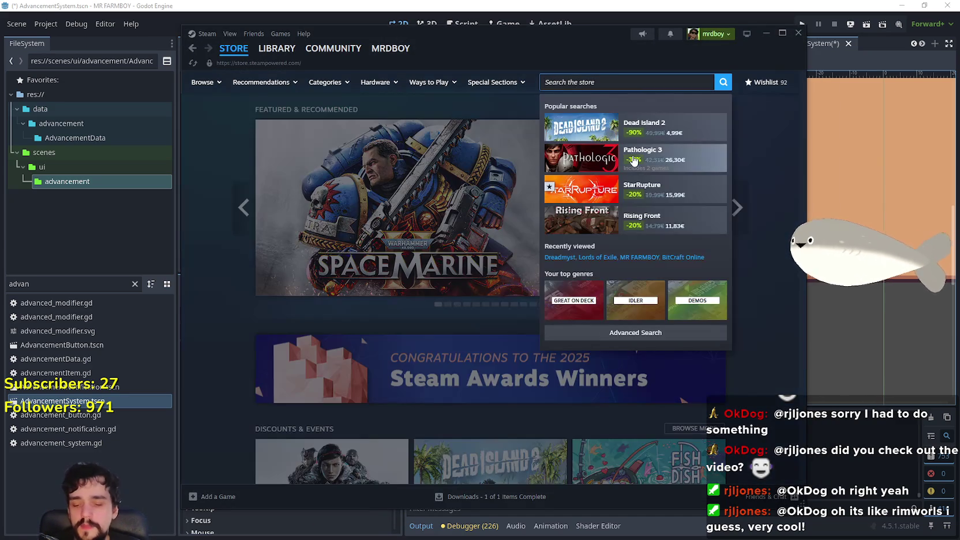
{"action": "type", "text": "MRFARM"}
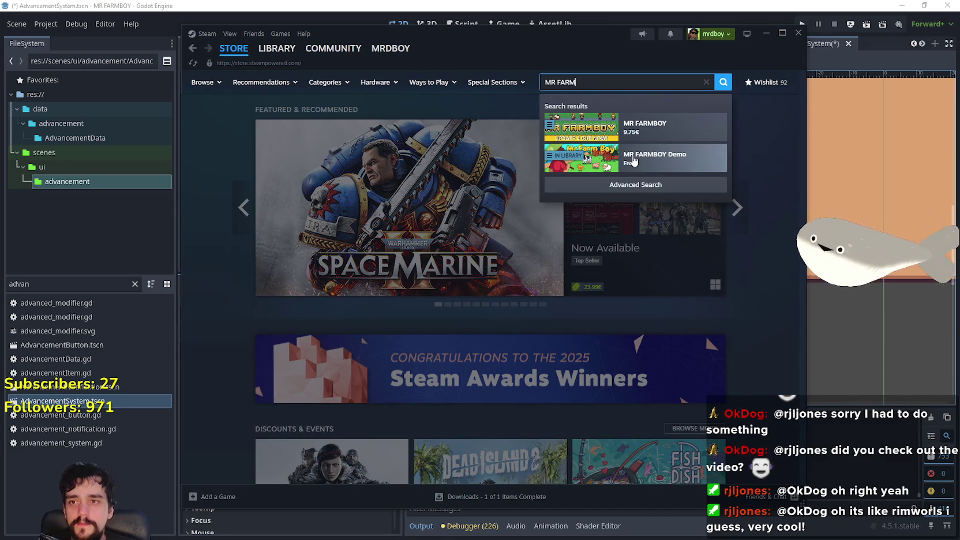
{"action": "left_click", "coordinate": [644, 128]}
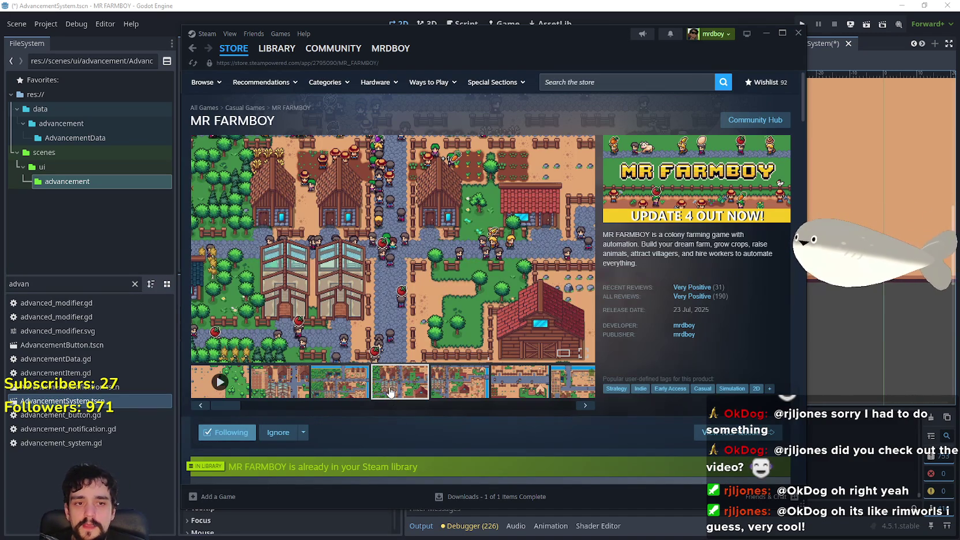
{"action": "left_click", "coordinate": [475, 366]}
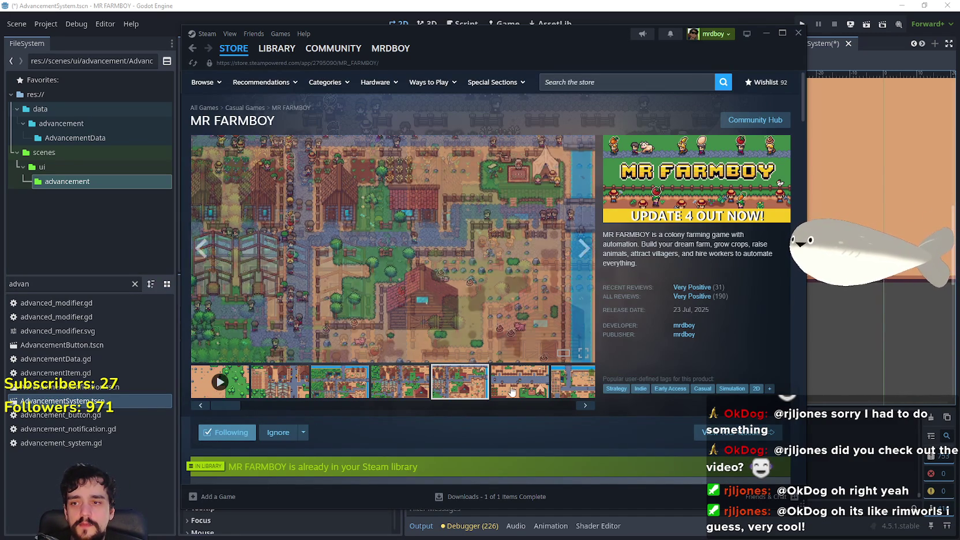
{"action": "left_click", "coordinate": [516, 386]}
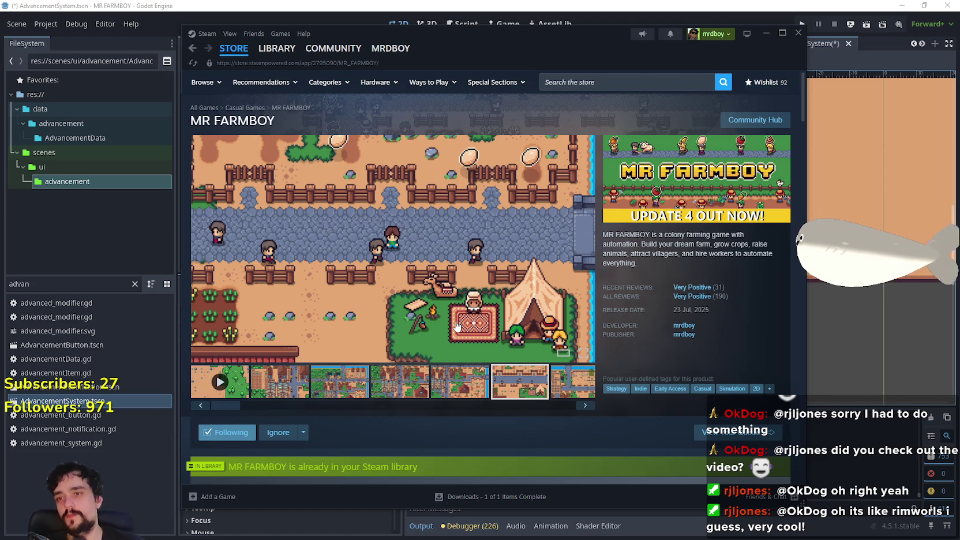
Read the Steam Deck Verified news post on the store page, then close it
{"action": "scroll", "coordinate": [323, 285], "scroll_direction": "down", "scroll_amount": 5}
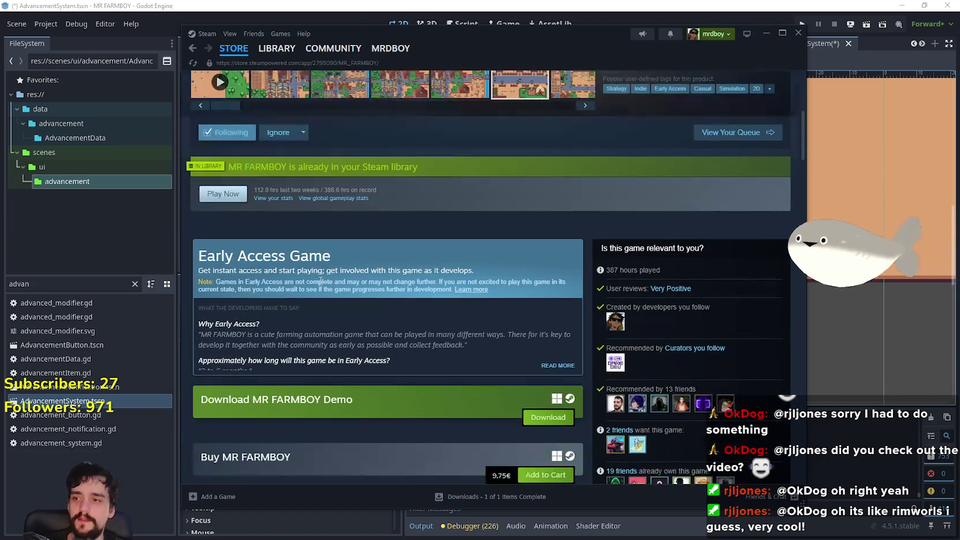
{"action": "scroll", "coordinate": [396, 294], "scroll_direction": "down", "scroll_amount": 4}
{"action": "scroll", "coordinate": [462, 407], "scroll_direction": "down", "scroll_amount": 3}
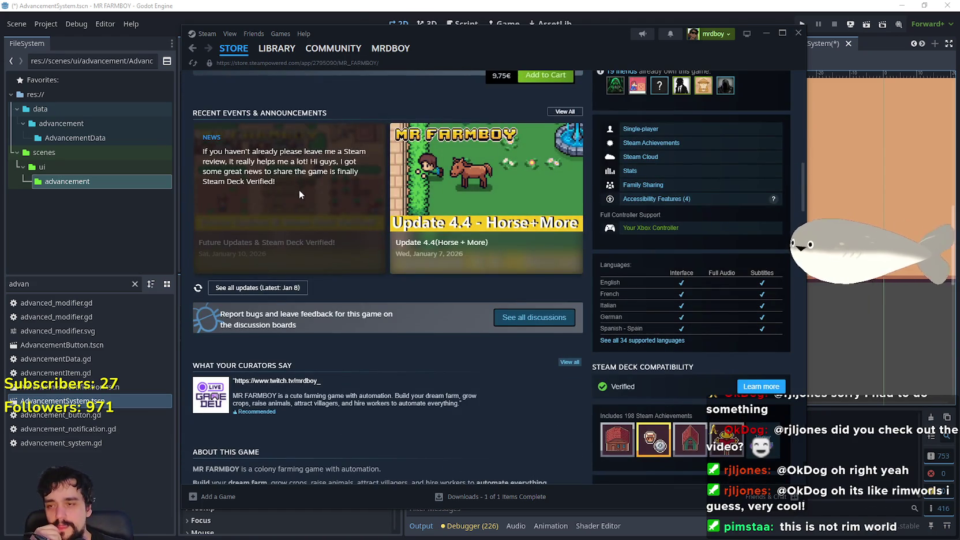
{"action": "left_click", "coordinate": [298, 192]}
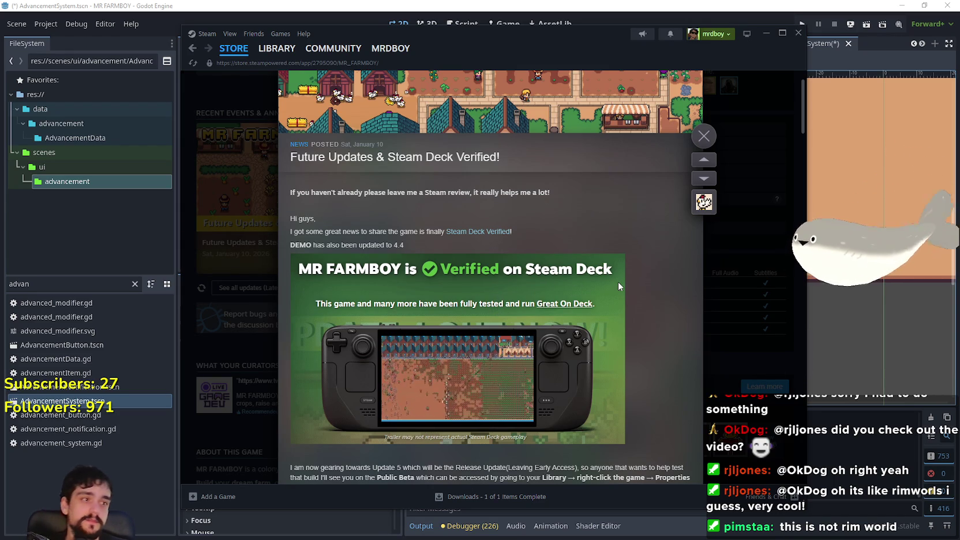
{"action": "left_click", "coordinate": [704, 137]}
Scroll back up the store page, reposition the window and play the trailer
{"action": "scroll", "coordinate": [548, 288], "scroll_direction": "down", "scroll_amount": 5}
{"action": "scroll", "coordinate": [570, 290], "scroll_direction": "down", "scroll_amount": 10}
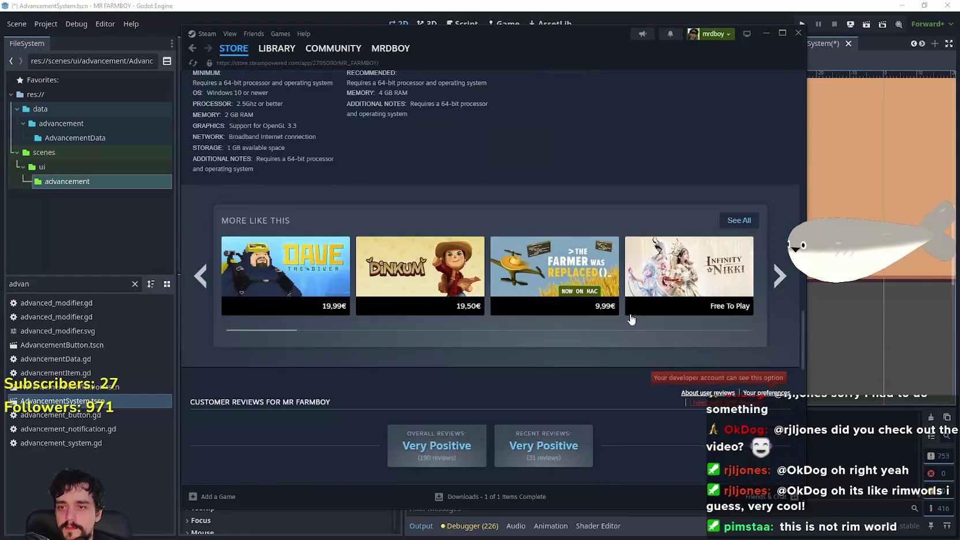
{"action": "scroll", "coordinate": [635, 313], "scroll_direction": "up", "scroll_amount": 12}
{"action": "scroll", "coordinate": [613, 302], "scroll_direction": "up", "scroll_amount": 3}
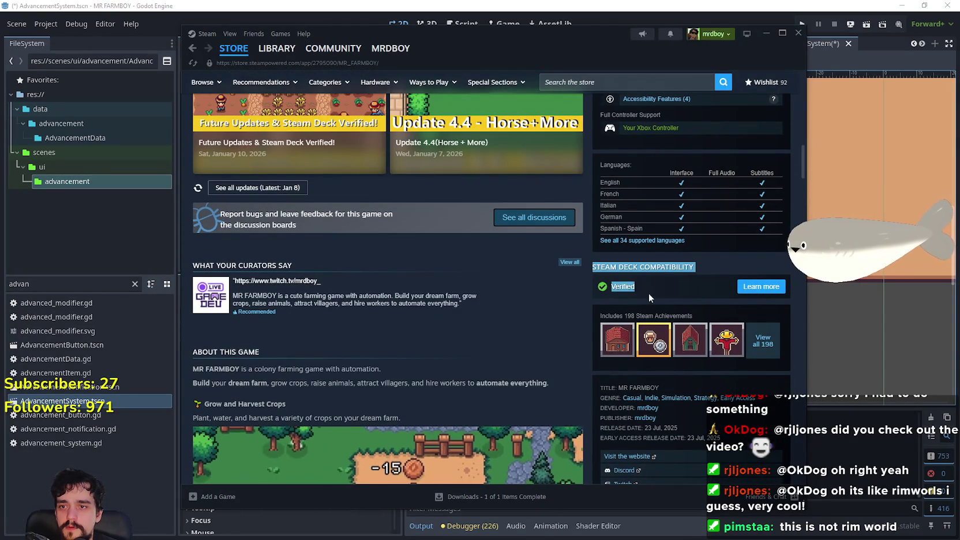
{"action": "scroll", "coordinate": [441, 349], "scroll_direction": "up", "scroll_amount": 4}
{"action": "scroll", "coordinate": [446, 358], "scroll_direction": "up", "scroll_amount": 10}
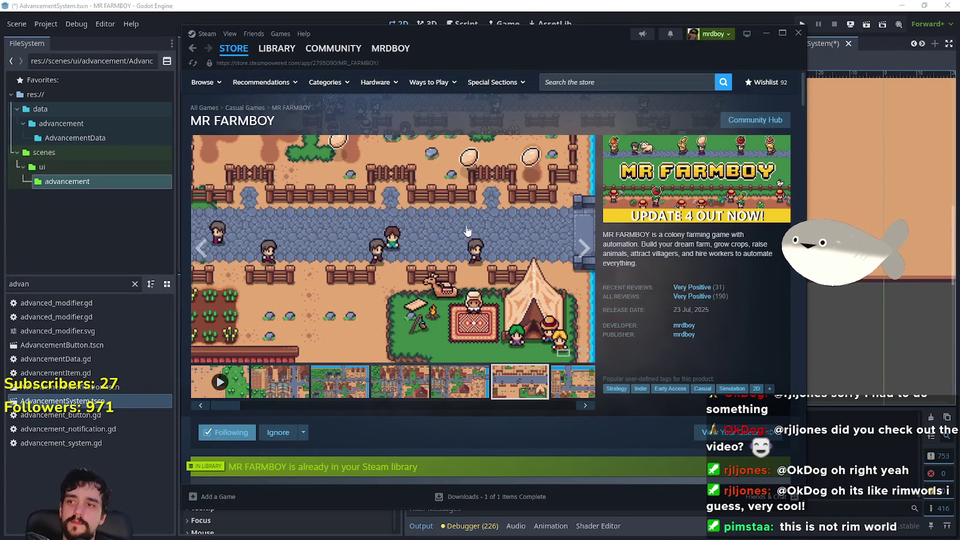
{"action": "left_click_drag", "start_coordinate": [604, 34], "coordinate": [636, 19]}
{"action": "left_click", "coordinate": [333, 371]}
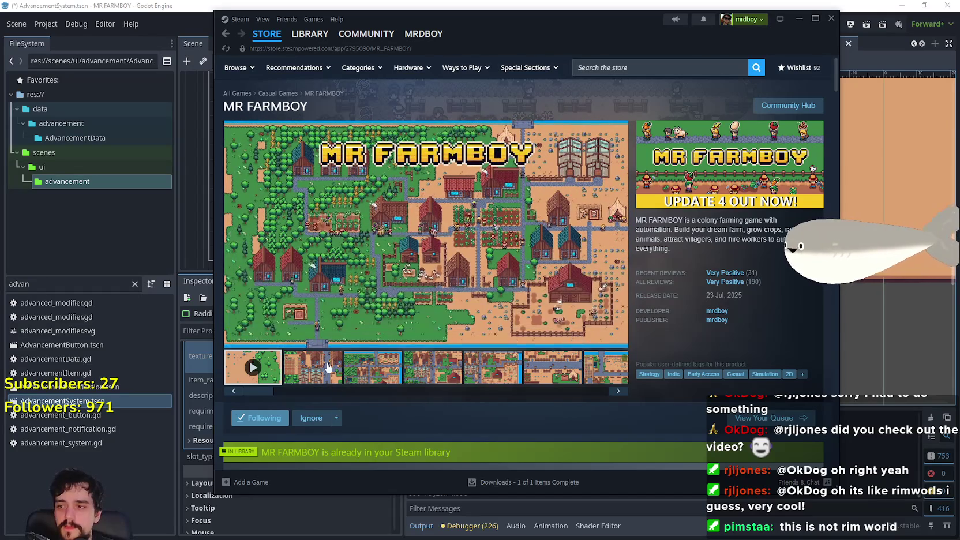
Browse the farm, Recruitment Tent and Advancements screenshots, then minimize Steam
{"action": "left_click", "coordinate": [493, 367]}
{"action": "left_click", "coordinate": [556, 377]}
{"action": "left_click", "coordinate": [579, 368]}
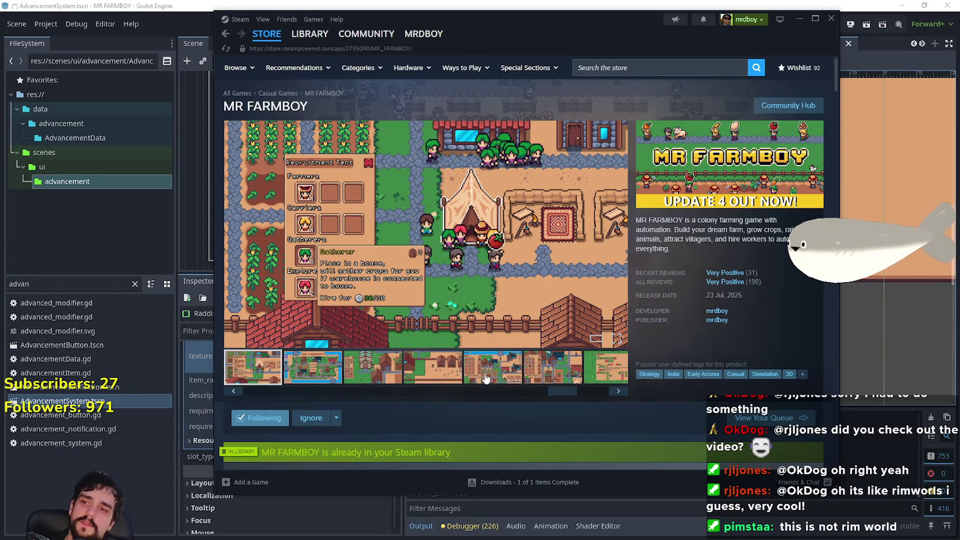
{"action": "left_click", "coordinate": [484, 382]}
{"action": "left_click", "coordinate": [575, 376]}
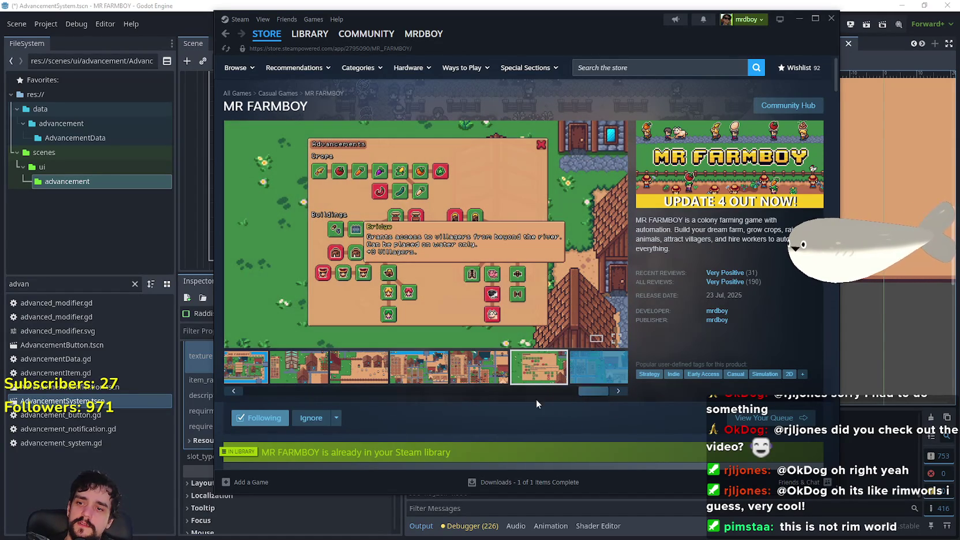
{"action": "left_click", "coordinate": [251, 392]}
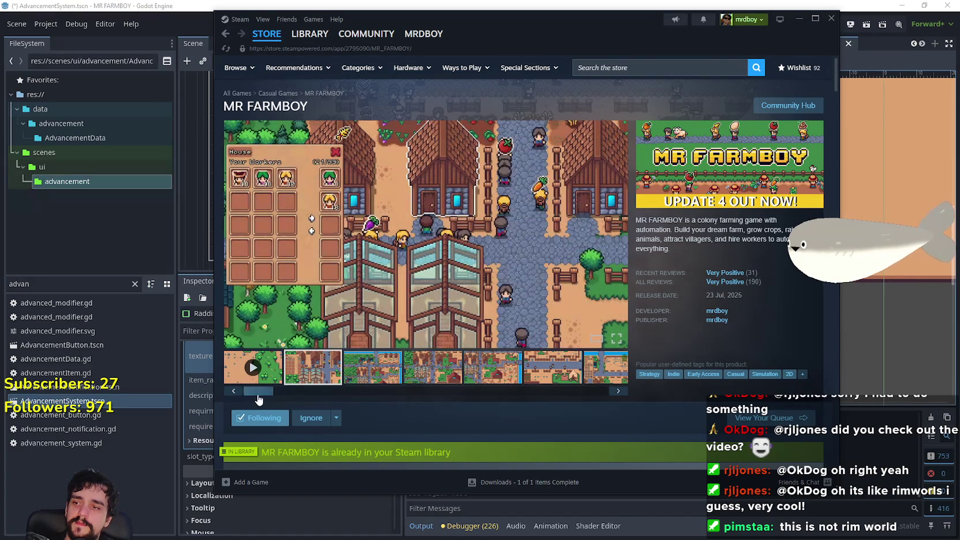
{"action": "left_click", "coordinate": [793, 19]}
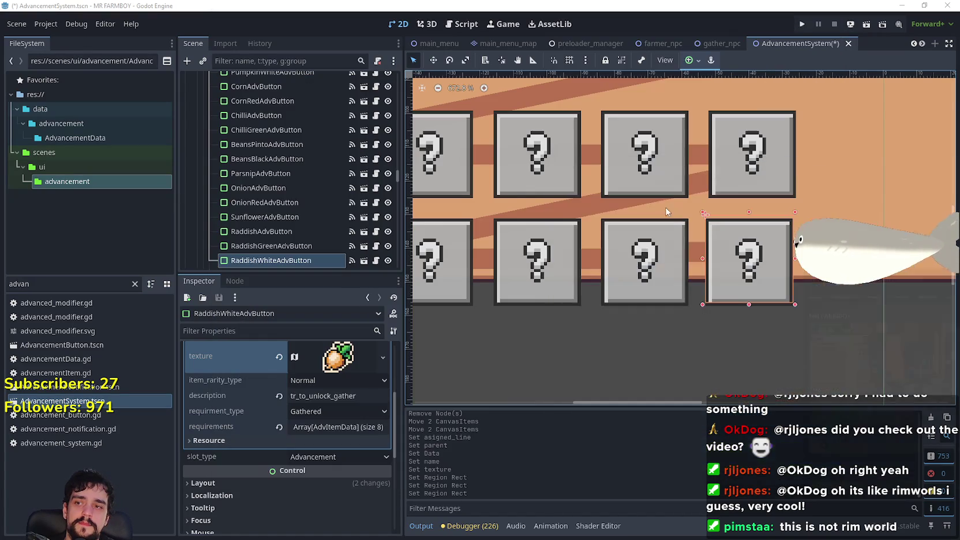
Nudge RaddishWhiteAdvButton one unit left and save the scene
{"action": "scroll", "coordinate": [612, 312], "scroll_direction": "down", "scroll_amount": 3}
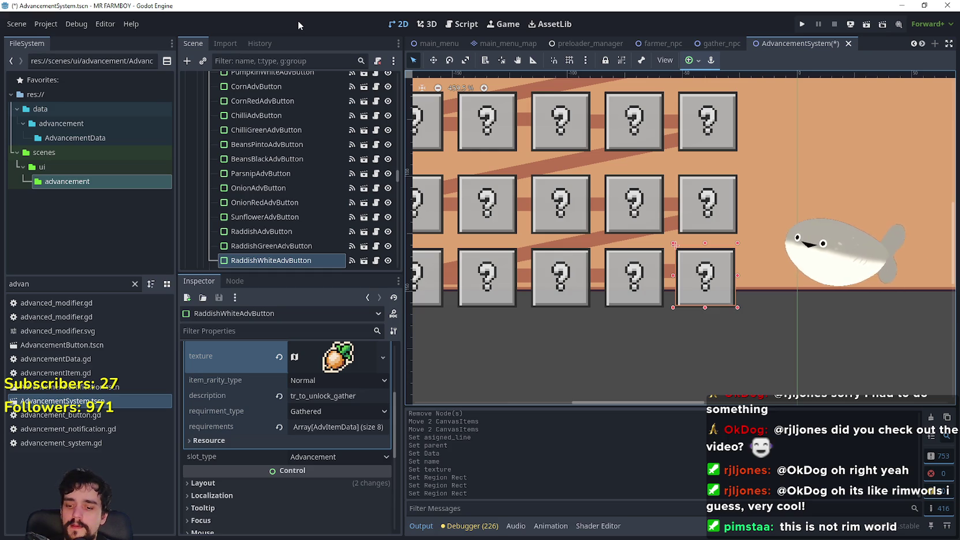
{"action": "key", "text": "ctrl+s"}
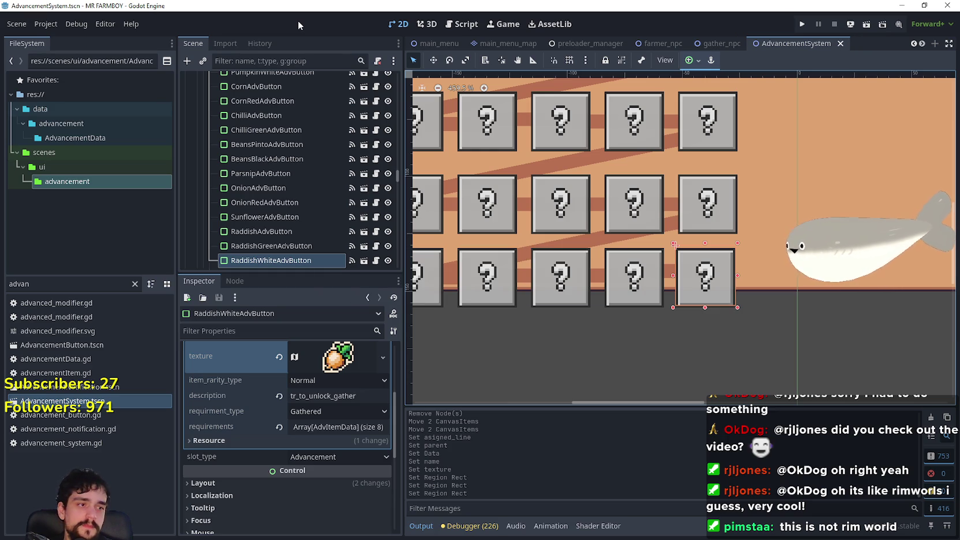
{"action": "scroll", "coordinate": [691, 293], "scroll_direction": "up", "scroll_amount": 5}
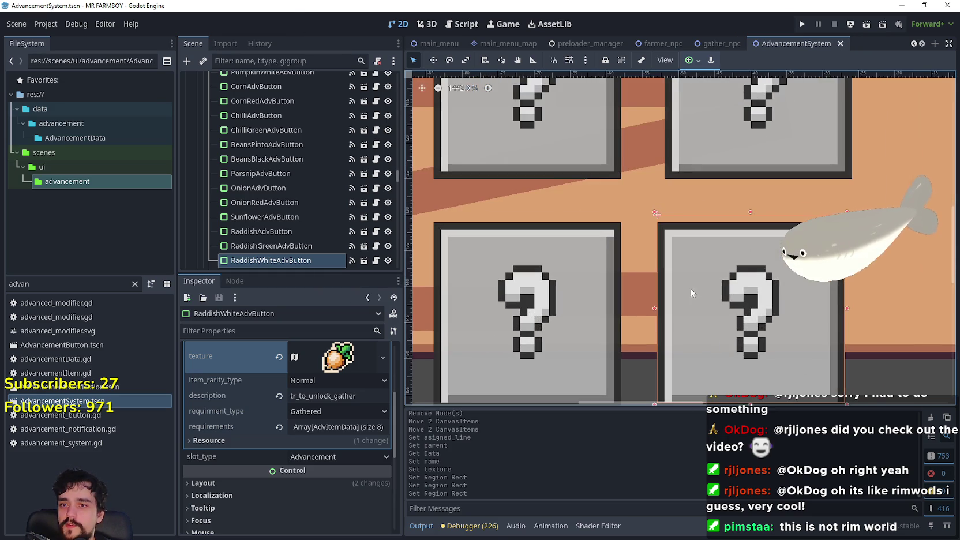
{"action": "scroll", "coordinate": [689, 286], "scroll_direction": "down", "scroll_amount": 2}
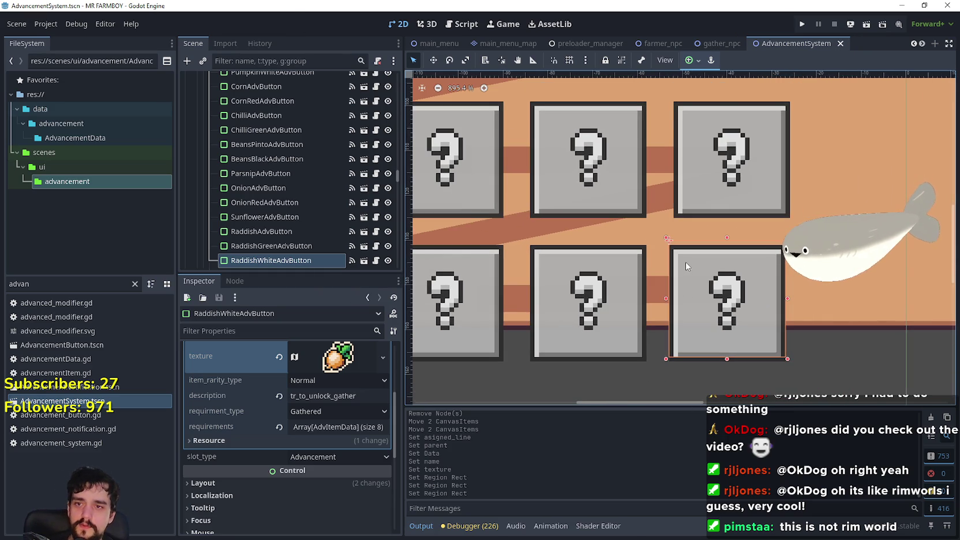
{"action": "scroll", "coordinate": [686, 267], "scroll_direction": "up", "scroll_amount": 3}
{"action": "key", "text": "Left"}
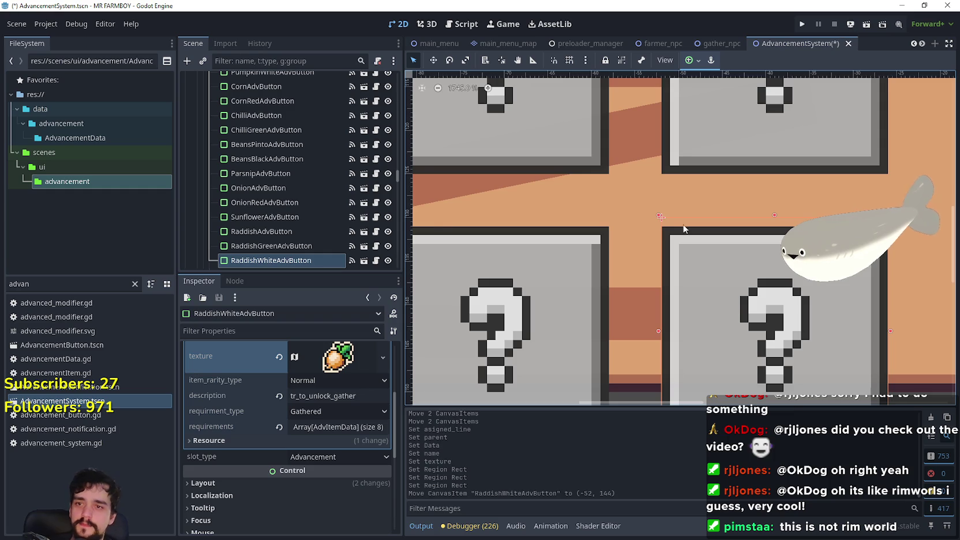
{"action": "scroll", "coordinate": [693, 242], "scroll_direction": "down", "scroll_amount": 2}
{"action": "key", "text": "ctrl+s"}
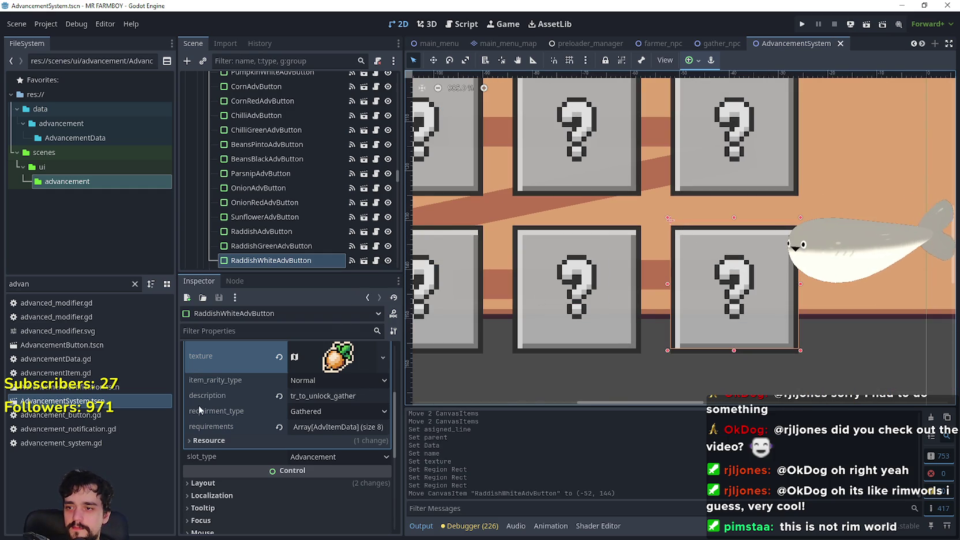
{"action": "scroll", "coordinate": [250, 436], "scroll_direction": "up", "scroll_amount": 5}
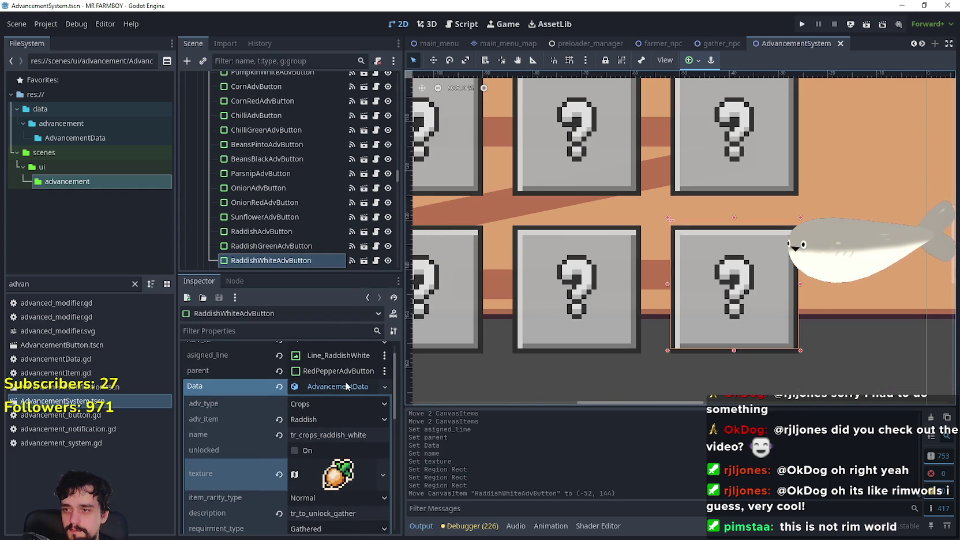
Set the button's Data adv_item to Radish White and save
{"action": "left_click", "coordinate": [346, 384]}
{"action": "left_click", "coordinate": [346, 384]}
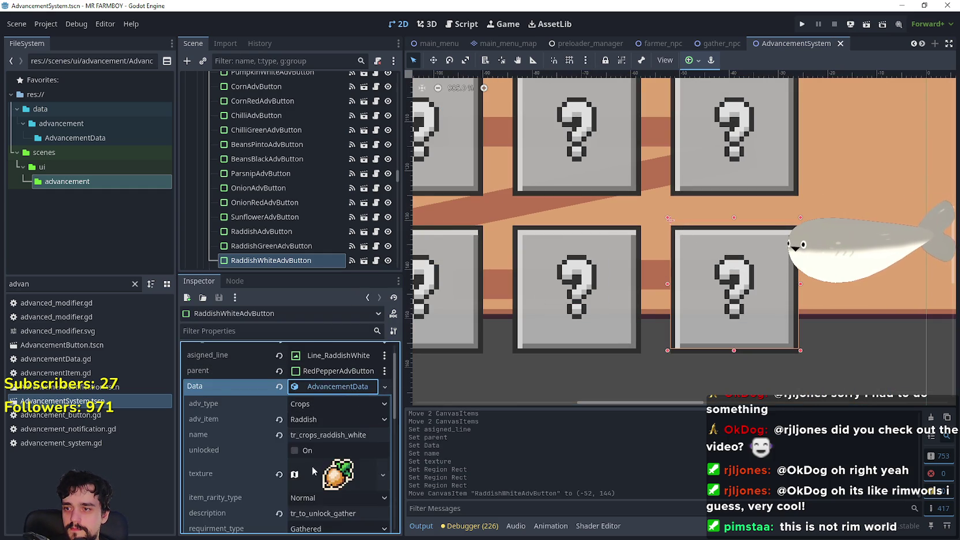
{"action": "scroll", "coordinate": [313, 470], "scroll_direction": "down", "scroll_amount": 3}
{"action": "key", "text": "ctrl+s"}
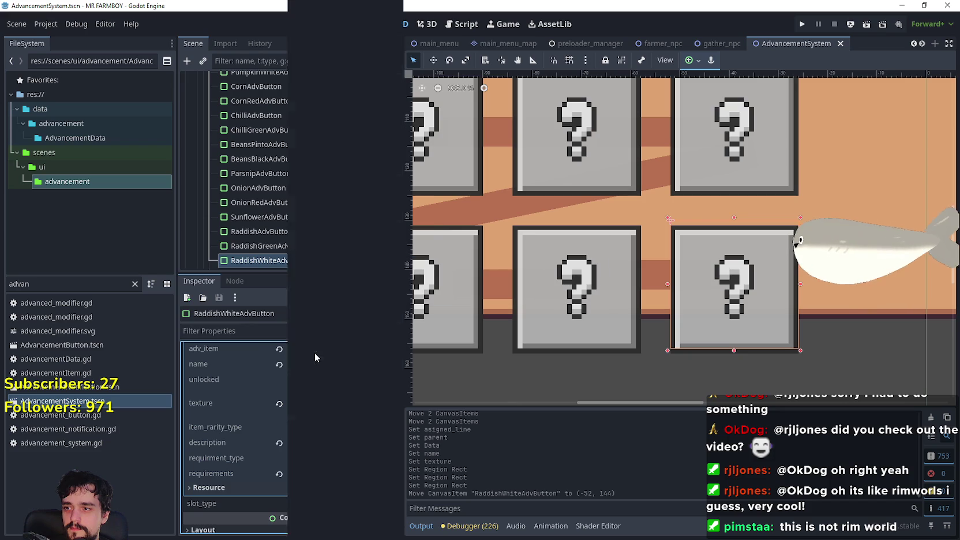
{"action": "left_click", "coordinate": [315, 353]}
{"action": "scroll", "coordinate": [346, 248], "scroll_direction": "down", "scroll_amount": 15}
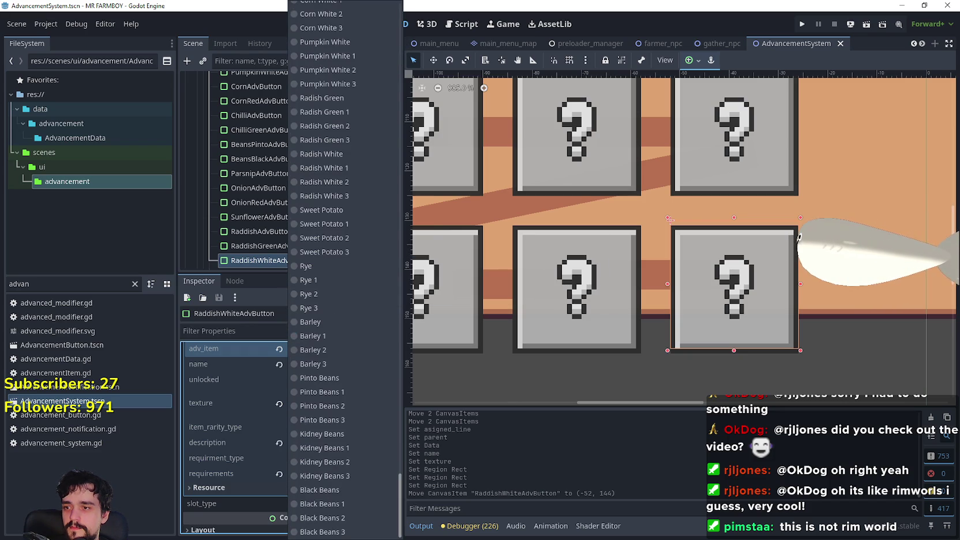
{"action": "scroll", "coordinate": [326, 392], "scroll_direction": "up", "scroll_amount": 5}
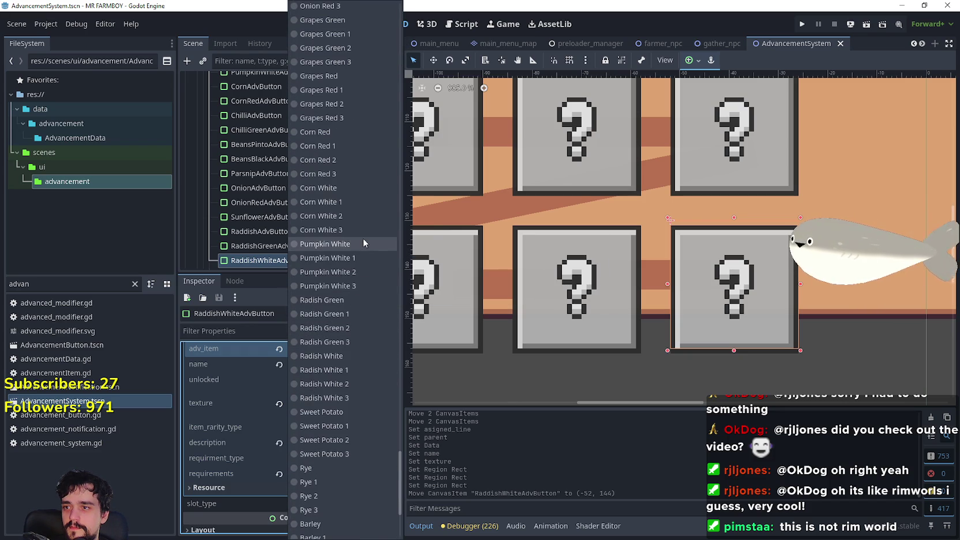
{"action": "left_click", "coordinate": [346, 356]}
{"action": "key", "text": "ctrl+s"}
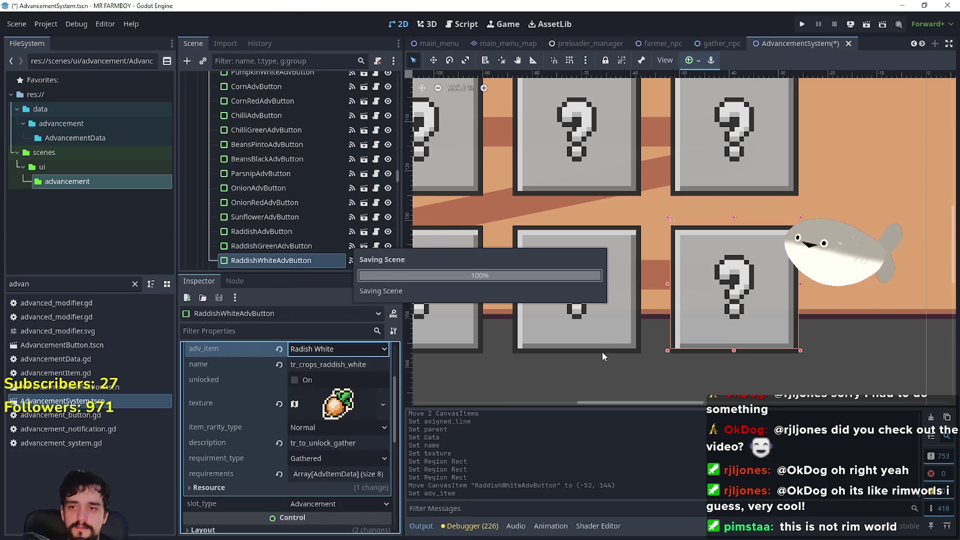
Compare against RedPepperAdvButton, then reselect RaddishWhiteAdvButton and save
{"action": "left_click", "coordinate": [604, 347]}
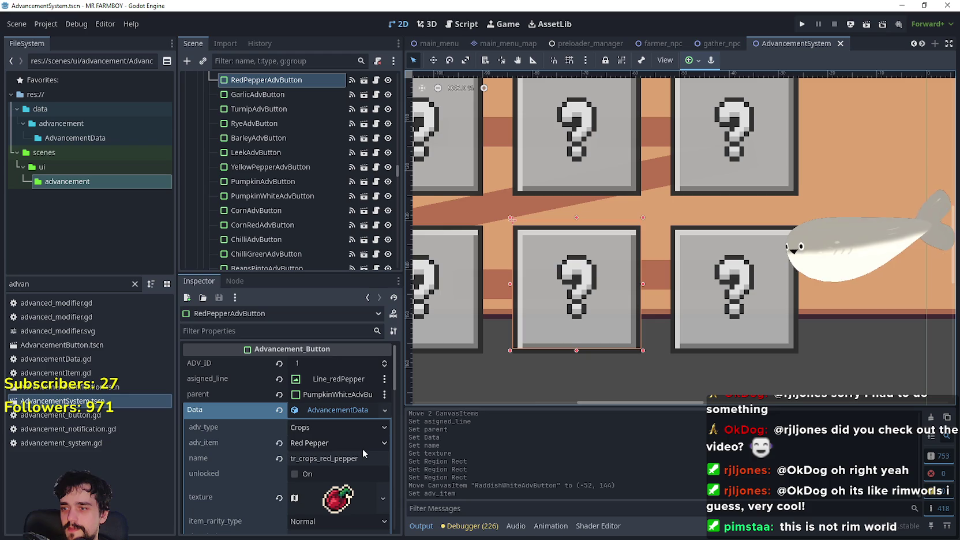
{"action": "left_click", "coordinate": [735, 333]}
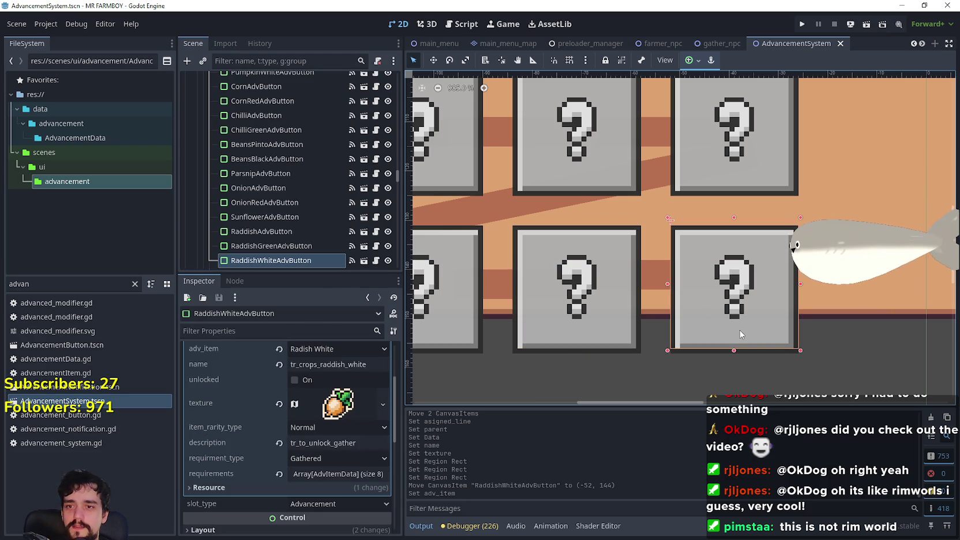
{"action": "key", "text": "ctrl+s"}
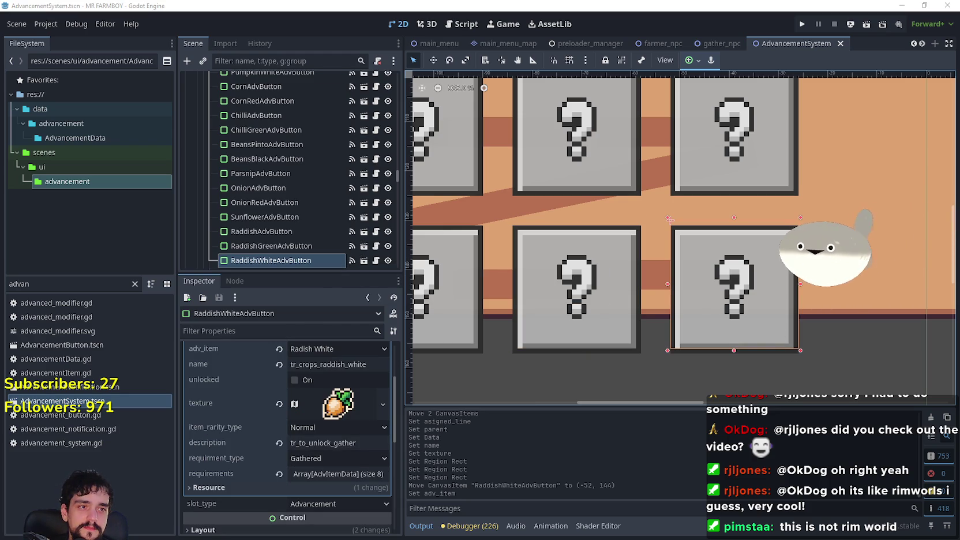
{"action": "scroll", "coordinate": [773, 275], "scroll_direction": "down", "scroll_amount": 4}
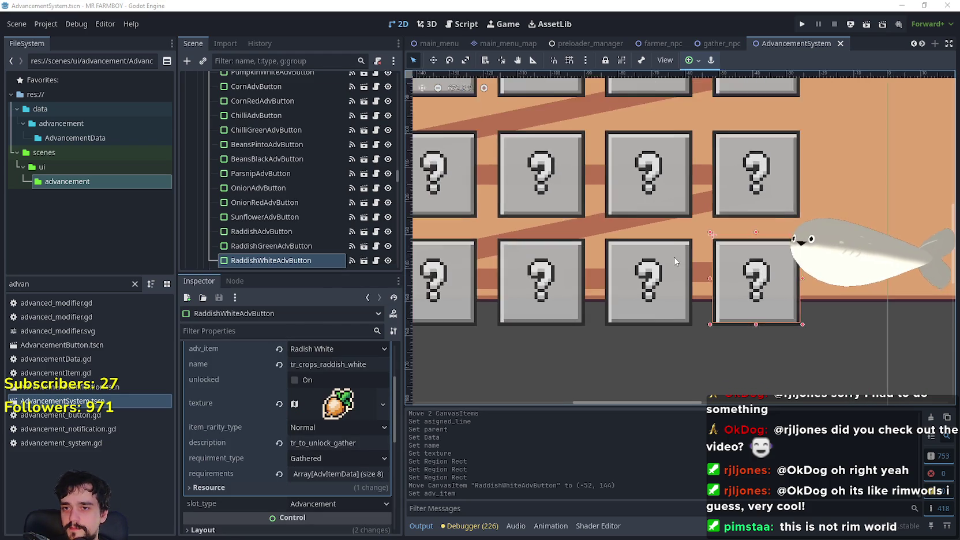
{"action": "scroll", "coordinate": [692, 264], "scroll_direction": "up", "scroll_amount": 3}
Nudge Line_RaddishWhite down two units to (-58, 112), saving after each
{"action": "left_click", "coordinate": [708, 276]}
{"action": "scroll", "coordinate": [707, 275], "scroll_direction": "down", "scroll_amount": 2}
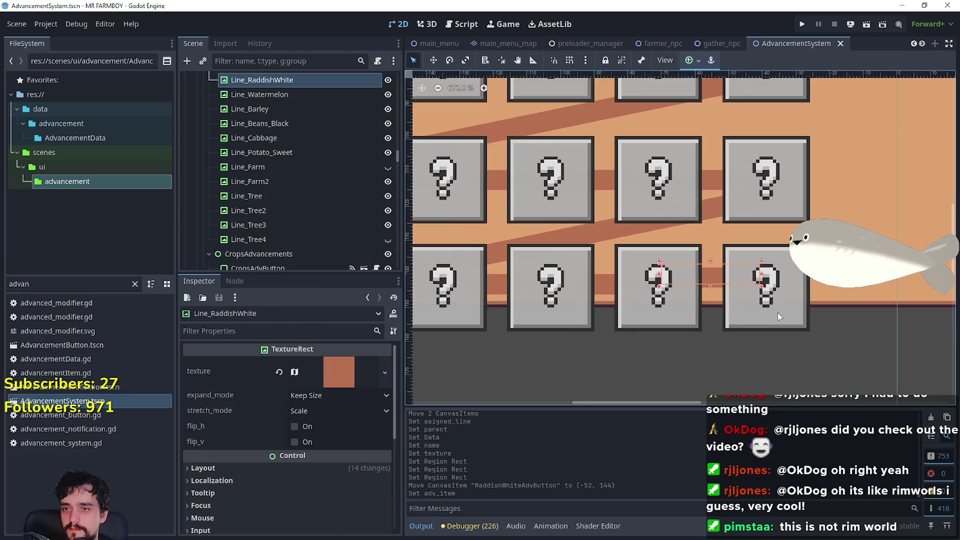
{"action": "scroll", "coordinate": [747, 294], "scroll_direction": "up", "scroll_amount": 2}
{"action": "key", "text": "Down"}
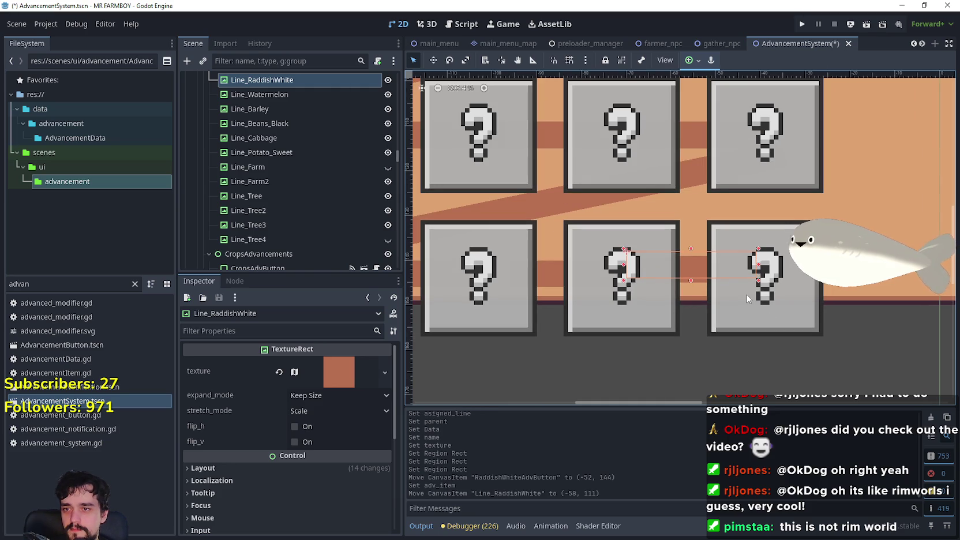
{"action": "key", "text": "ctrl+s"}
{"action": "key", "text": "Down"}
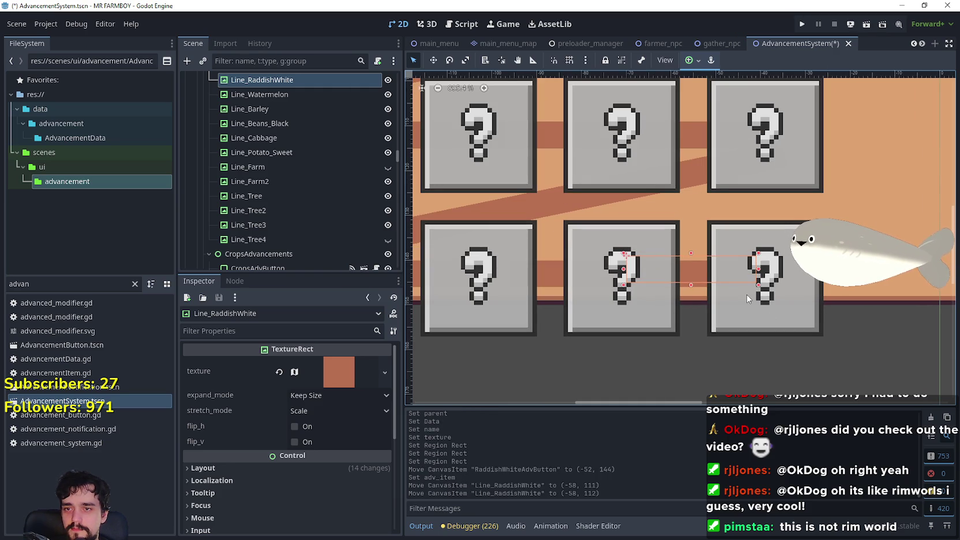
{"action": "key", "text": "ctrl+s"}
{"action": "scroll", "coordinate": [567, 304], "scroll_direction": "down", "scroll_amount": 5}
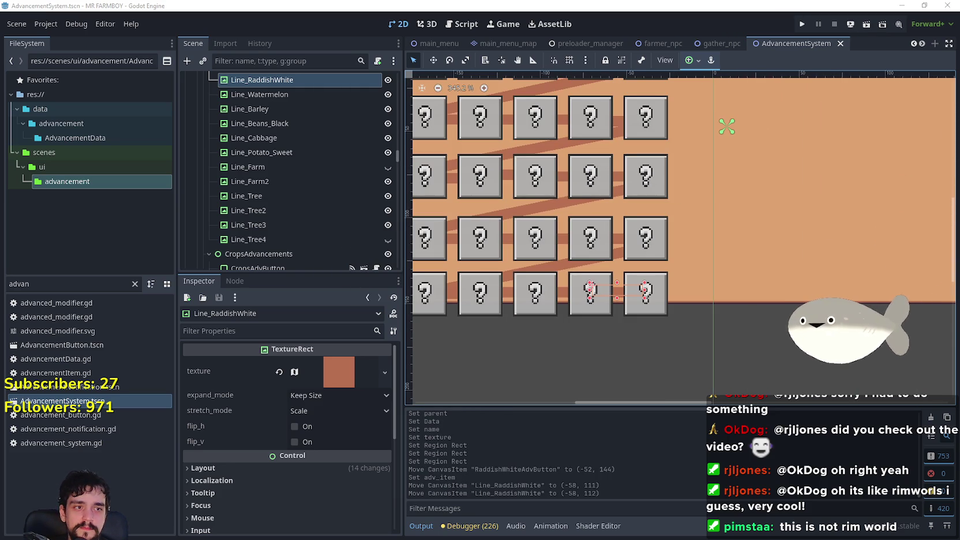
Bring the crops and land groups into view and inspect the chilli pepper and tomato buttons
{"action": "scroll", "coordinate": [717, 217], "scroll_direction": "down", "scroll_amount": 3}
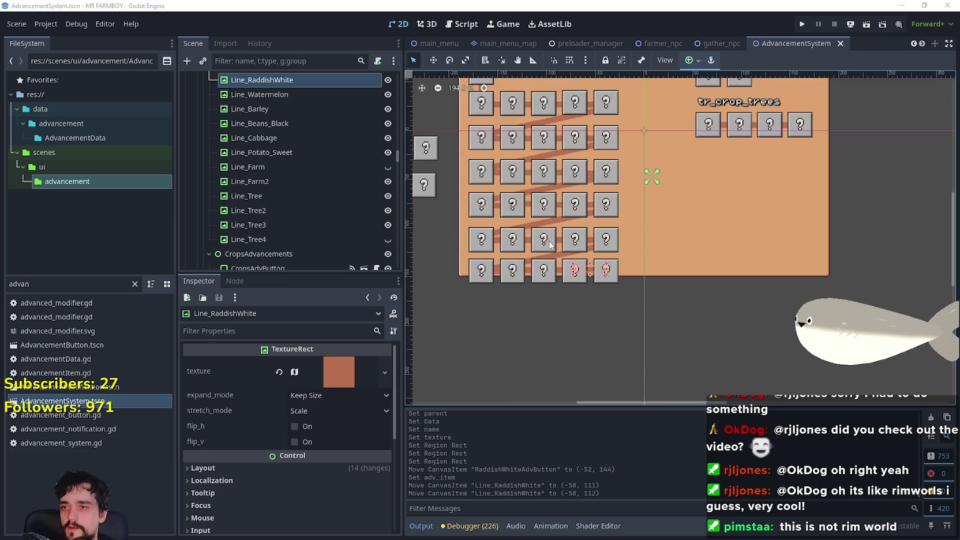
{"action": "left_click_drag", "start_coordinate": [471, 232], "coordinate": [610, 258]}
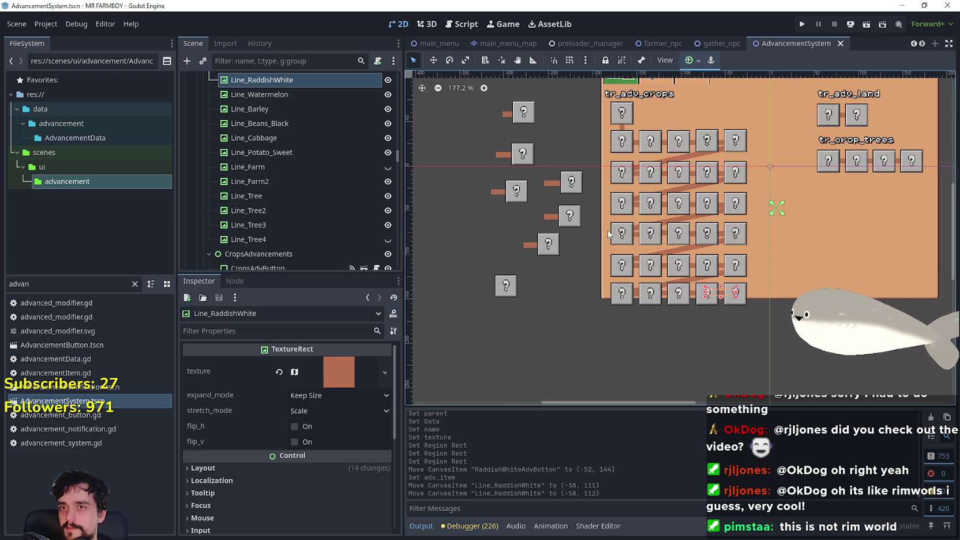
{"action": "left_click", "coordinate": [518, 120]}
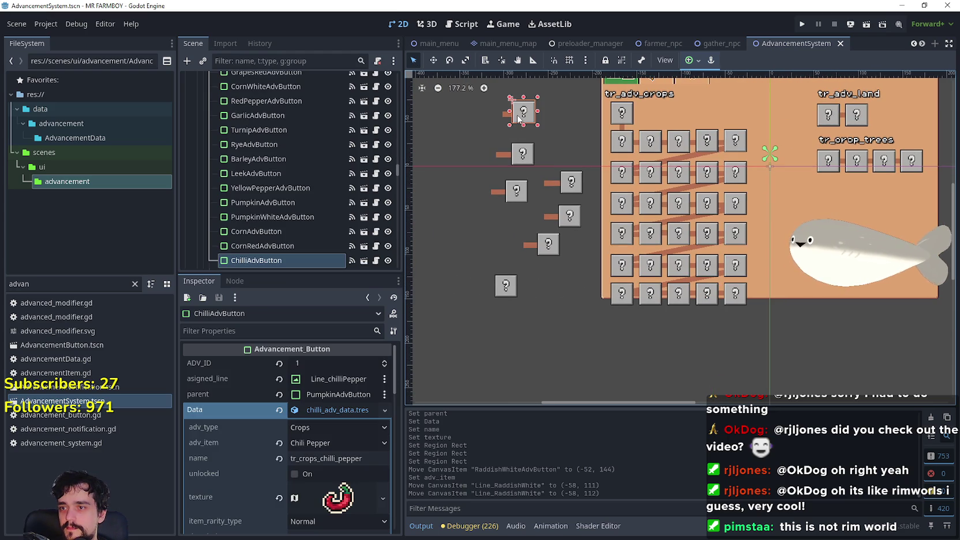
{"action": "left_click", "coordinate": [524, 156]}
Drag CornAdvButton below the grid to (-180, 181) and move Line_Corn to (-256, 150)
{"action": "left_click", "coordinate": [513, 197]}
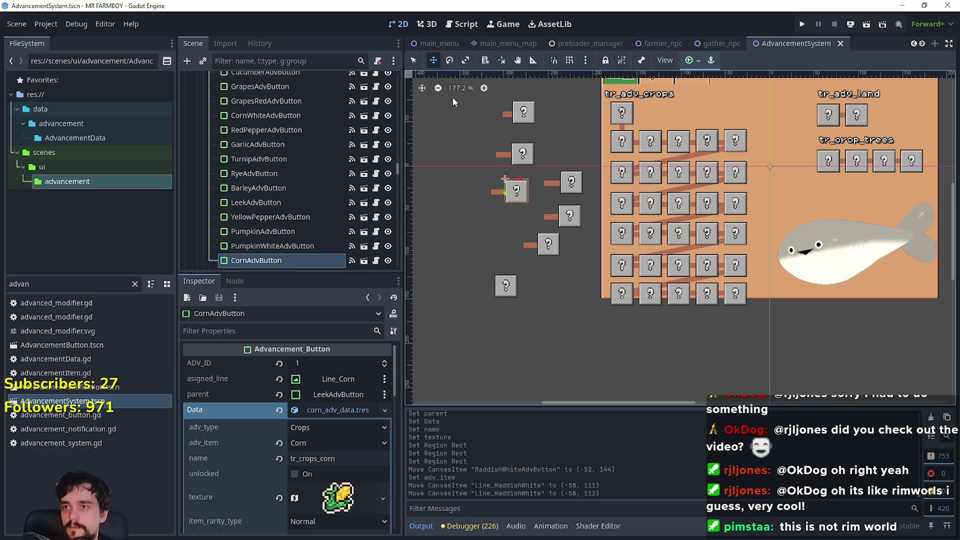
{"action": "mouse_move", "coordinate": [519, 184]}
{"action": "left_mouse_down"}
{"action": "mouse_move", "coordinate": [603, 385]}
{"action": "mouse_move", "coordinate": [628, 345]}
{"action": "mouse_move", "coordinate": [628, 310]}
{"action": "left_mouse_up"}
{"action": "scroll", "coordinate": [628, 325], "scroll_direction": "up", "scroll_amount": 5}
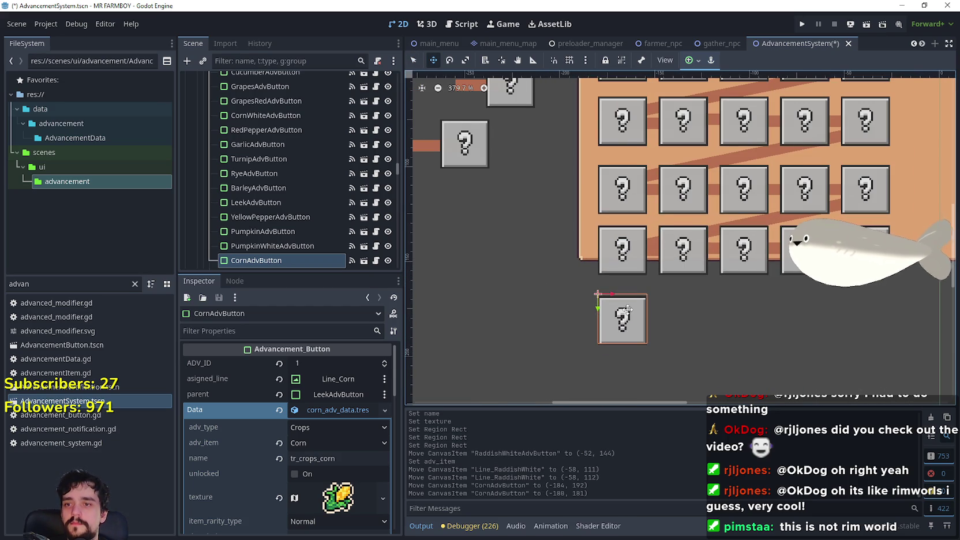
{"action": "scroll", "coordinate": [626, 310], "scroll_direction": "down", "scroll_amount": 2}
{"action": "scroll", "coordinate": [499, 207], "scroll_direction": "down", "scroll_amount": 2}
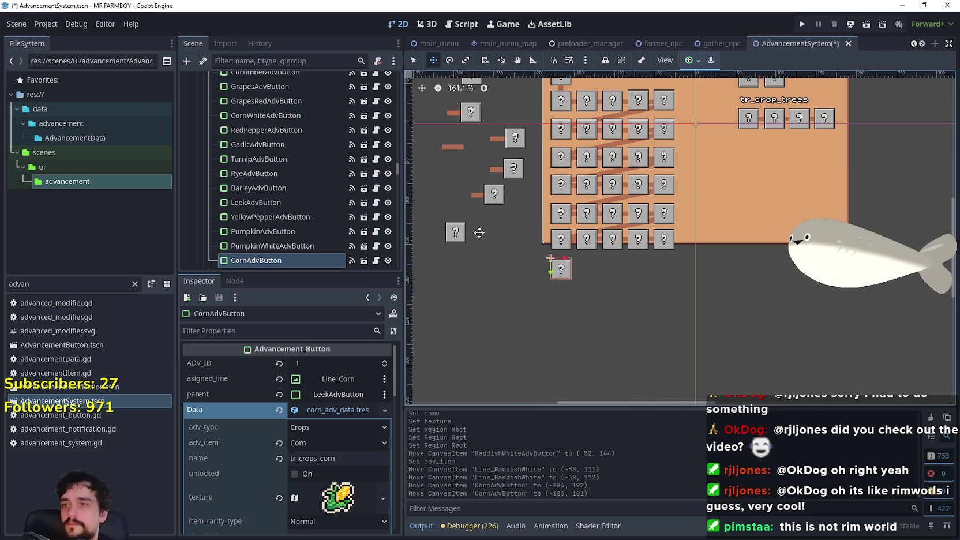
{"action": "mouse_move", "coordinate": [459, 148]}
{"action": "left_mouse_down"}
{"action": "mouse_move", "coordinate": [497, 311]}
{"action": "mouse_move", "coordinate": [510, 254]}
{"action": "left_mouse_up"}
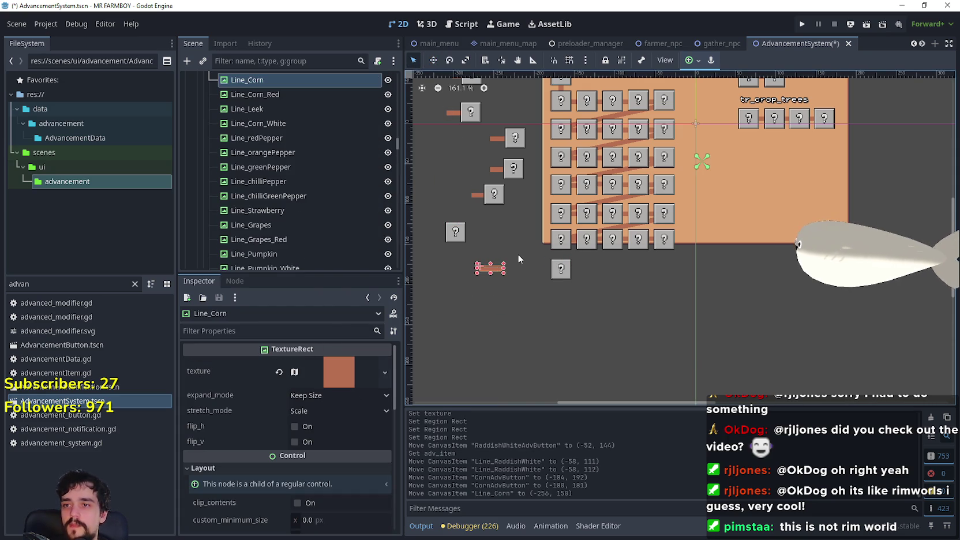
Delete the old Line_Corn, duplicate Line_Beans_Black and rename the copy Line_Corn
{"action": "key", "text": "Delete"}
{"action": "key", "text": "Return"}
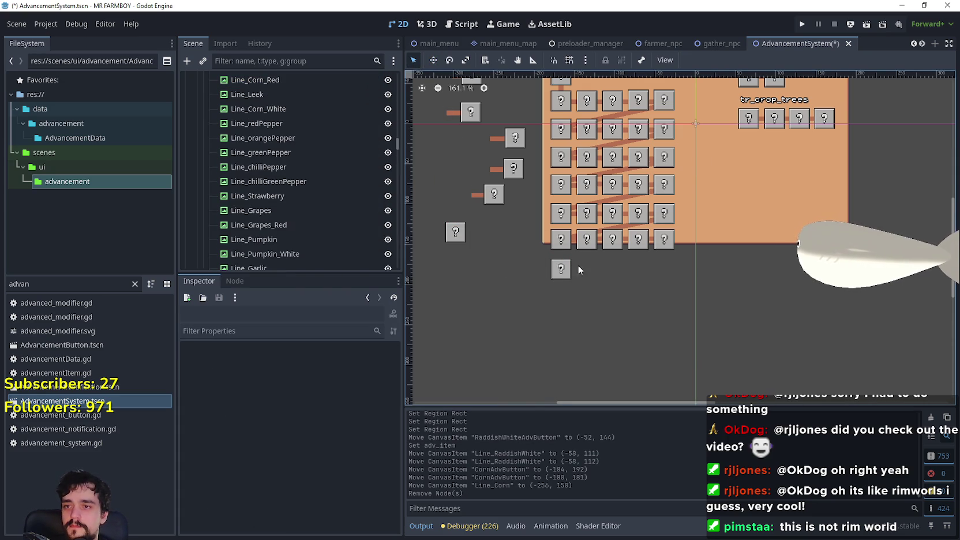
{"action": "scroll", "coordinate": [601, 238], "scroll_direction": "up", "scroll_amount": 3}
{"action": "left_click", "coordinate": [633, 220]}
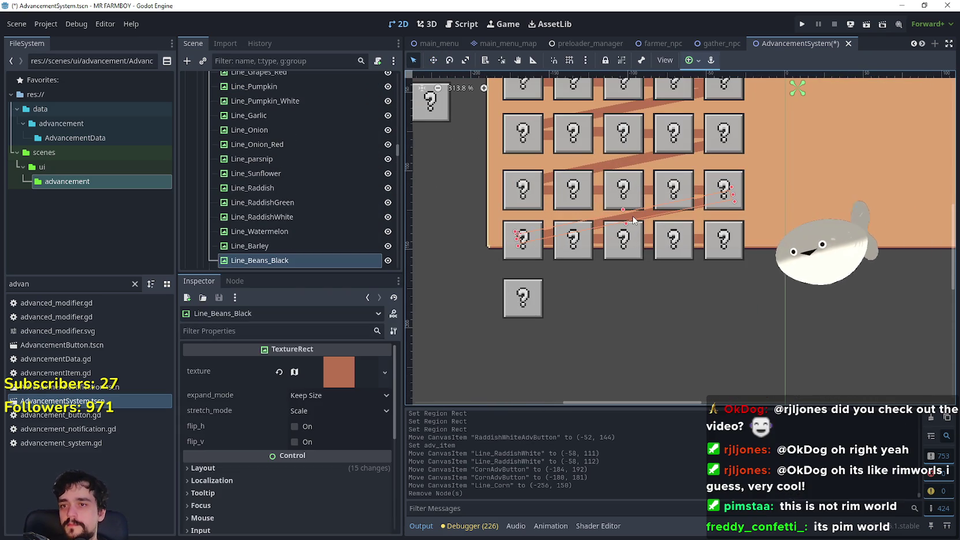
{"action": "key", "text": "ctrl+d"}
{"action": "double_click", "coordinate": [282, 212]}
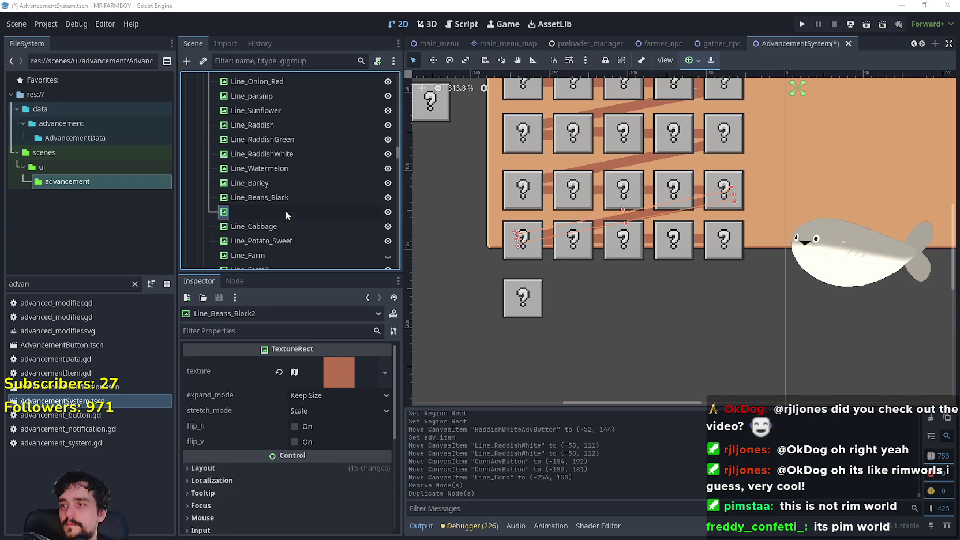
{"action": "type", "text": "Corn"}
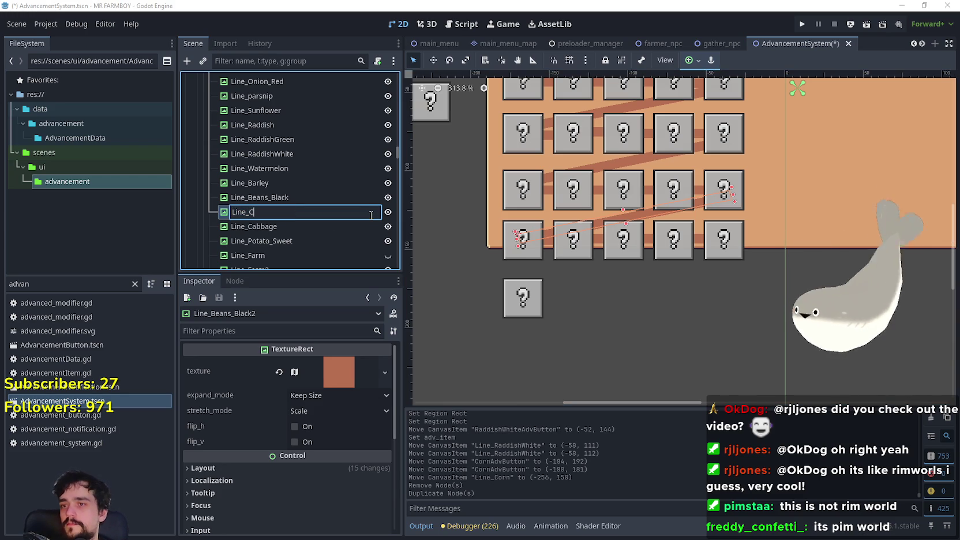
{"action": "key", "text": "Return"}
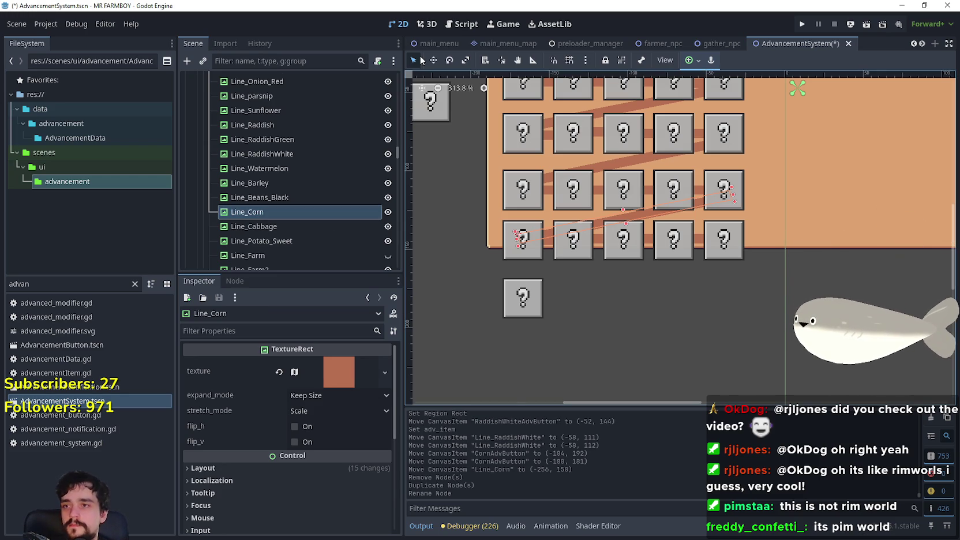
Move the new Line_Corn down to (-158, 143) beside the corn button
{"action": "left_click", "coordinate": [433, 61]}
{"action": "scroll", "coordinate": [514, 206], "scroll_direction": "up", "scroll_amount": 2}
{"action": "mouse_move", "coordinate": [534, 232]}
{"action": "left_mouse_down"}
{"action": "mouse_move", "coordinate": [531, 311]}
{"action": "mouse_move", "coordinate": [536, 293]}
{"action": "left_mouse_up"}
{"action": "scroll", "coordinate": [552, 292], "scroll_direction": "up", "scroll_amount": 5}
{"action": "key", "text": "Down"}
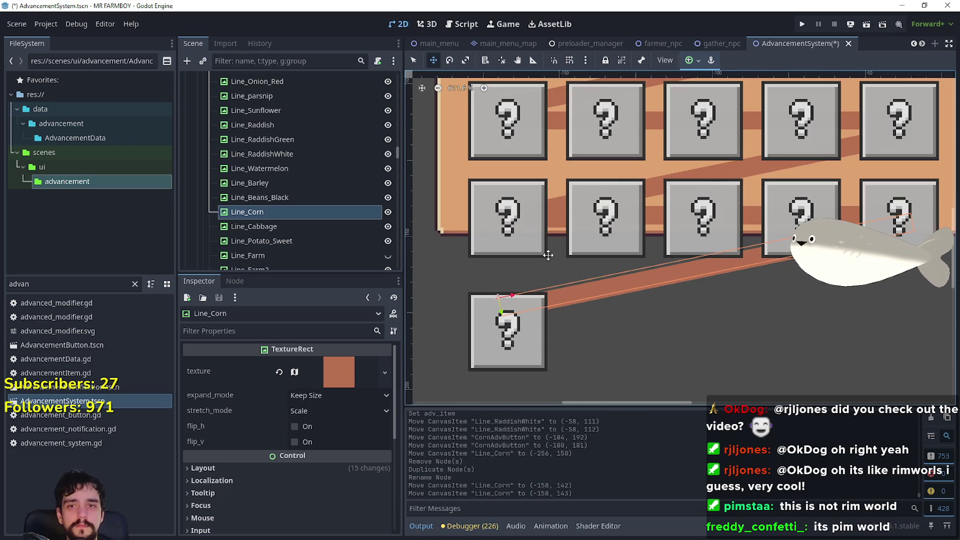
Nudge CornAdvButton to (-180, 175) to meet its line and save the scene
{"action": "left_click", "coordinate": [412, 61]}
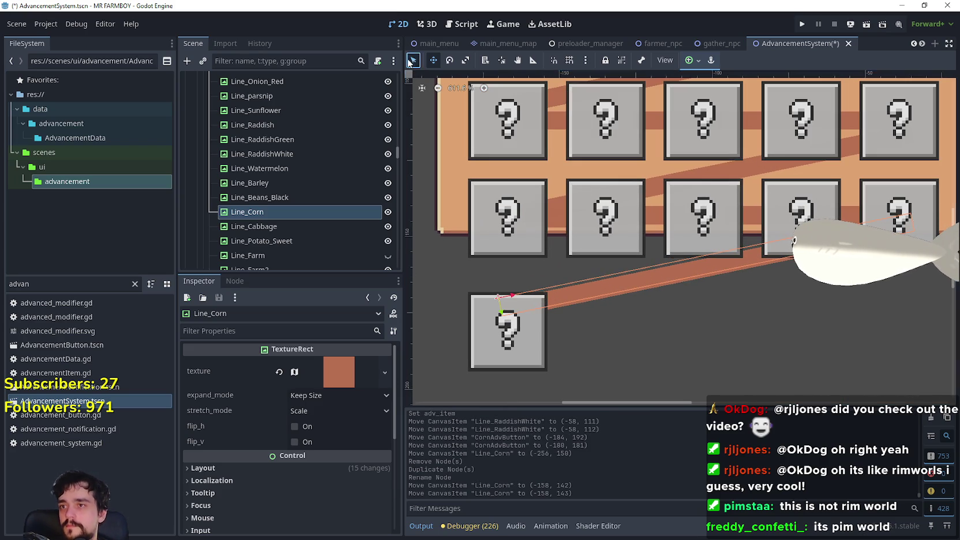
{"action": "left_click", "coordinate": [518, 324]}
{"action": "key", "text": "Up"}
{"action": "key", "text": "Up"}
{"action": "key", "text": "Up"}
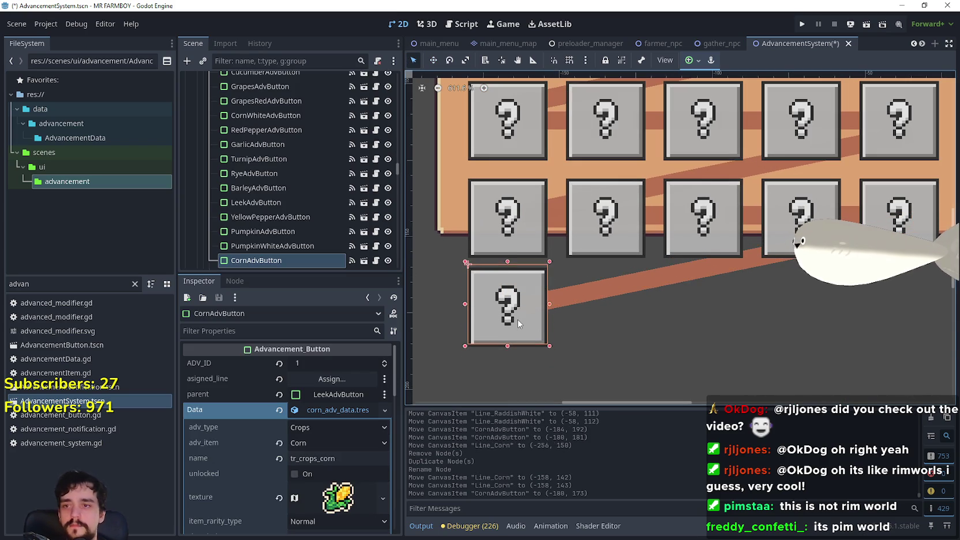
{"action": "scroll", "coordinate": [547, 297], "scroll_direction": "up", "scroll_amount": 3}
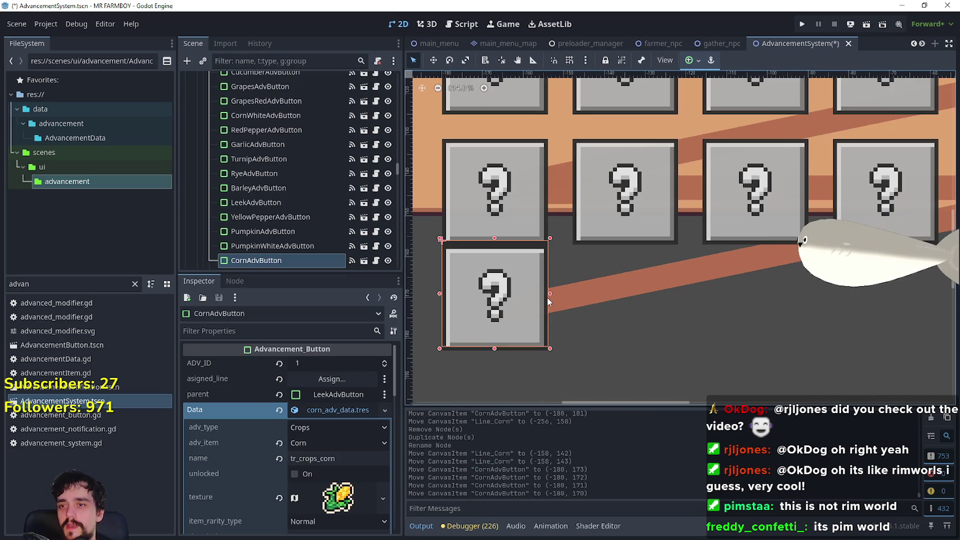
{"action": "key", "text": "Up"}
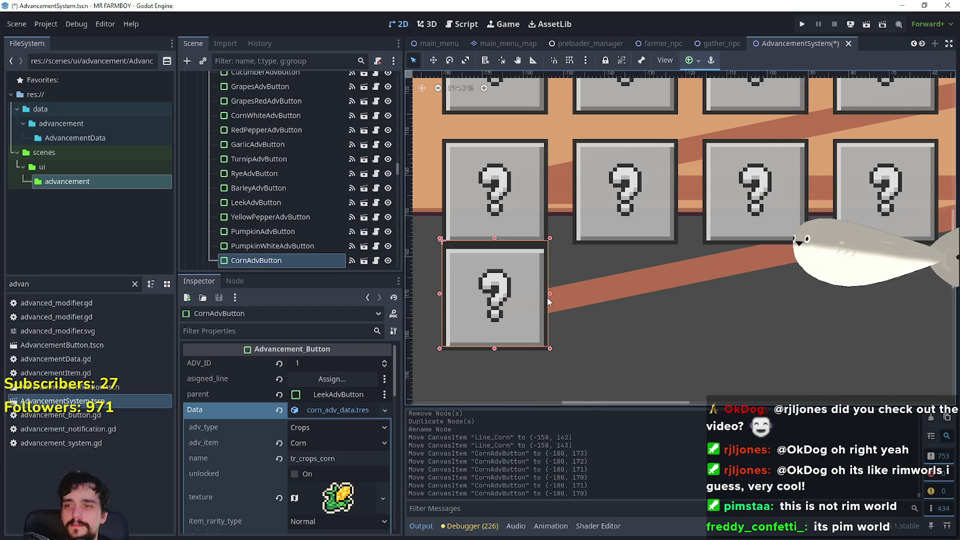
{"action": "key", "text": "Down"}
{"action": "key", "text": "Down"}
{"action": "key", "text": "Down"}
{"action": "key", "text": "Down"}
{"action": "key", "text": "Down"}
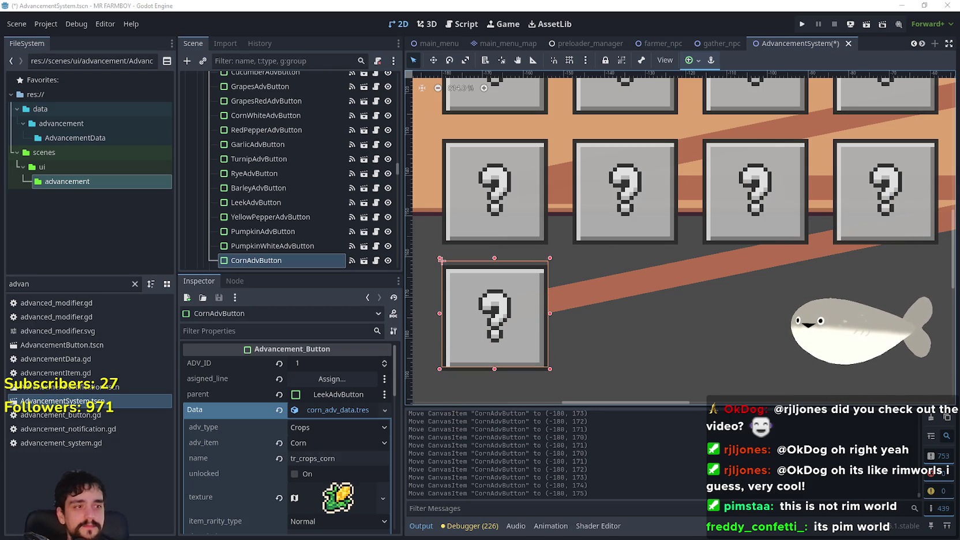
{"action": "scroll", "coordinate": [600, 278], "scroll_direction": "down", "scroll_amount": 3}
{"action": "scroll", "coordinate": [678, 298], "scroll_direction": "down", "scroll_amount": 1}
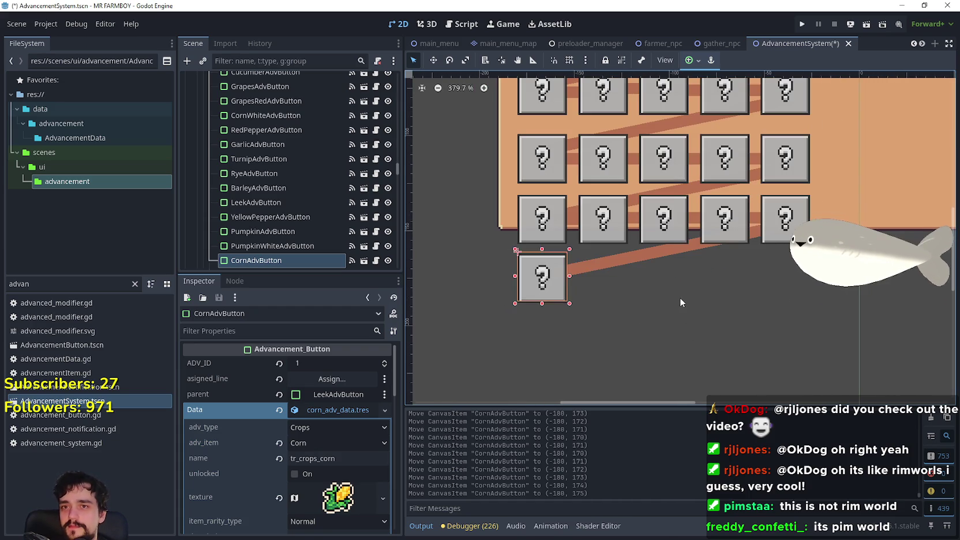
{"action": "key", "text": "ctrl+s"}
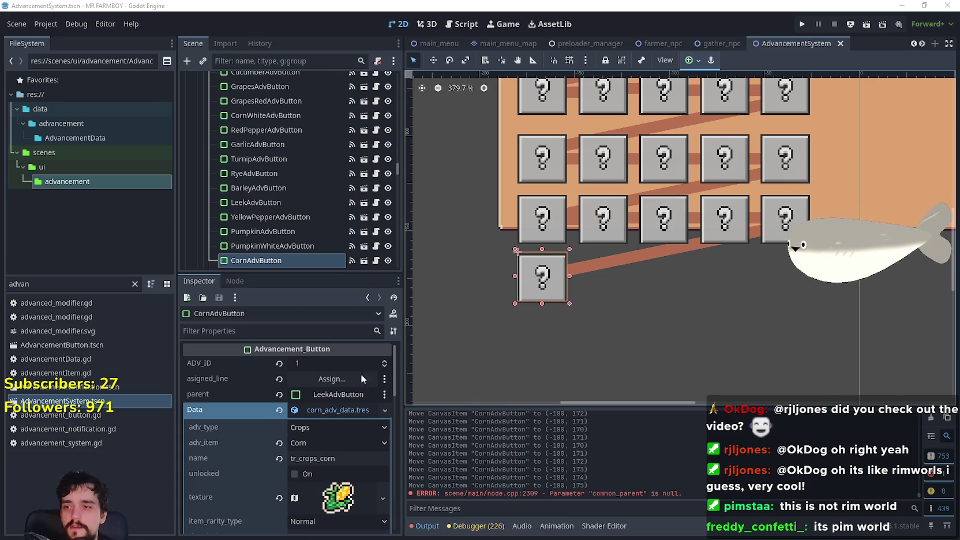
Set CornAdvButton's parent to RaddishWhiteAdvButton
{"action": "left_click", "coordinate": [345, 394]}
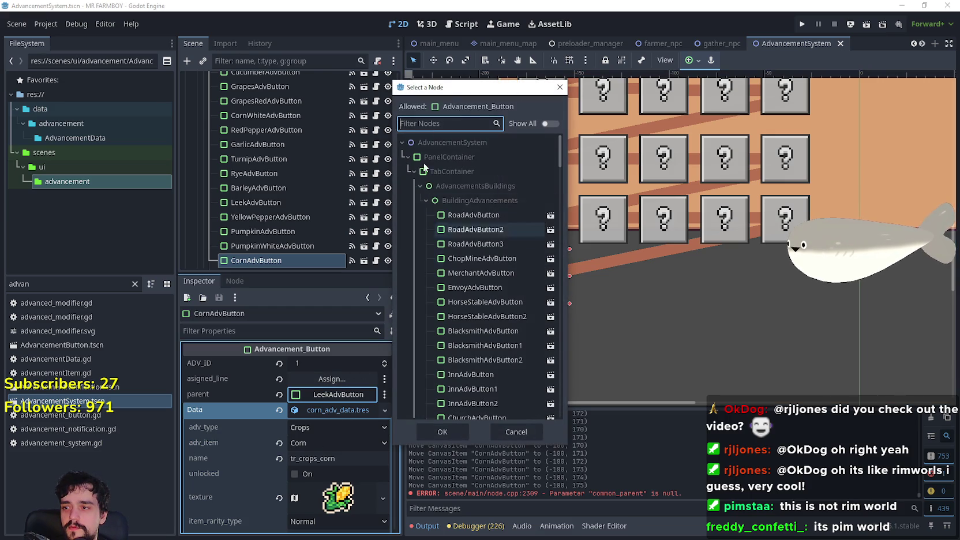
{"action": "type", "text": "raddi"}
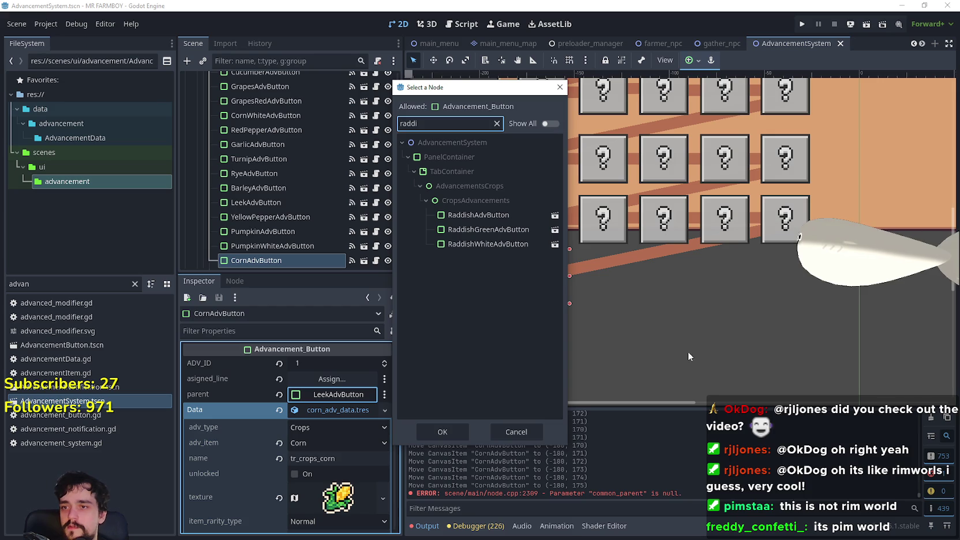
{"action": "left_click", "coordinate": [531, 244]}
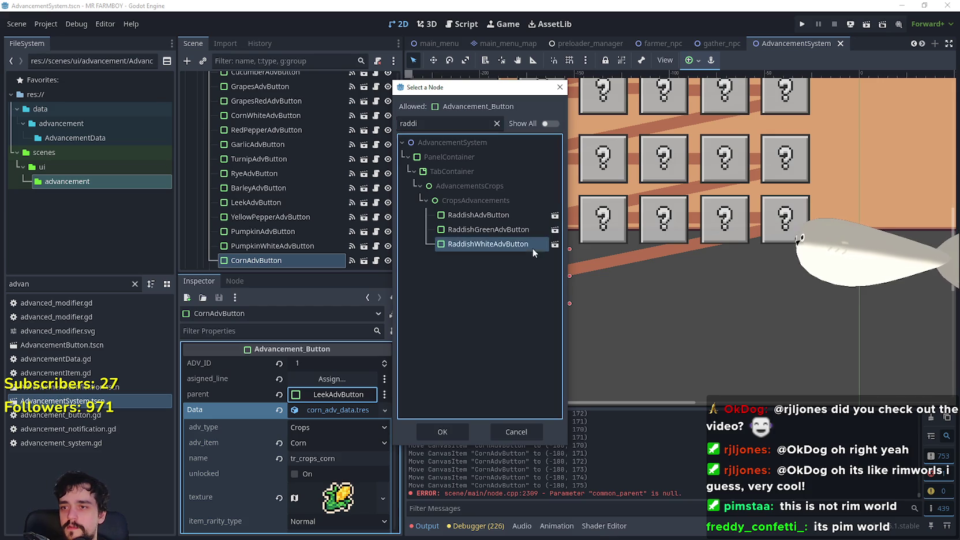
{"action": "left_click", "coordinate": [438, 433]}
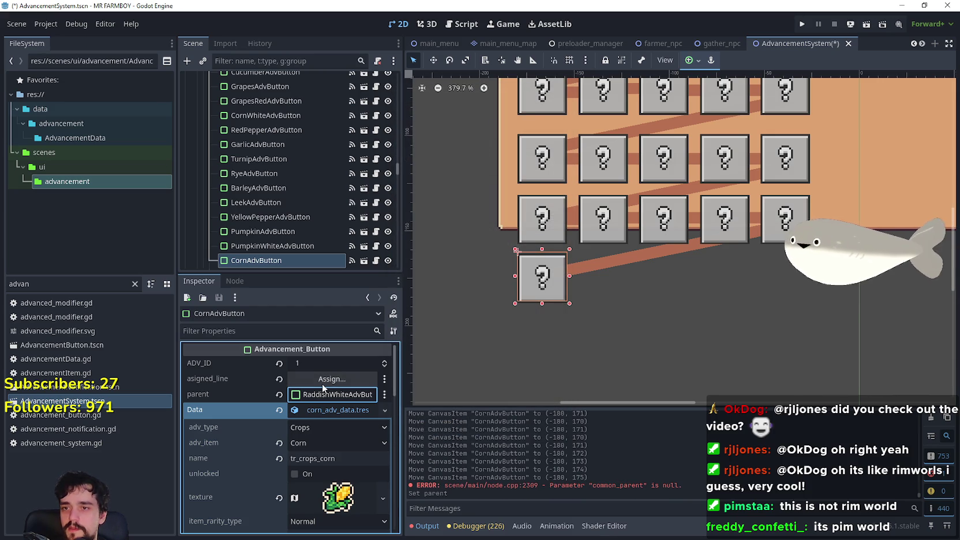
Assign Line_Corn as the corn button's connector line and save the scene
{"action": "left_click", "coordinate": [323, 382]}
{"action": "type", "text": "corn"}
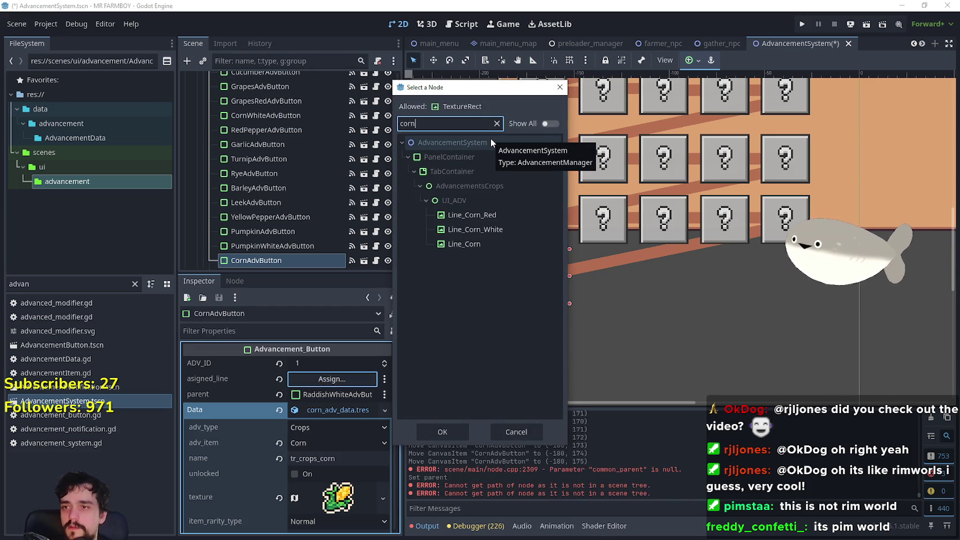
{"action": "left_click", "coordinate": [464, 244]}
{"action": "left_click", "coordinate": [458, 429]}
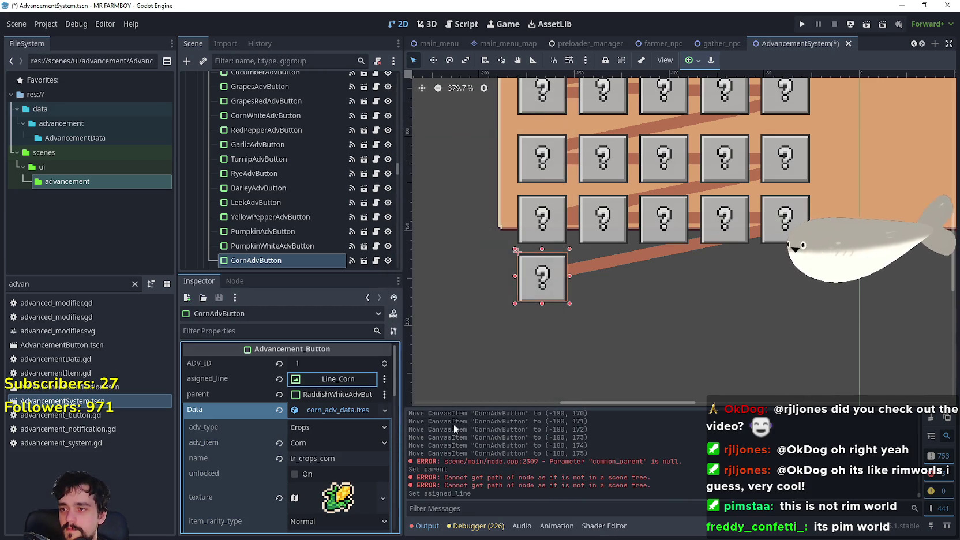
{"action": "key", "text": "ctrl+s"}
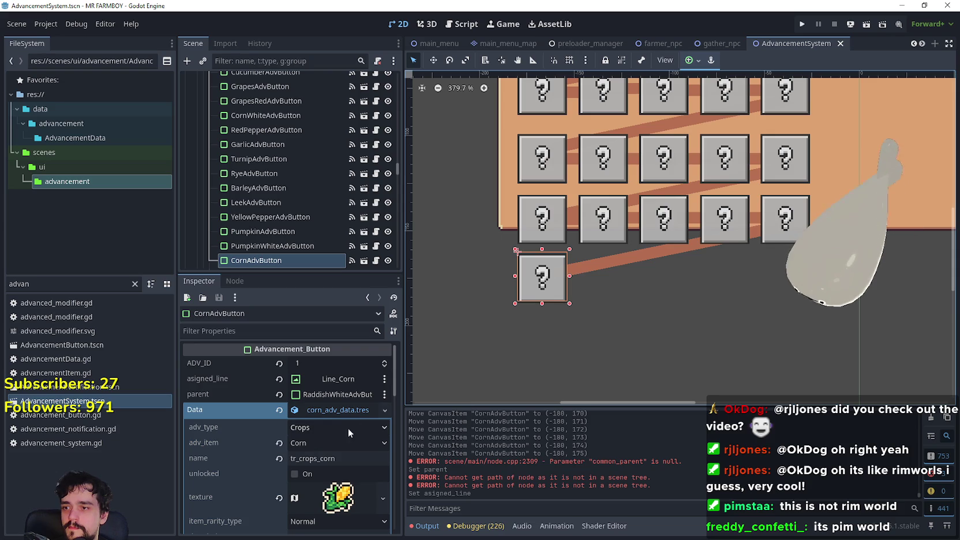
{"action": "left_click", "coordinate": [324, 409]}
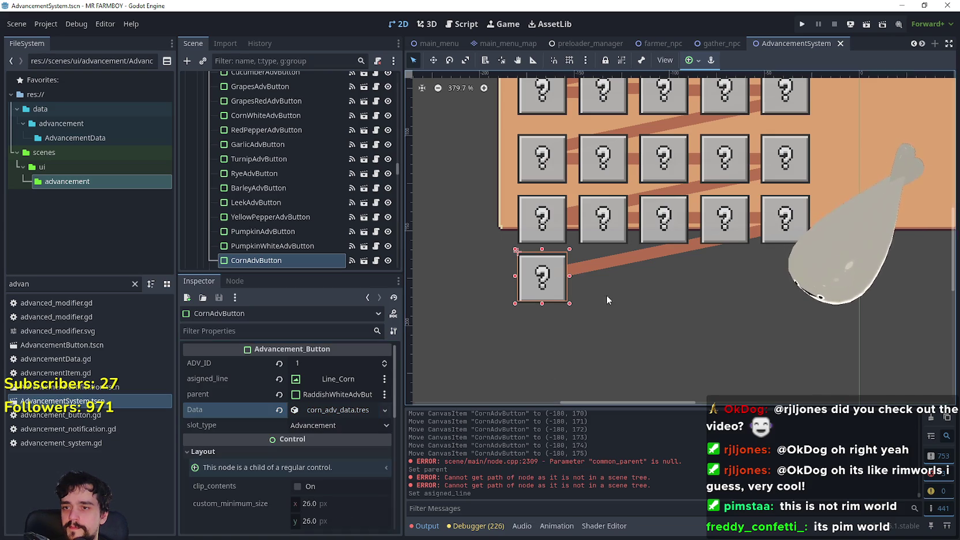
Select CornAdvButton with its Line_Corn connector and drag both down-right toward the crop grid
{"action": "scroll", "coordinate": [589, 291], "scroll_direction": "down", "scroll_amount": 4}
{"action": "scroll", "coordinate": [588, 285], "scroll_direction": "down", "scroll_amount": 2}
{"action": "scroll", "coordinate": [571, 242], "scroll_direction": "up", "scroll_amount": 1}
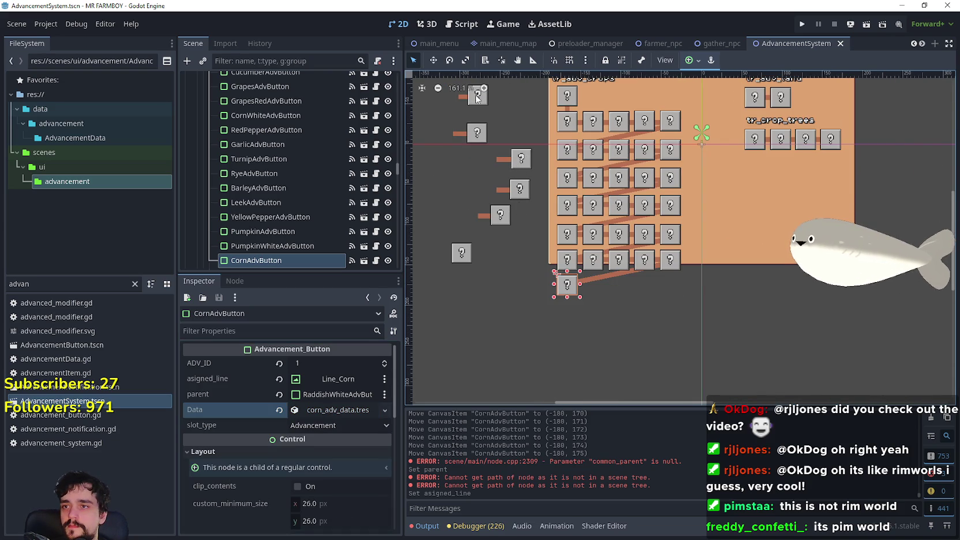
{"action": "left_click", "coordinate": [476, 100]}
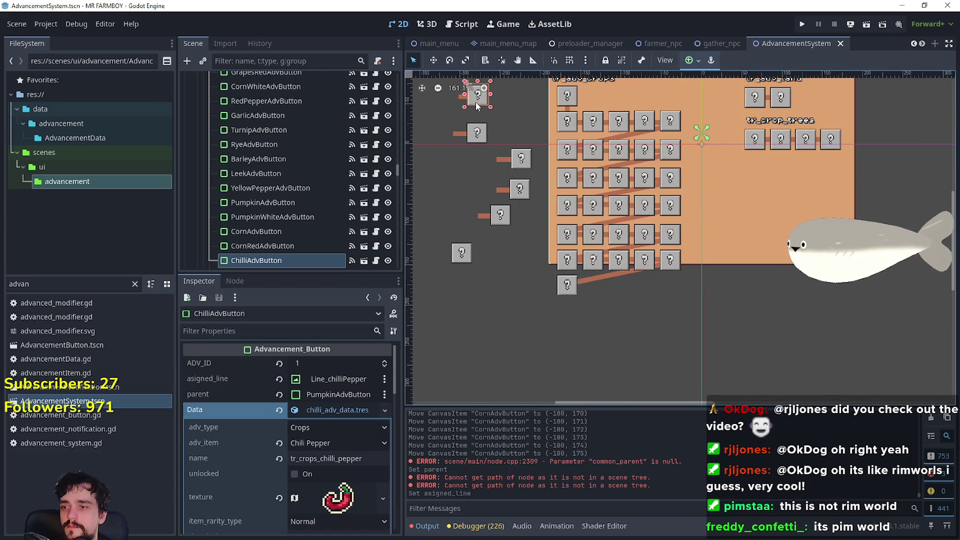
{"action": "left_click", "coordinate": [482, 138]}
{"action": "left_click", "coordinate": [450, 133], "text": "shift"}
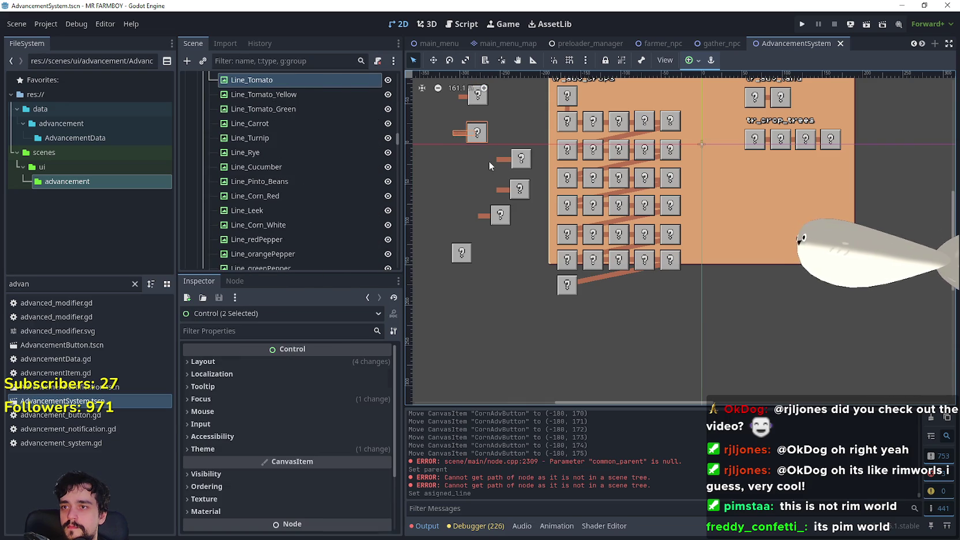
{"action": "left_click", "coordinate": [433, 60]}
{"action": "mouse_move", "coordinate": [468, 128]}
{"action": "left_mouse_down"}
{"action": "mouse_move", "coordinate": [600, 279]}
{"action": "mouse_move", "coordinate": [572, 270]}
{"action": "mouse_move", "coordinate": [577, 264]}
{"action": "left_mouse_up"}
Nudge the corn button and line down one pixel, save the scene, then select the tomato button
{"action": "scroll", "coordinate": [601, 278], "scroll_direction": "up", "scroll_amount": 10}
{"action": "scroll", "coordinate": [578, 264], "scroll_direction": "up", "scroll_amount": 4}
{"action": "key", "text": "Down"}
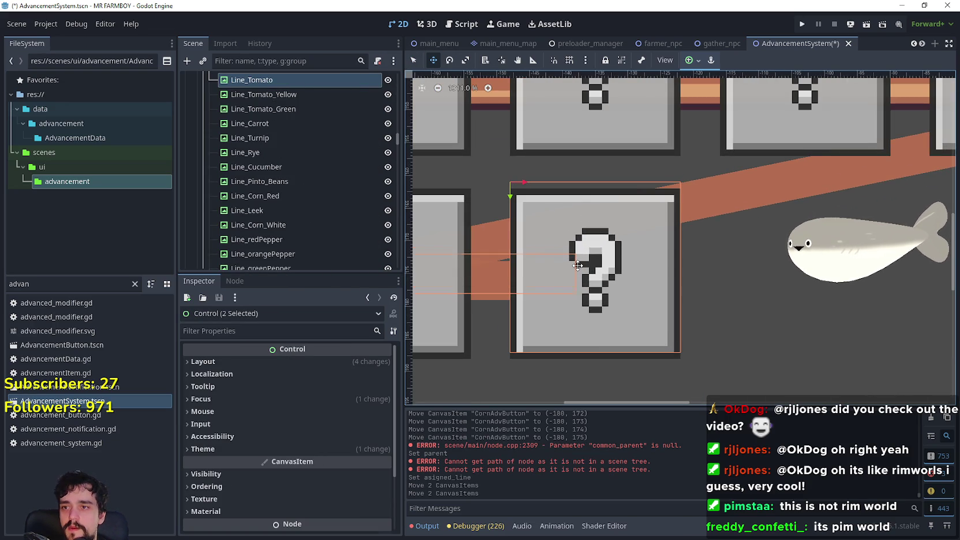
{"action": "scroll", "coordinate": [521, 228], "scroll_direction": "up", "scroll_amount": 4}
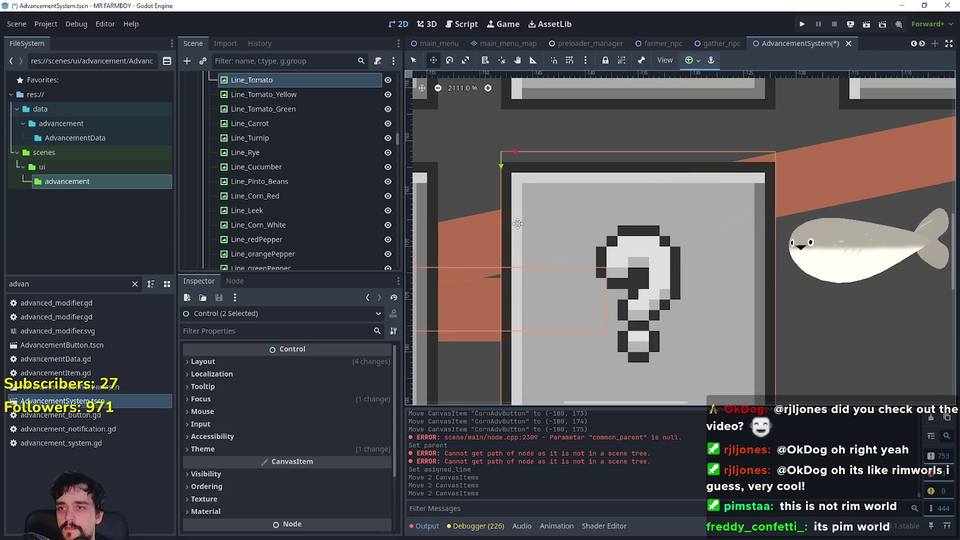
{"action": "key", "text": "ctrl+s"}
{"action": "scroll", "coordinate": [521, 224], "scroll_direction": "down", "scroll_amount": 6}
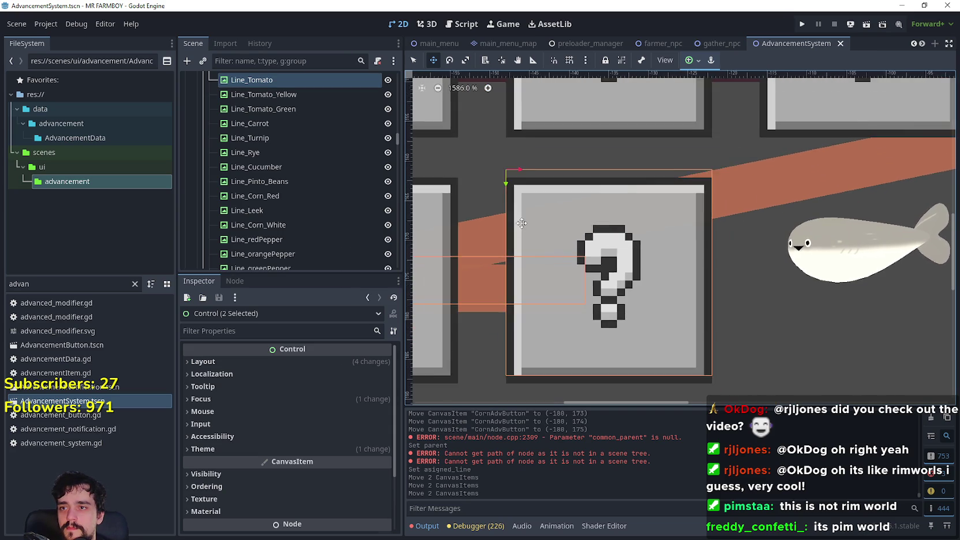
{"action": "scroll", "coordinate": [504, 237], "scroll_direction": "down", "scroll_amount": 2}
{"action": "key", "text": "q"}
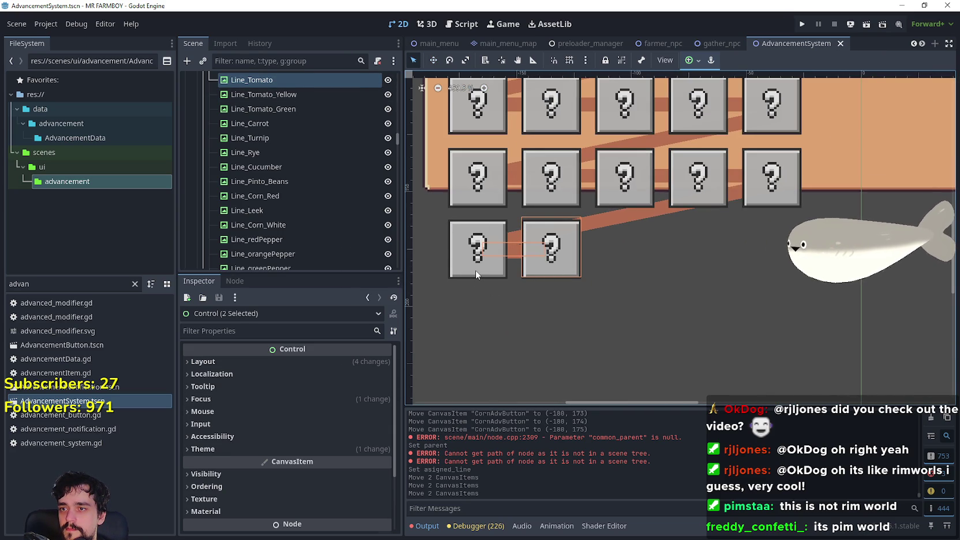
{"action": "left_click", "coordinate": [539, 272]}
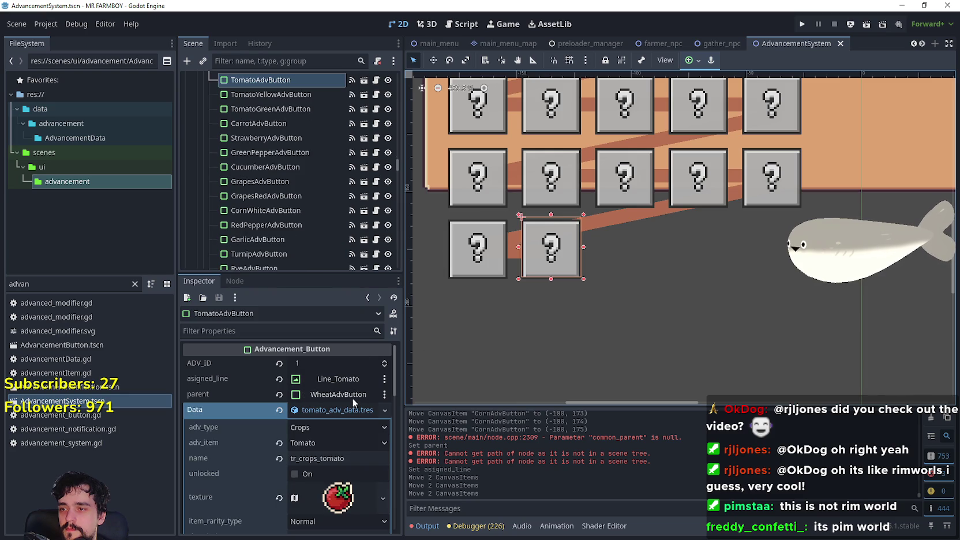
Change TomatoAdvButton's parent from WheatAdvButton to CornAdvButton and save the scene
{"action": "left_click", "coordinate": [352, 396]}
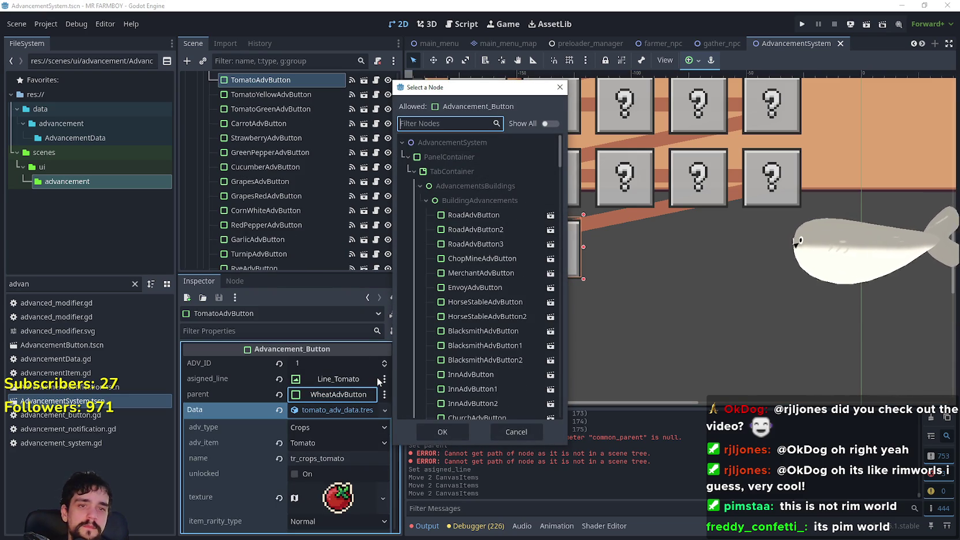
{"action": "type", "text": "Corn"}
{"action": "left_click", "coordinate": [478, 229]}
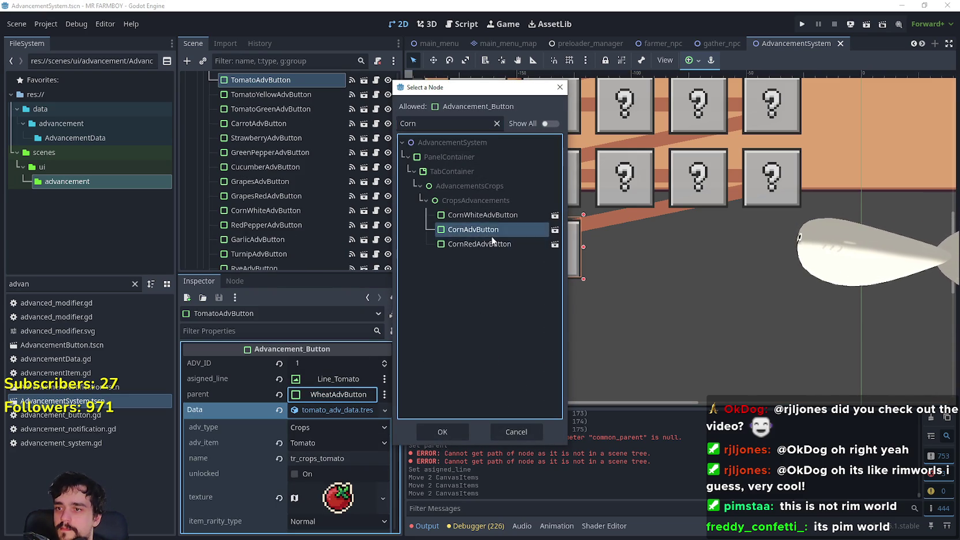
{"action": "left_click", "coordinate": [447, 431]}
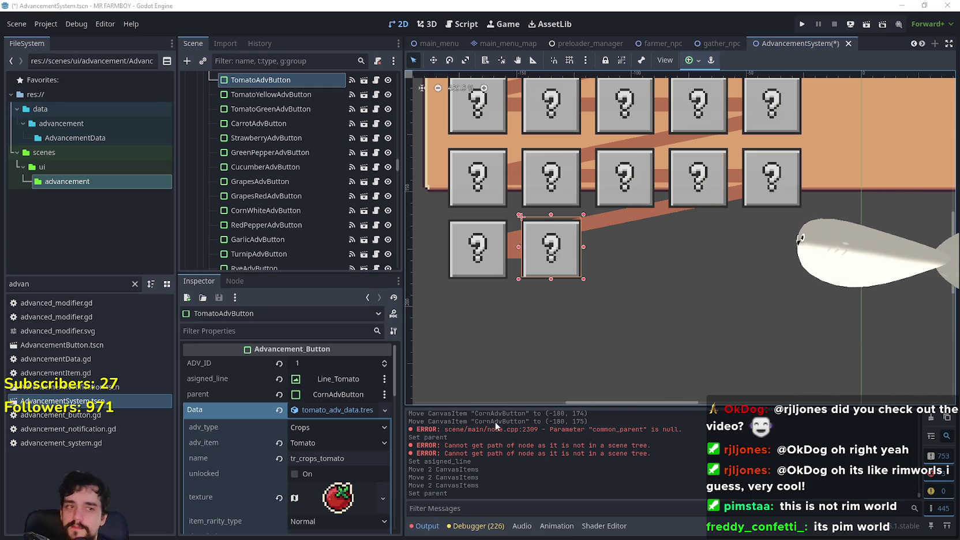
{"action": "key", "text": "ctrl+s"}
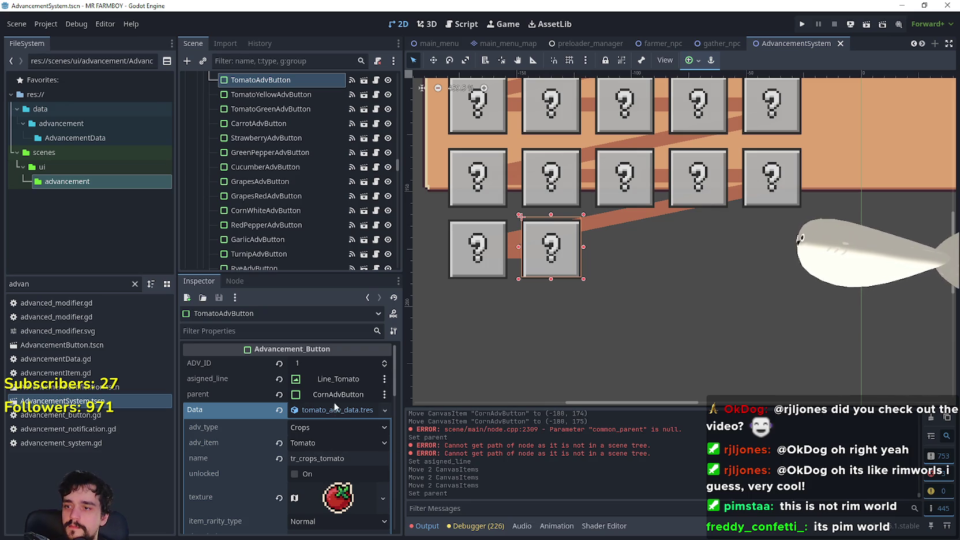
{"action": "left_click", "coordinate": [511, 258]}
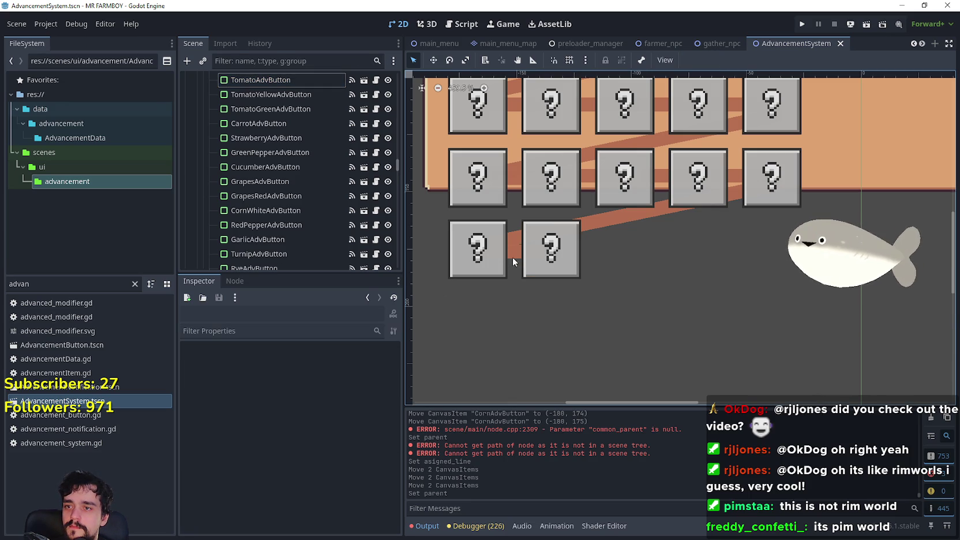
Nudge TomatoAdvButton, Line_Tomato and CornAdvButton down to start aligning the bottom row
{"action": "left_click", "coordinate": [515, 253]}
{"action": "scroll", "coordinate": [565, 257], "scroll_direction": "up", "scroll_amount": 3}
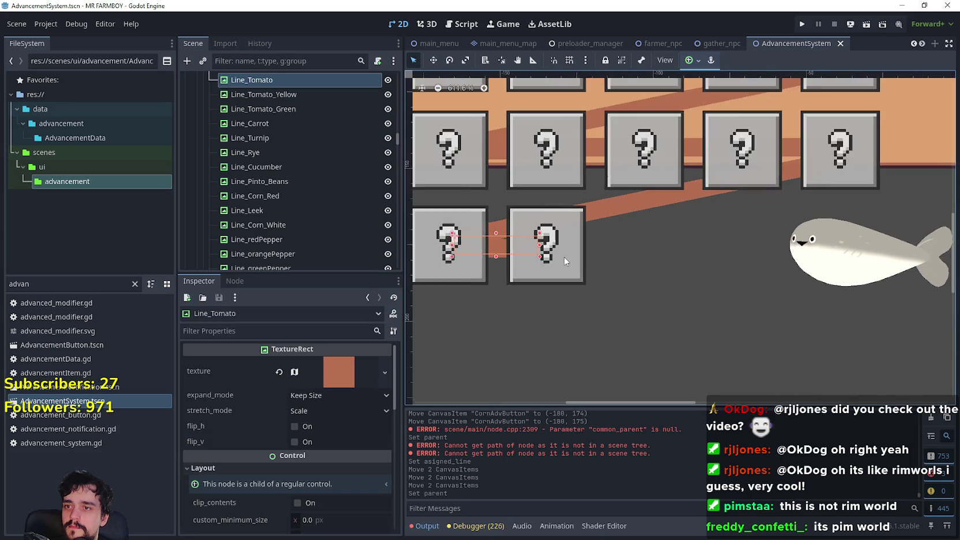
{"action": "scroll", "coordinate": [561, 254], "scroll_direction": "down", "scroll_amount": 3}
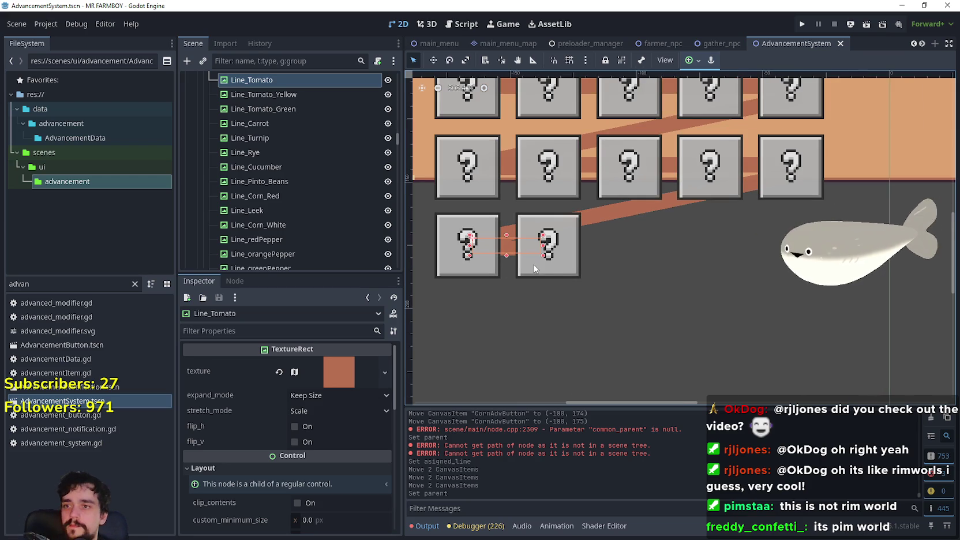
{"action": "left_click", "coordinate": [549, 263]}
{"action": "scroll", "coordinate": [550, 266], "scroll_direction": "up", "scroll_amount": 1}
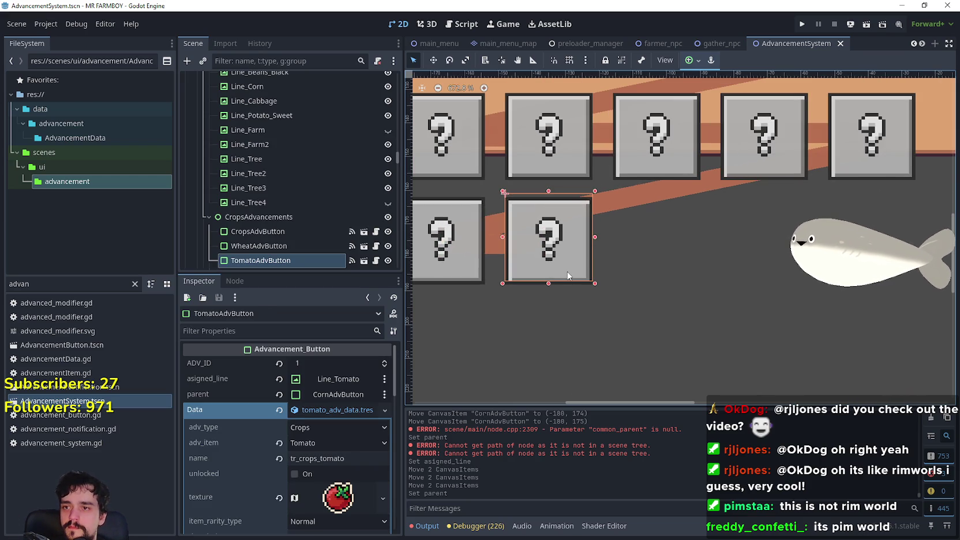
{"action": "key", "text": "Down"}
{"action": "key", "text": "Down"}
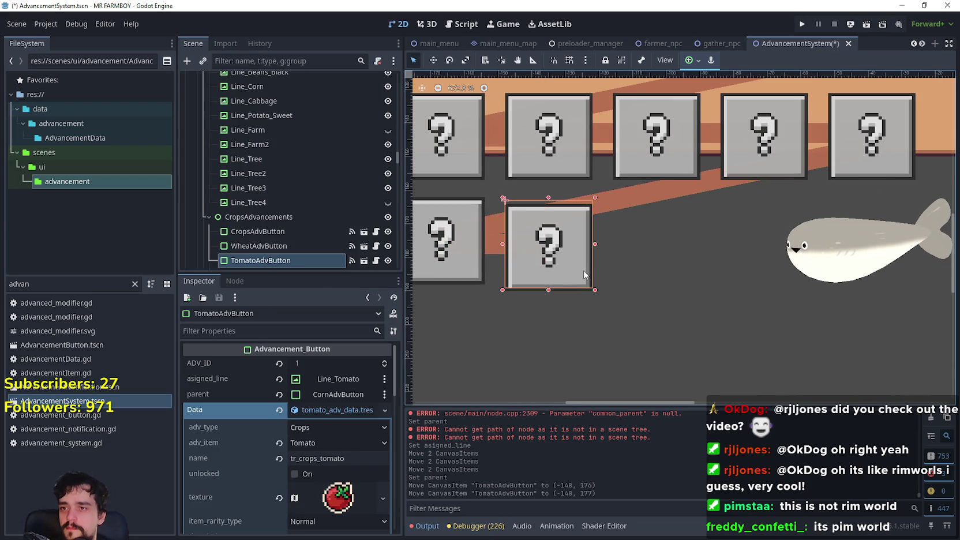
{"action": "left_click", "coordinate": [496, 245]}
{"action": "key", "text": "Down"}
{"action": "key", "text": "Down"}
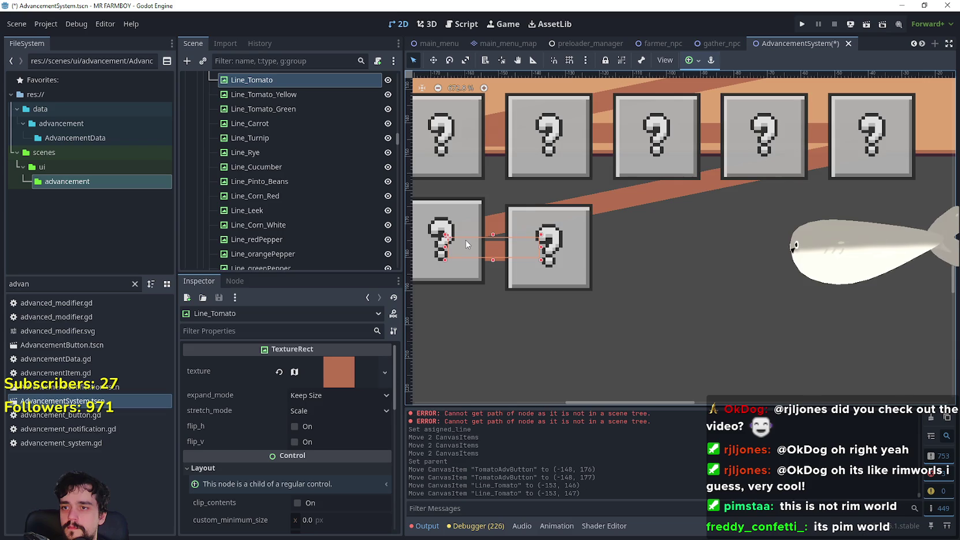
{"action": "scroll", "coordinate": [466, 240], "scroll_direction": "down", "scroll_amount": 1}
{"action": "left_click", "coordinate": [458, 238]}
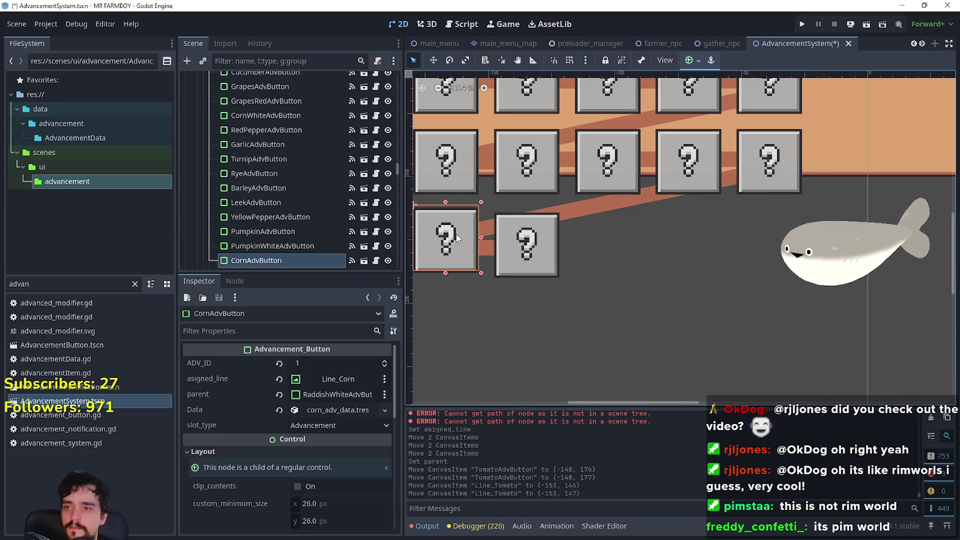
{"action": "key", "text": "Down"}
{"action": "key", "text": "Down"}
Nudge the tomato and corn buttons down once more so both sit at y 178
{"action": "left_click", "coordinate": [546, 247]}
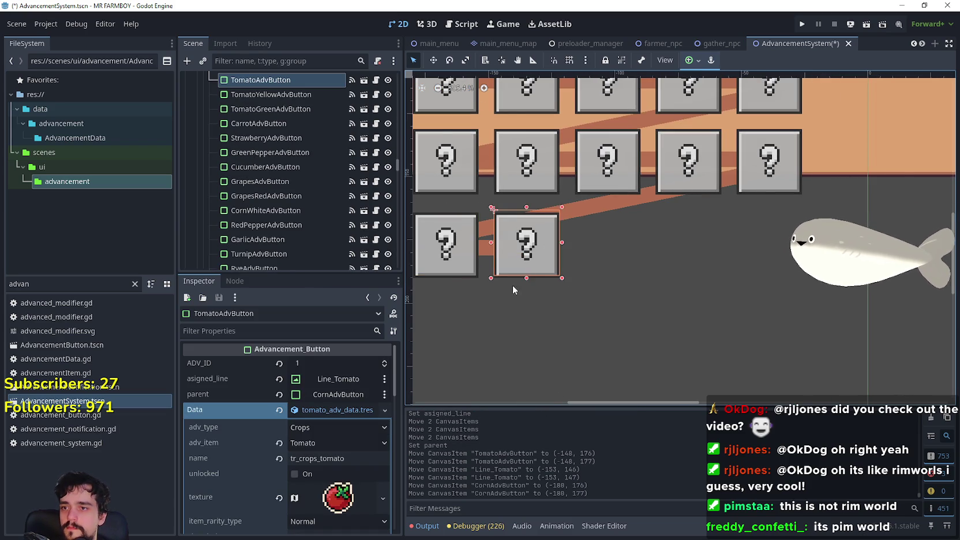
{"action": "scroll", "coordinate": [510, 266], "scroll_direction": "up", "scroll_amount": 3}
{"action": "key", "text": "Down"}
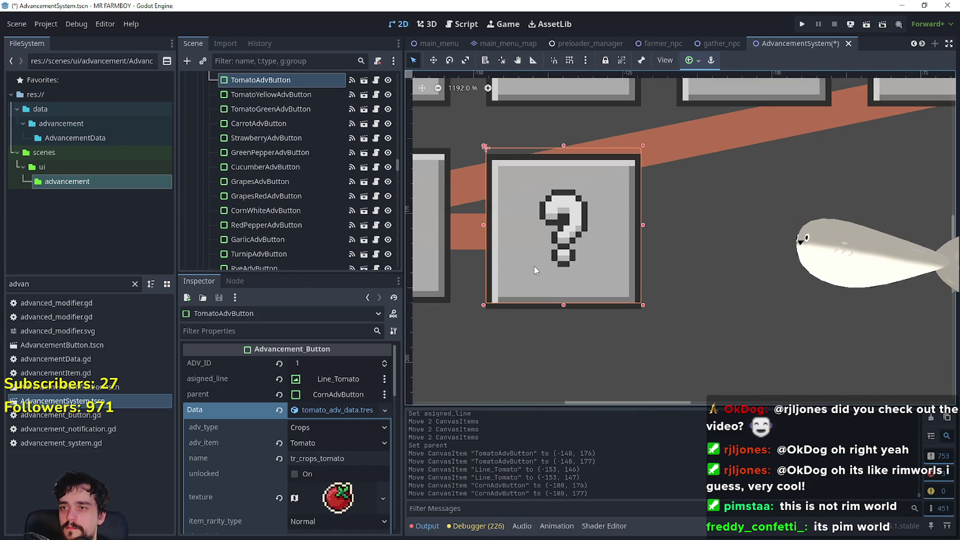
{"action": "scroll", "coordinate": [500, 251], "scroll_direction": "down", "scroll_amount": 2}
{"action": "left_click", "coordinate": [499, 250]}
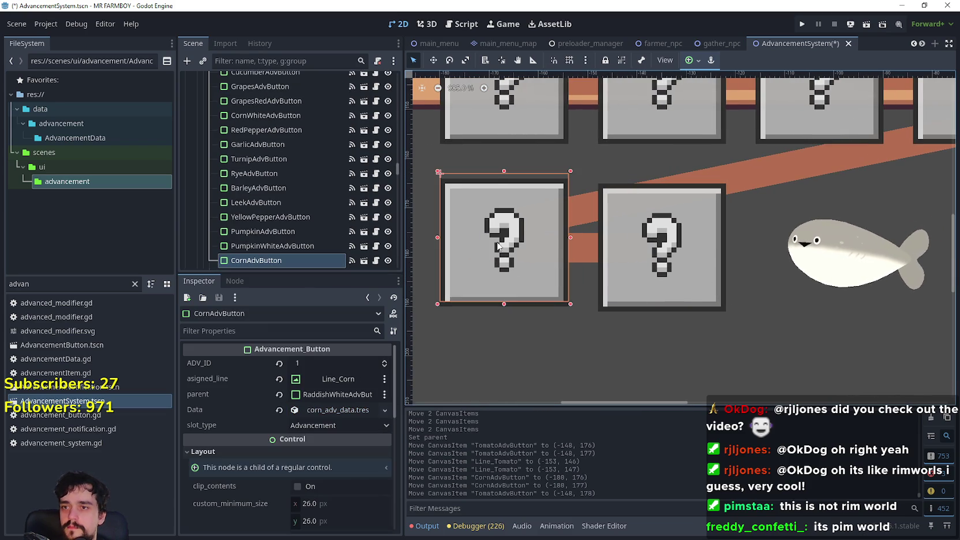
{"action": "key", "text": "Down"}
{"action": "left_click", "coordinate": [657, 276]}
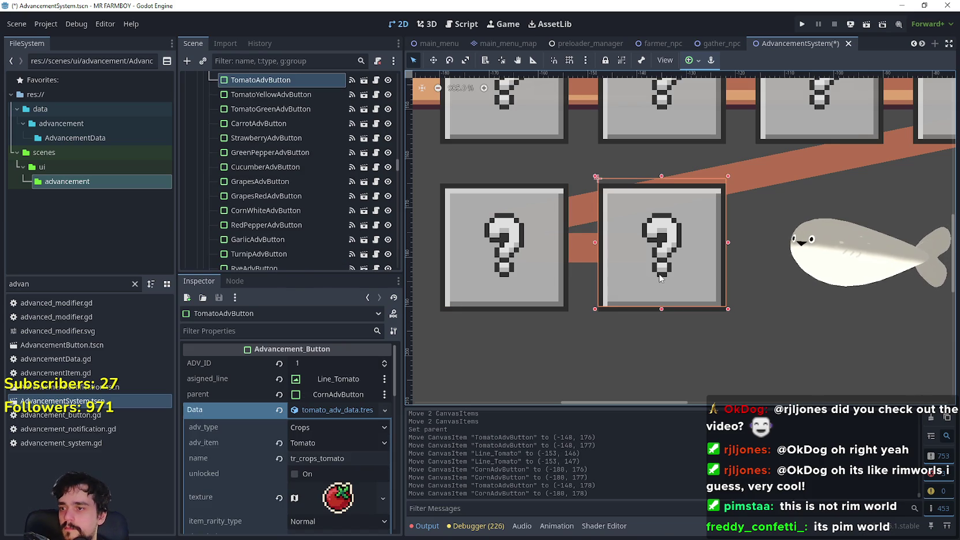
{"action": "left_click", "coordinate": [484, 269]}
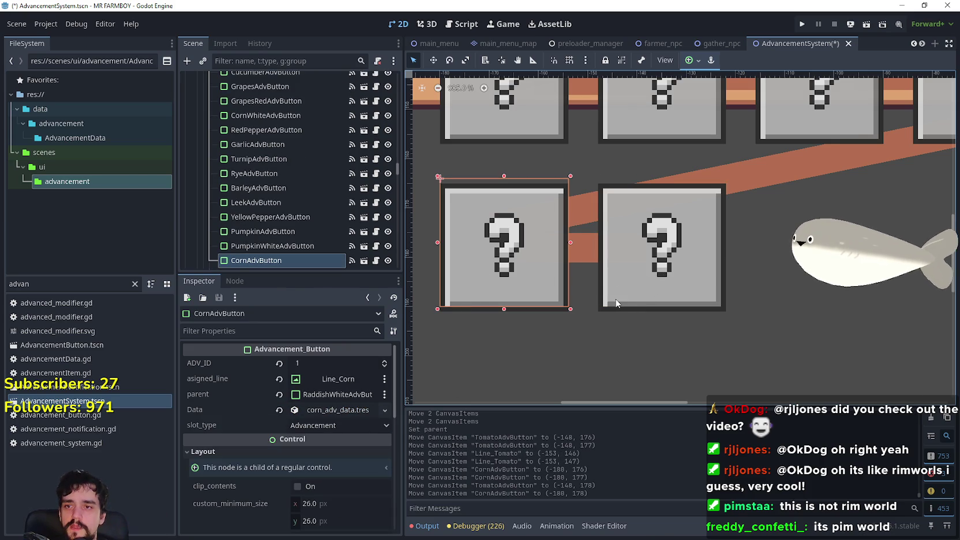
{"action": "left_click", "coordinate": [639, 266]}
{"action": "scroll", "coordinate": [639, 266], "scroll_direction": "down", "scroll_amount": 4}
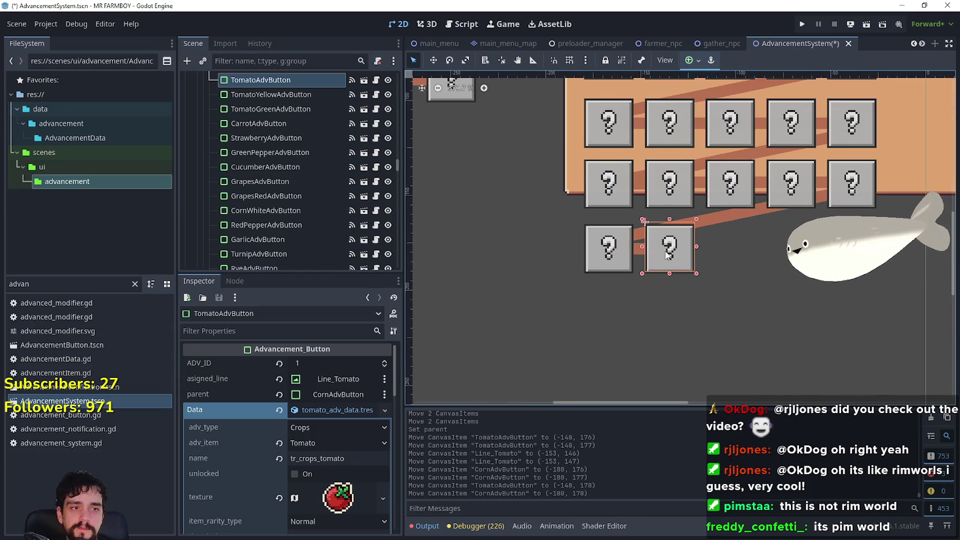
{"action": "scroll", "coordinate": [667, 254], "scroll_direction": "down", "scroll_amount": 3}
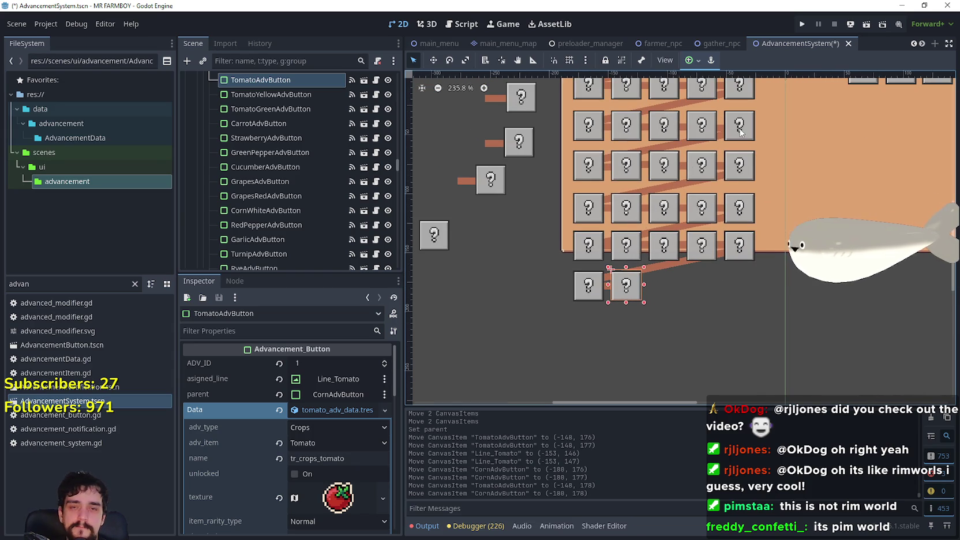
Duplicate GrapesRedAdvButton and drag the copy down beside the bottom crop row
{"action": "left_click", "coordinate": [736, 173]}
{"action": "left_click", "coordinate": [743, 136]}
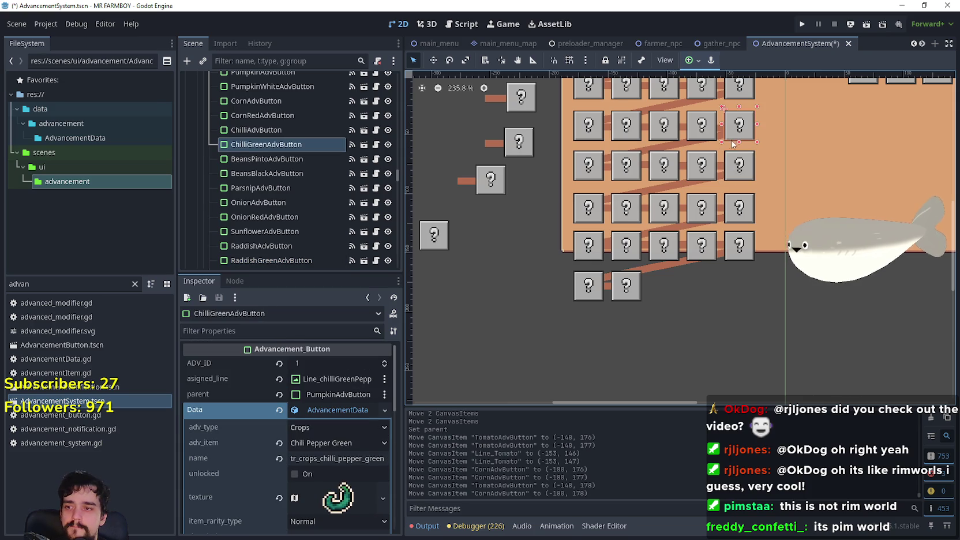
{"action": "scroll", "coordinate": [701, 174], "scroll_direction": "down", "scroll_amount": 1}
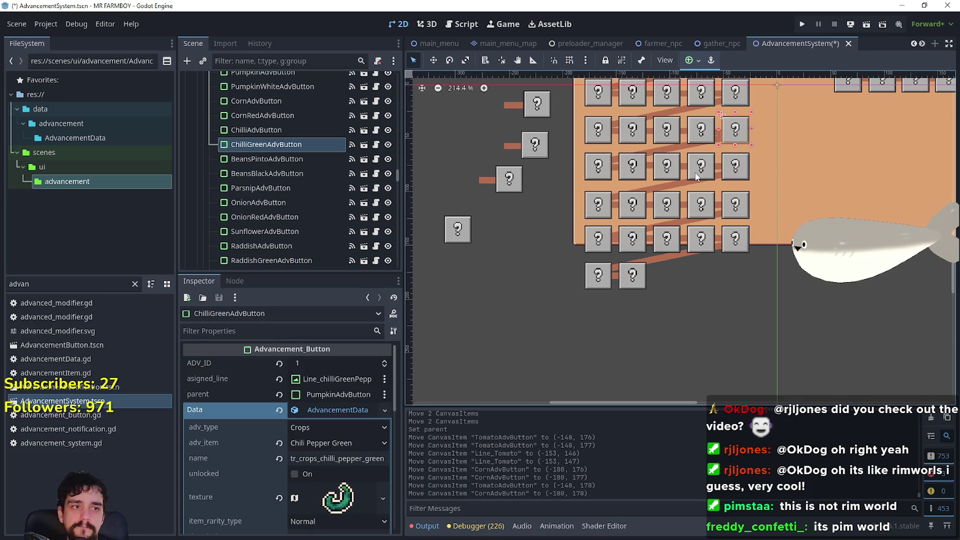
{"action": "left_click", "coordinate": [732, 201]}
{"action": "left_click", "coordinate": [345, 387]}
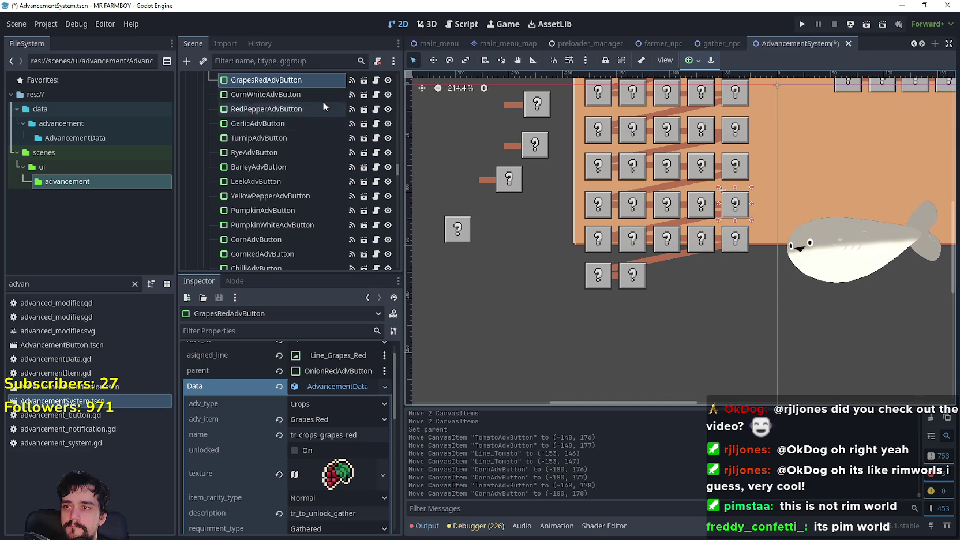
{"action": "scroll", "coordinate": [344, 116], "scroll_direction": "up", "scroll_amount": 1}
{"action": "key", "text": "ctrl+d"}
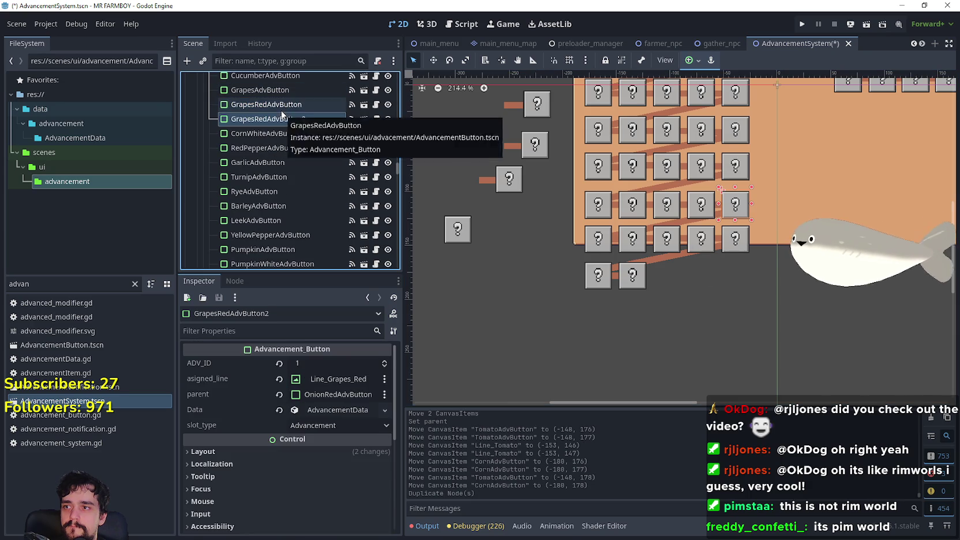
{"action": "scroll", "coordinate": [707, 249], "scroll_direction": "up", "scroll_amount": 3}
{"action": "key", "text": "w"}
{"action": "mouse_move", "coordinate": [718, 196]}
{"action": "left_mouse_down"}
{"action": "mouse_move", "coordinate": [725, 250]}
{"action": "mouse_move", "coordinate": [641, 305]}
{"action": "mouse_move", "coordinate": [642, 242]}
{"action": "left_mouse_up"}
{"action": "scroll", "coordinate": [664, 298], "scroll_direction": "up", "scroll_amount": 4}
{"action": "scroll", "coordinate": [640, 241], "scroll_direction": "up", "scroll_amount": 1}
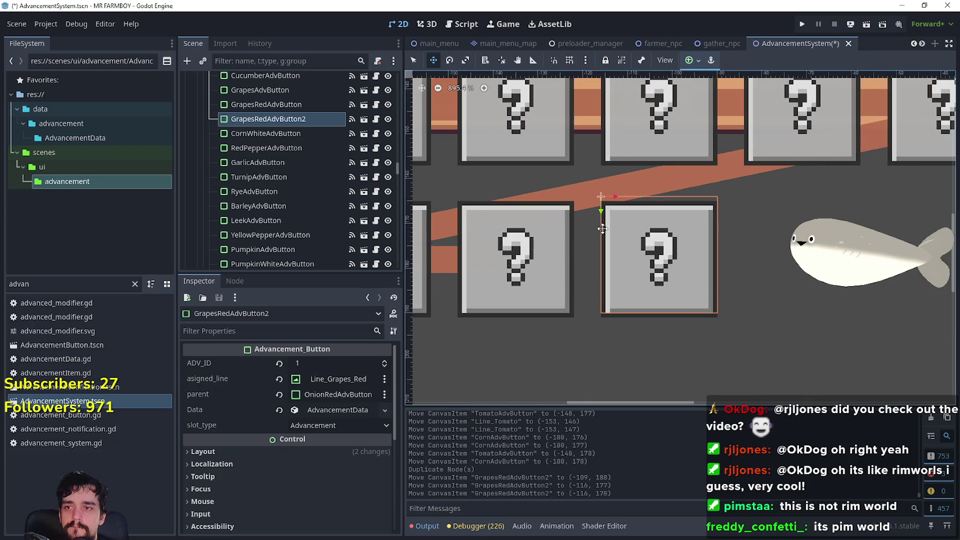
Rename the copy GrapesRedAdvButton2 to GrapesGreenAdvButton
{"action": "left_click", "coordinate": [268, 119]}
{"action": "left_click", "coordinate": [269, 119]}
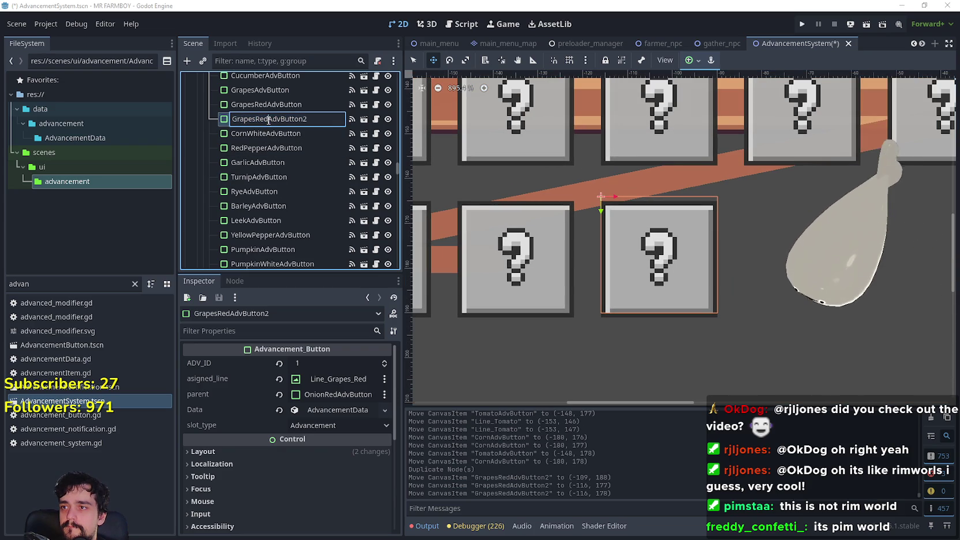
{"action": "key", "text": "BackSpace"}
{"action": "key", "text": "BackSpace"}
{"action": "key", "text": "BackSpace"}
{"action": "type", "text": "Gre"}
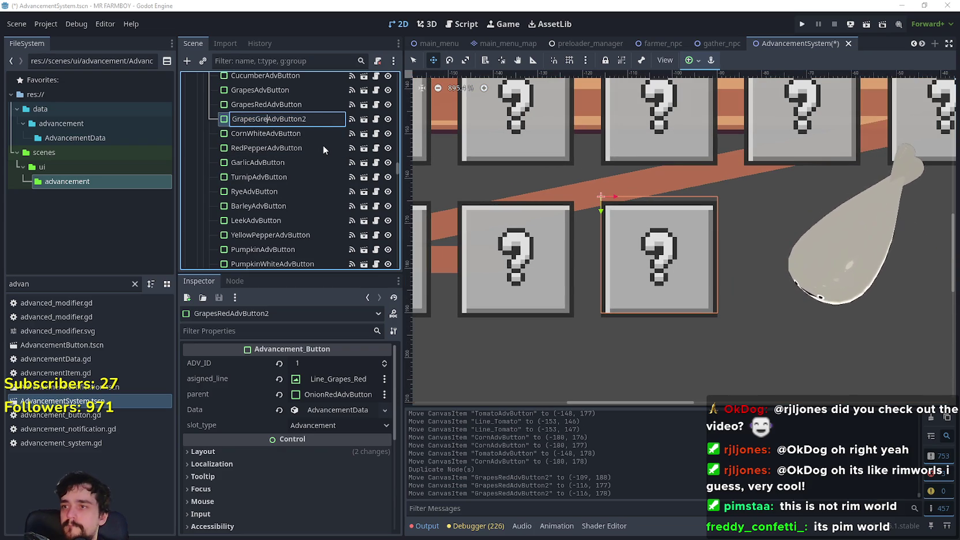
{"action": "type", "text": "en"}
{"action": "key", "text": "Return"}
{"action": "left_click", "coordinate": [327, 117]}
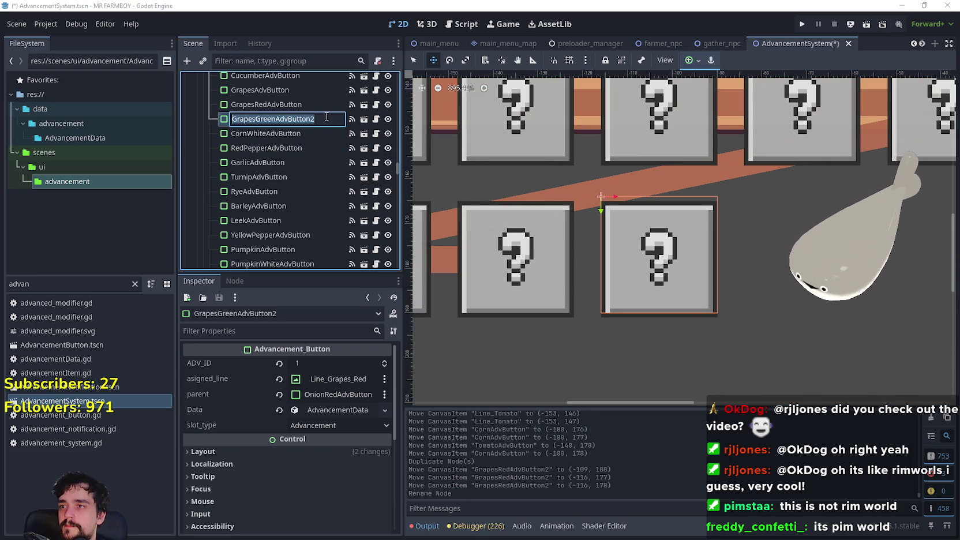
{"action": "key", "text": "End"}
{"action": "key", "text": "BackSpace"}
{"action": "key", "text": "Return"}
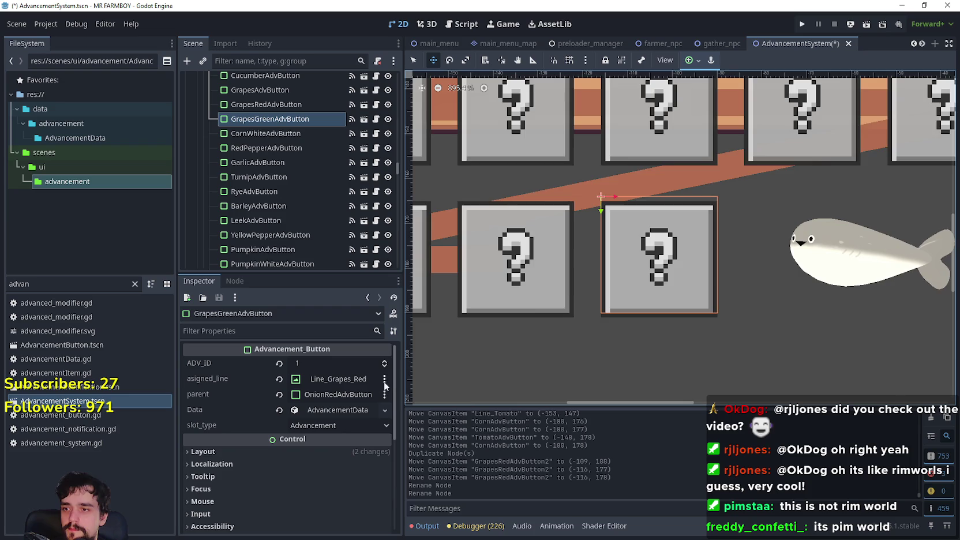
Inspect the red-row connector lines and crop buttons, ending with Line_Grapes_Red selected
{"action": "scroll", "coordinate": [568, 292], "scroll_direction": "down", "scroll_amount": 3}
{"action": "left_click", "coordinate": [413, 60]}
{"action": "scroll", "coordinate": [704, 169], "scroll_direction": "down", "scroll_amount": 2}
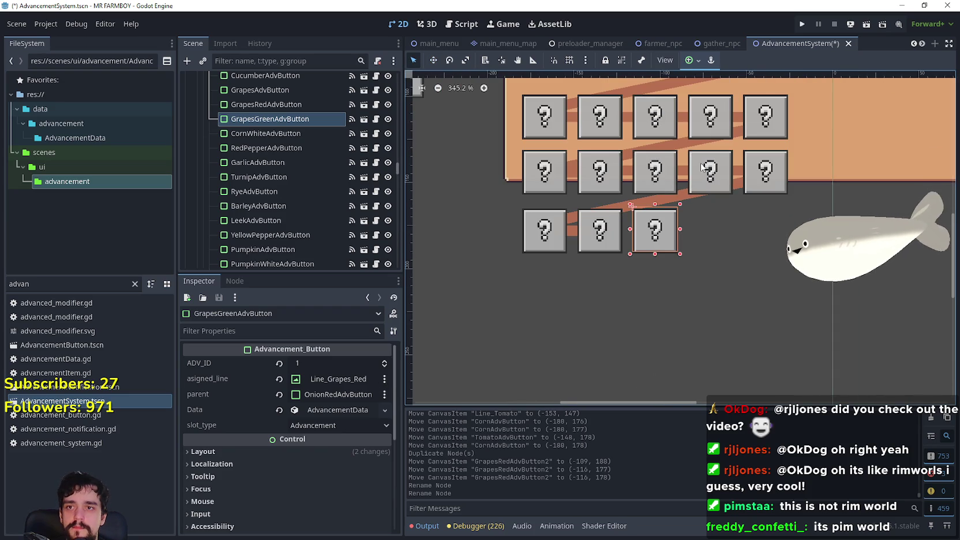
{"action": "left_click", "coordinate": [685, 121]}
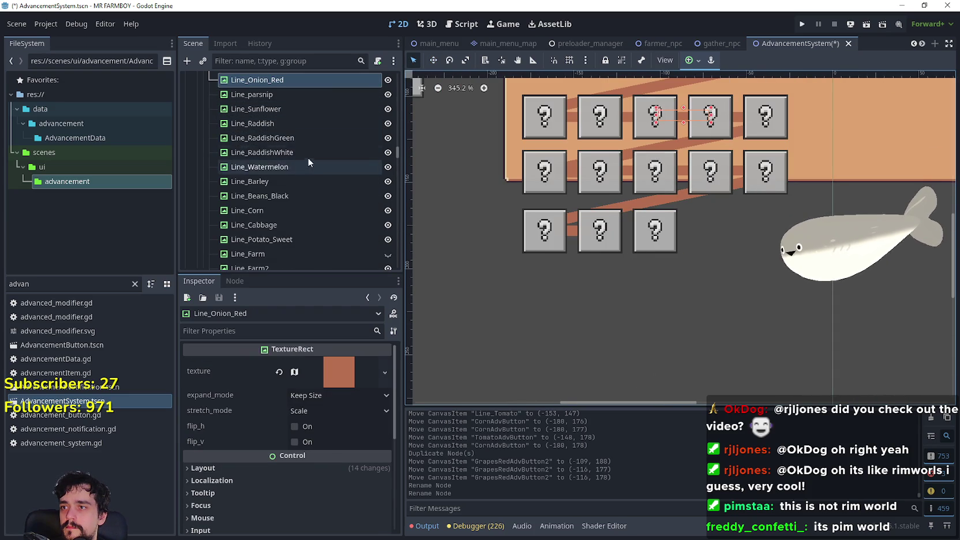
{"action": "scroll", "coordinate": [308, 162], "scroll_direction": "up", "scroll_amount": 1}
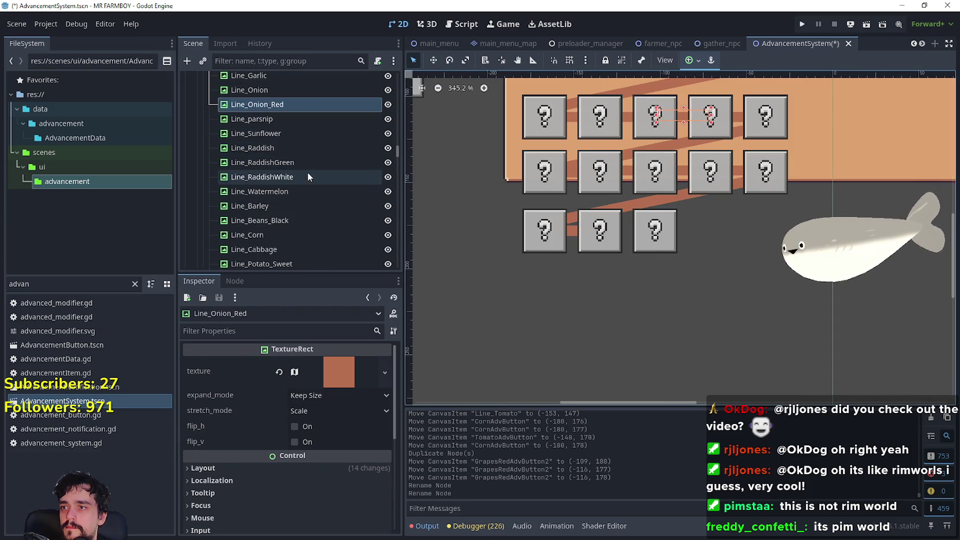
{"action": "scroll", "coordinate": [306, 237], "scroll_direction": "down", "scroll_amount": 2}
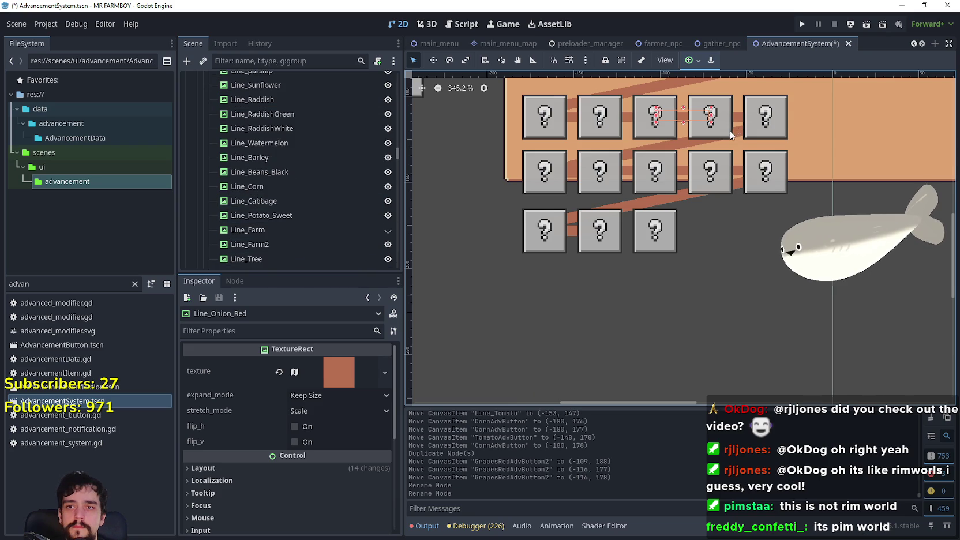
{"action": "scroll", "coordinate": [733, 134], "scroll_direction": "down", "scroll_amount": 1}
{"action": "left_click", "coordinate": [694, 160]}
{"action": "scroll", "coordinate": [694, 161], "scroll_direction": "down", "scroll_amount": 1}
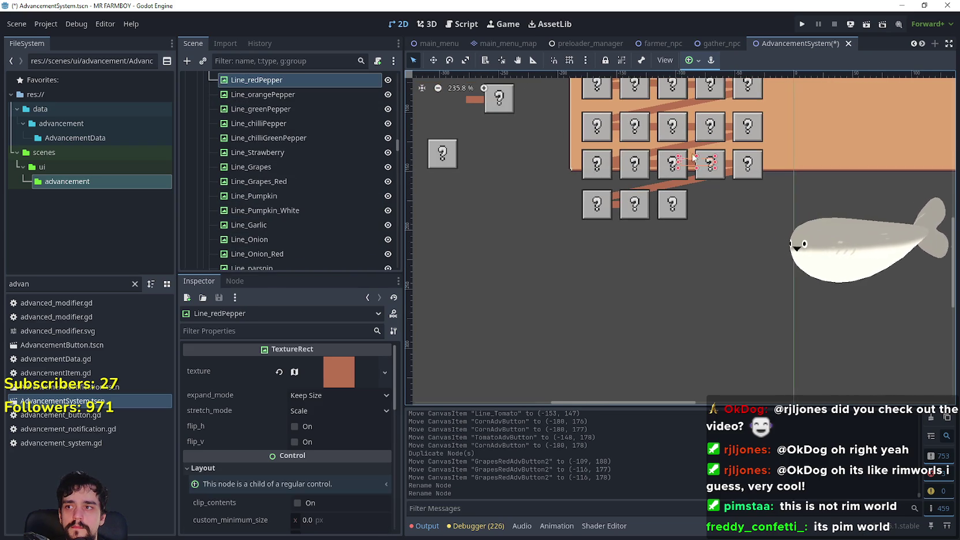
{"action": "scroll", "coordinate": [697, 124], "scroll_direction": "down", "scroll_amount": 1}
{"action": "left_click", "coordinate": [694, 95]}
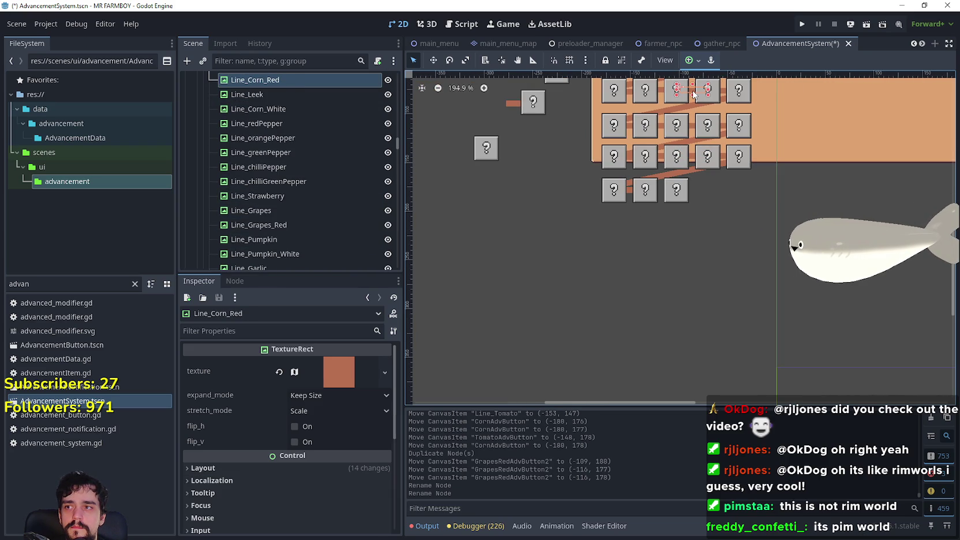
{"action": "left_click", "coordinate": [710, 130]}
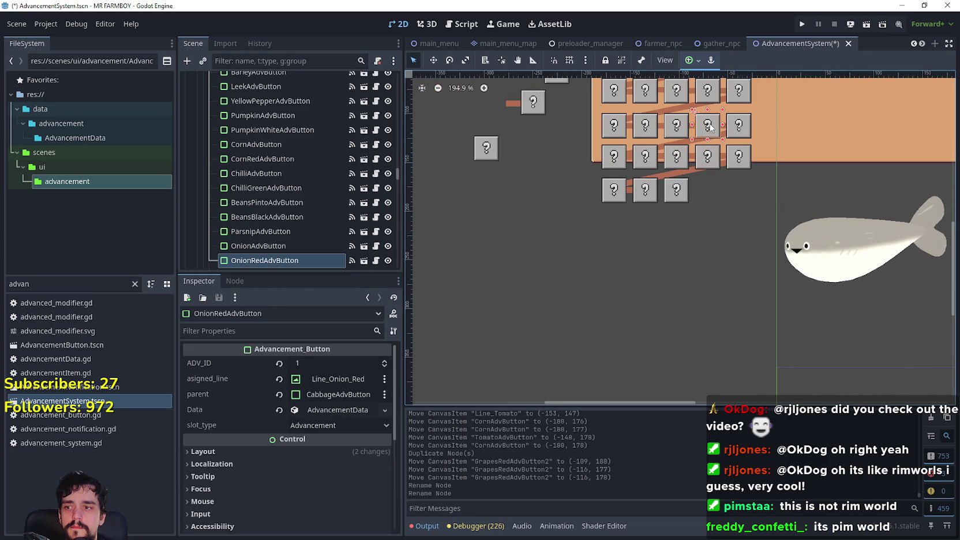
{"action": "left_click", "coordinate": [714, 102]}
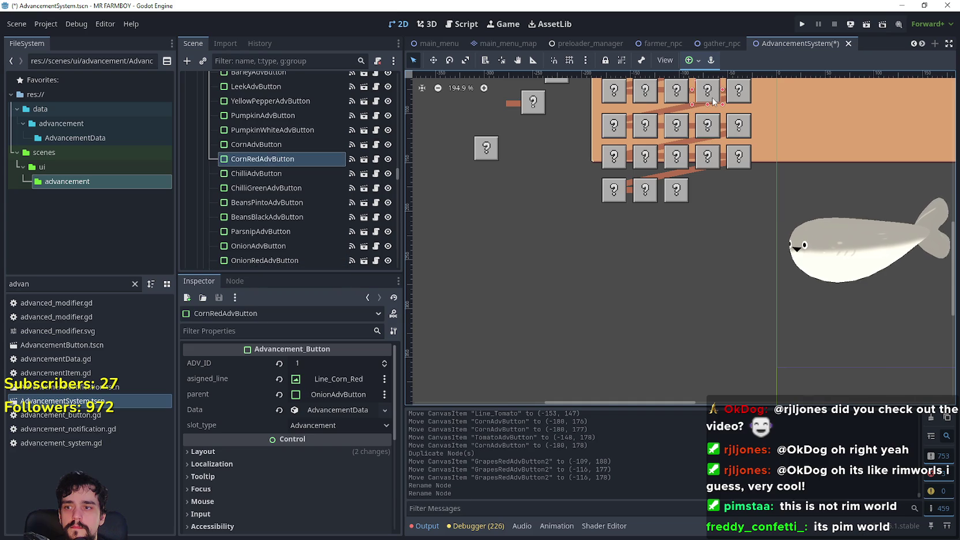
{"action": "left_click", "coordinate": [738, 135]}
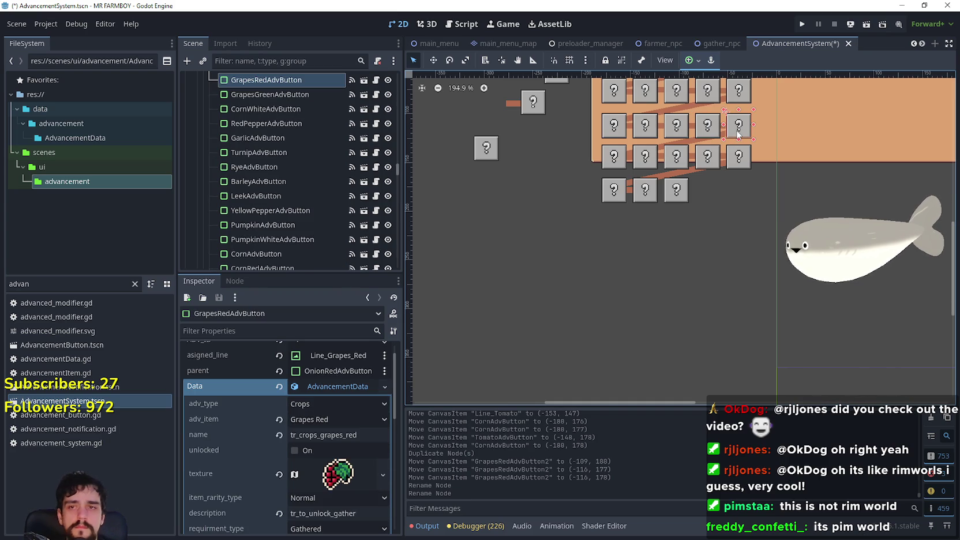
{"action": "scroll", "coordinate": [724, 129], "scroll_direction": "up", "scroll_amount": 5}
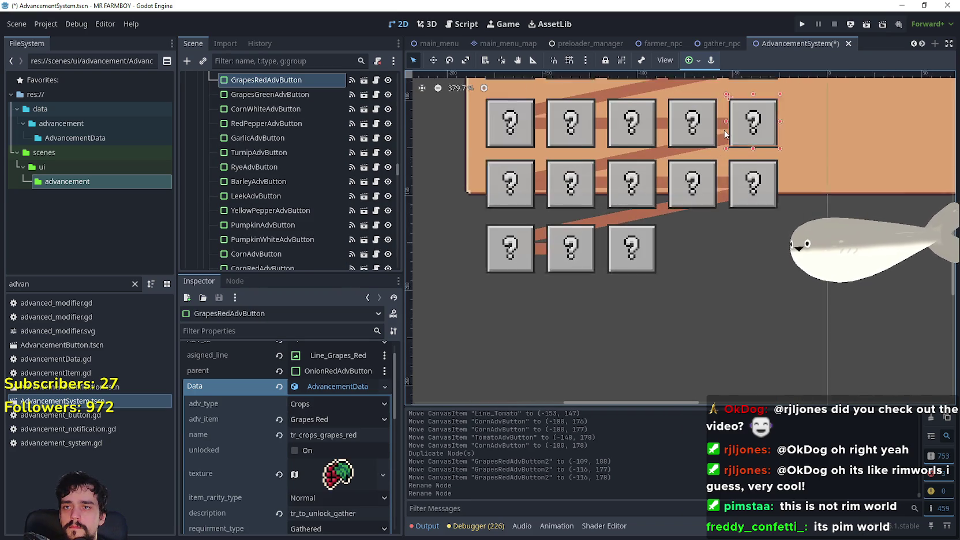
{"action": "left_click", "coordinate": [722, 130]}
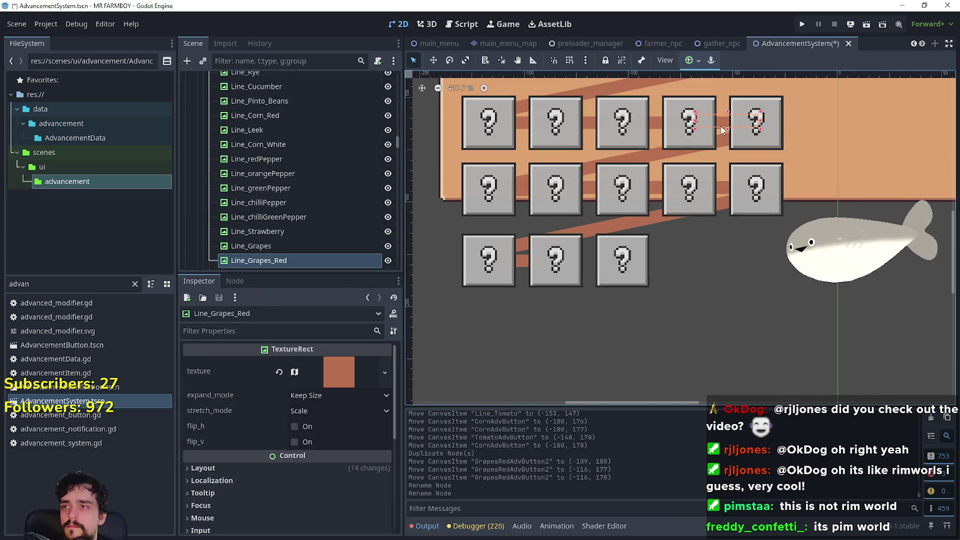
{"action": "scroll", "coordinate": [372, 189], "scroll_direction": "down", "scroll_amount": 3}
Duplicate Line_Grapes_Red as Line_Grapes_Green and place it at (-122, 147) in the bottom row
{"action": "key", "text": "ctrl+d"}
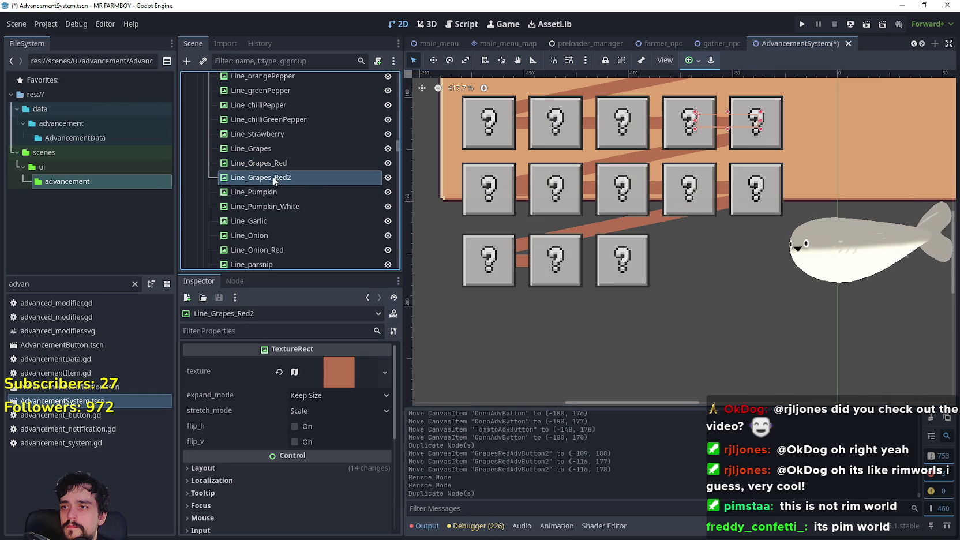
{"action": "double_click", "coordinate": [273, 177]}
{"action": "type", "text": "G"}
{"action": "key", "text": "Return"}
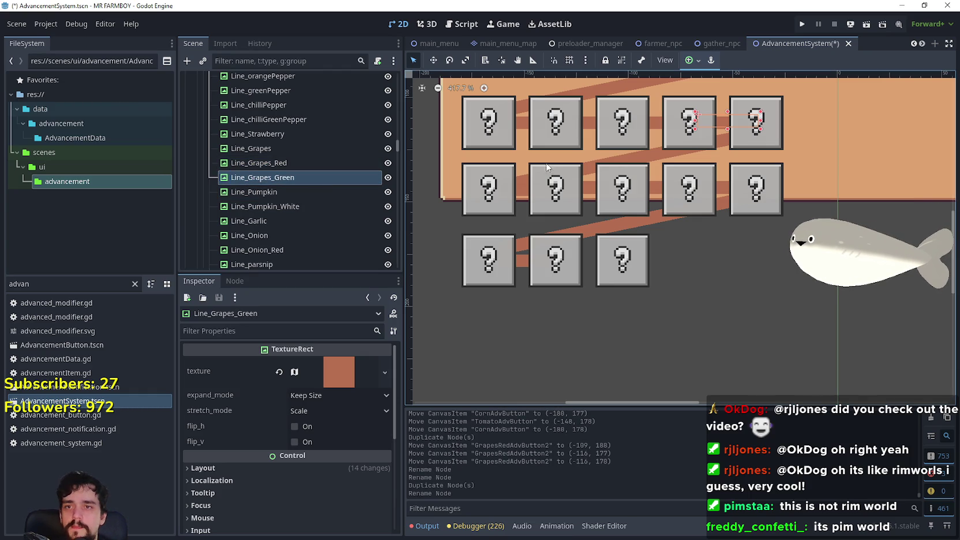
{"action": "mouse_move", "coordinate": [726, 128]}
{"action": "left_mouse_down"}
{"action": "mouse_move", "coordinate": [588, 242]}
{"action": "mouse_move", "coordinate": [588, 271]}
{"action": "mouse_move", "coordinate": [580, 259]}
{"action": "left_mouse_up"}
{"action": "scroll", "coordinate": [577, 254], "scroll_direction": "up", "scroll_amount": 5}
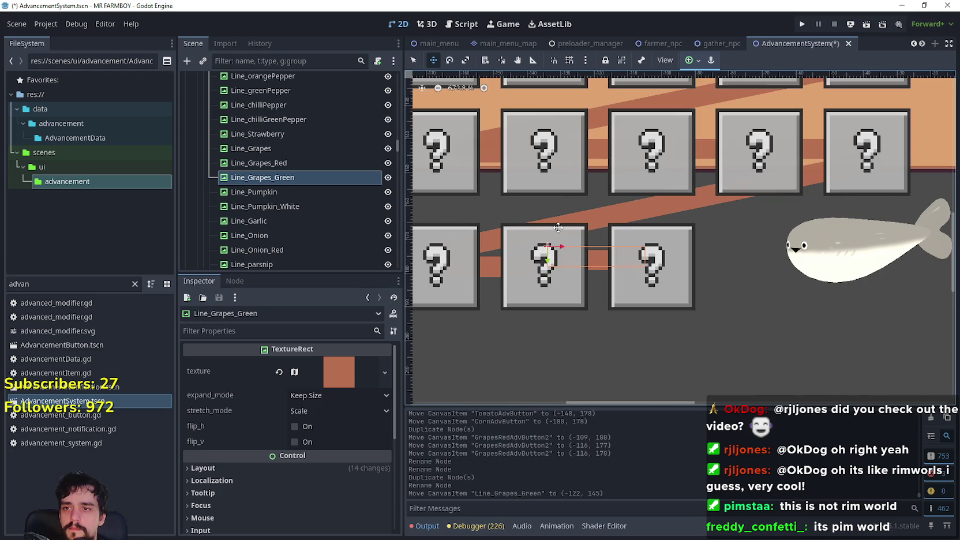
{"action": "key", "text": "Down"}
{"action": "key", "text": "Down"}
{"action": "scroll", "coordinate": [642, 208], "scroll_direction": "up", "scroll_amount": 3}
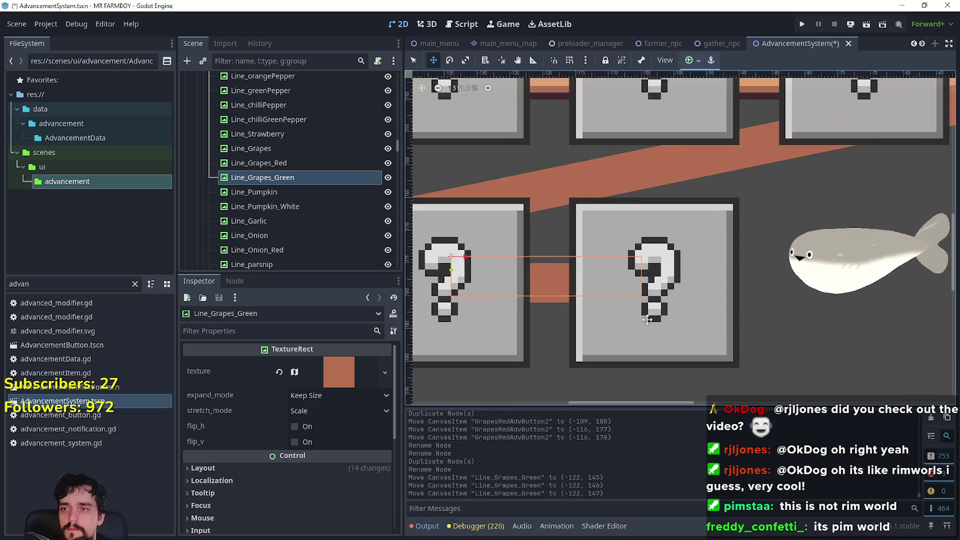
{"action": "scroll", "coordinate": [656, 319], "scroll_direction": "down", "scroll_amount": 3}
{"action": "left_click", "coordinate": [414, 60]}
{"action": "left_click", "coordinate": [693, 325]}
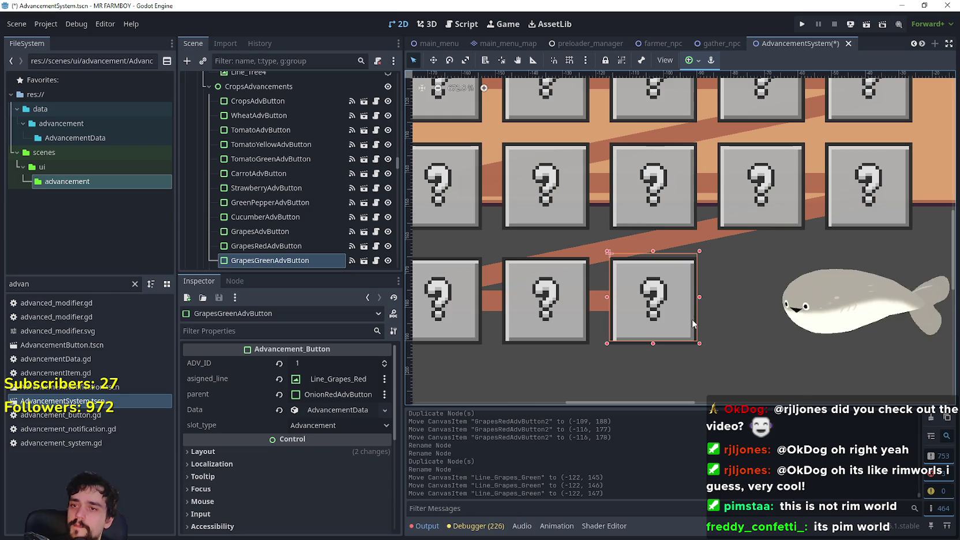
Assign Line_Grapes_Green as the button's line and TomatoAdvButton as its parent
{"action": "left_click", "coordinate": [335, 379]}
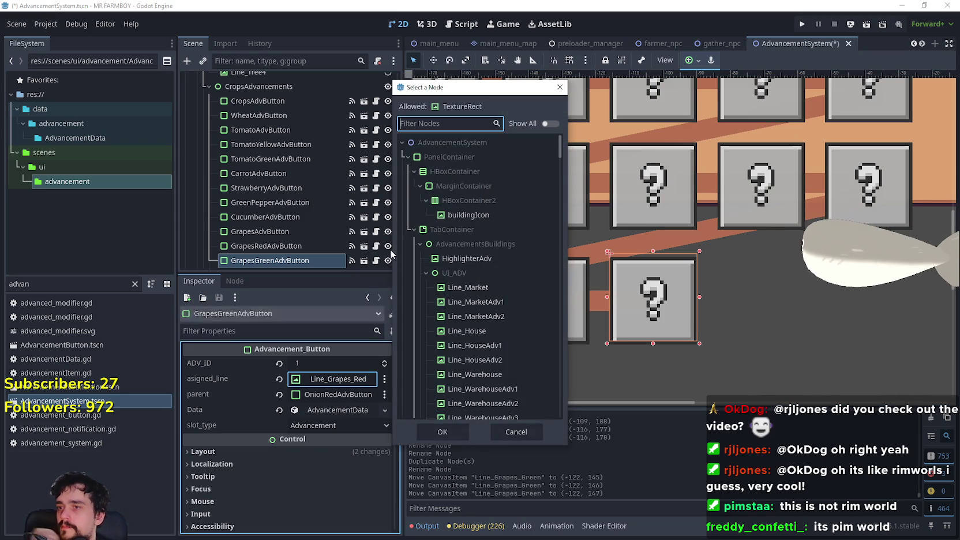
{"action": "type", "text": "grap"}
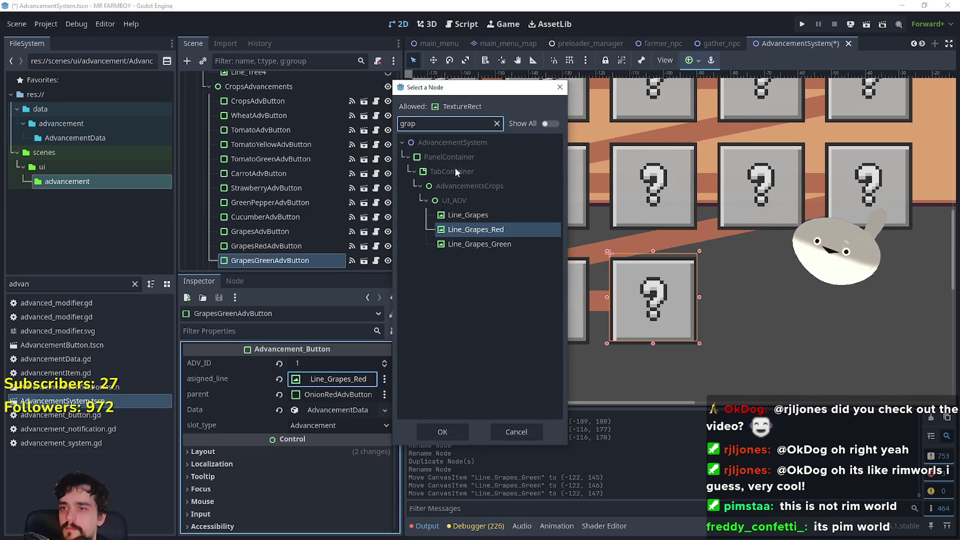
{"action": "left_click", "coordinate": [458, 245]}
{"action": "left_click", "coordinate": [459, 432]}
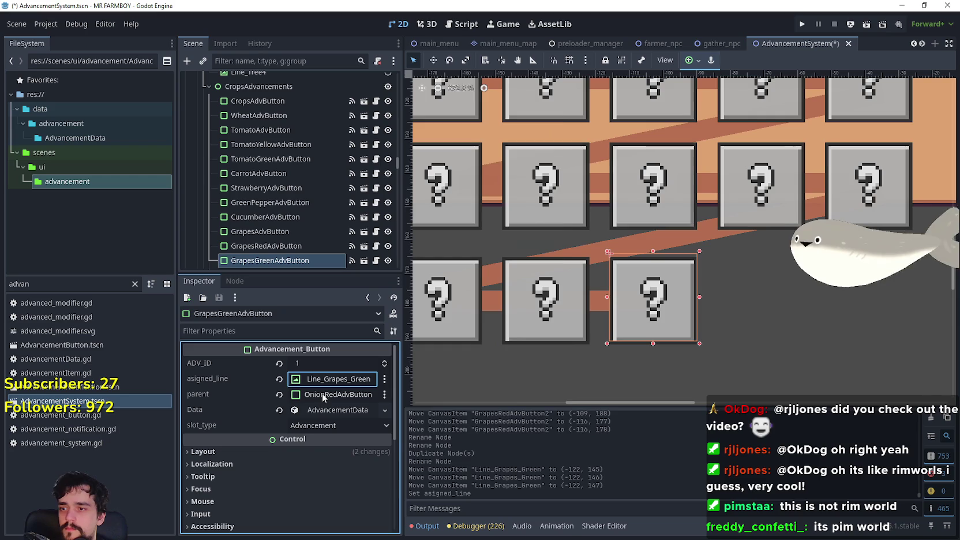
{"action": "left_click", "coordinate": [323, 394]}
{"action": "type", "text": "toma"}
{"action": "left_click", "coordinate": [495, 220]}
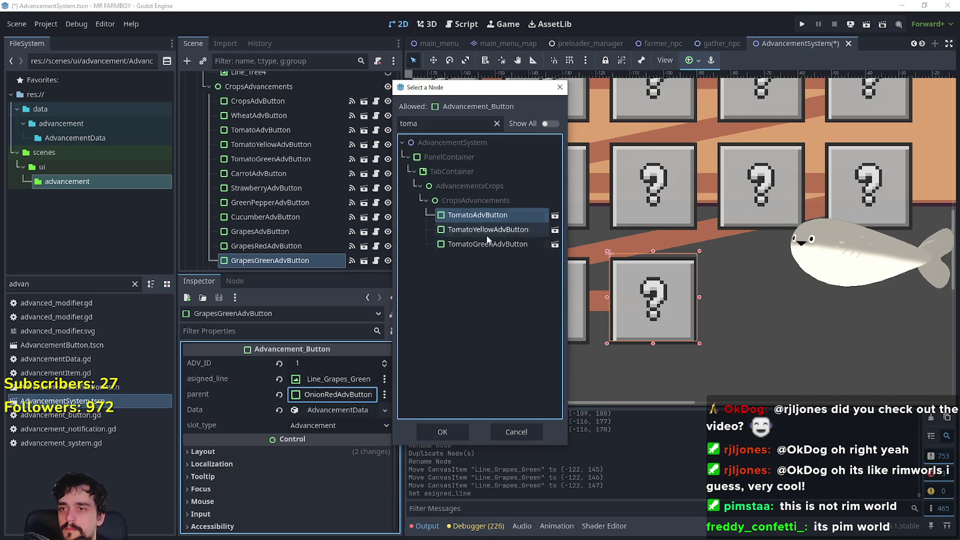
{"action": "left_click", "coordinate": [459, 427]}
Make the button's advancement data unique and delete 'red' from the end of its name
{"action": "left_click", "coordinate": [343, 412]}
{"action": "right_click", "coordinate": [336, 415]}
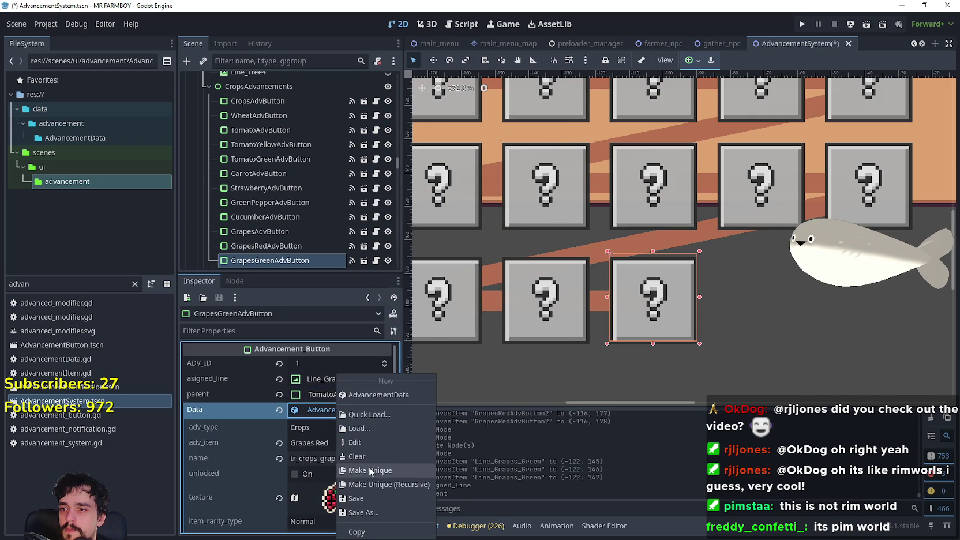
{"action": "left_click", "coordinate": [373, 472]}
{"action": "left_click", "coordinate": [350, 459]}
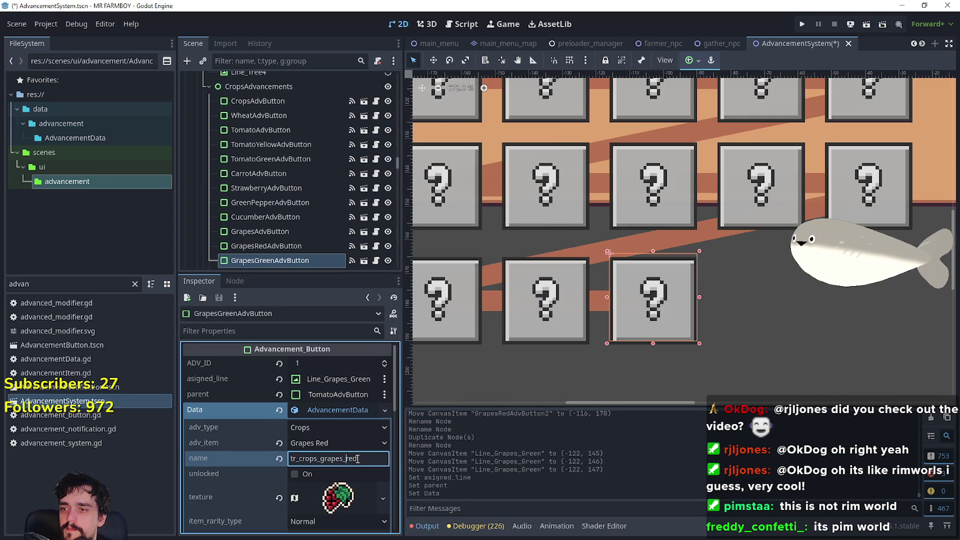
{"action": "key", "text": "BackSpace"}
{"action": "key", "text": "BackSpace"}
{"action": "key", "text": "BackSpace"}
Finish the data name as tr_crops_grapes_green, set the item to Grapes Green, and save
{"action": "type", "text": "green"}
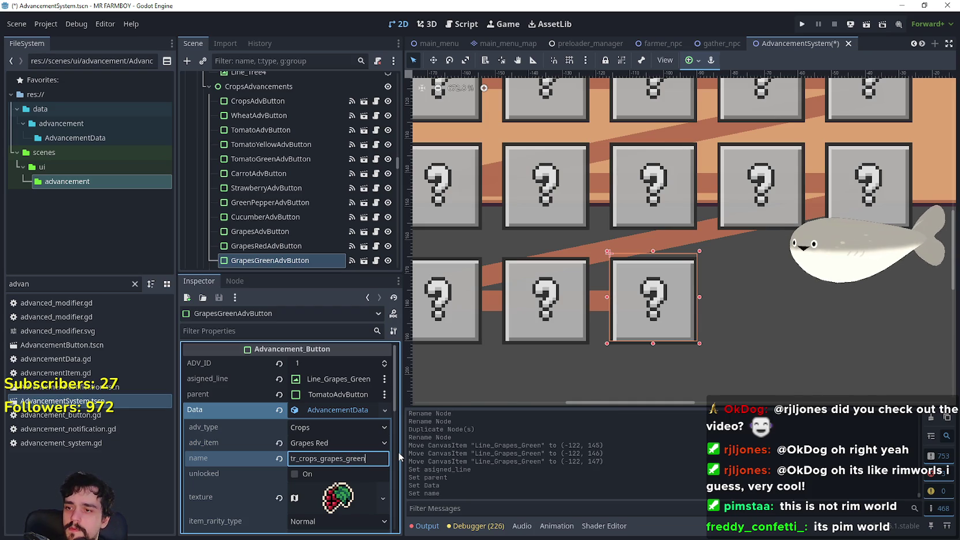
{"action": "left_click", "coordinate": [337, 443]}
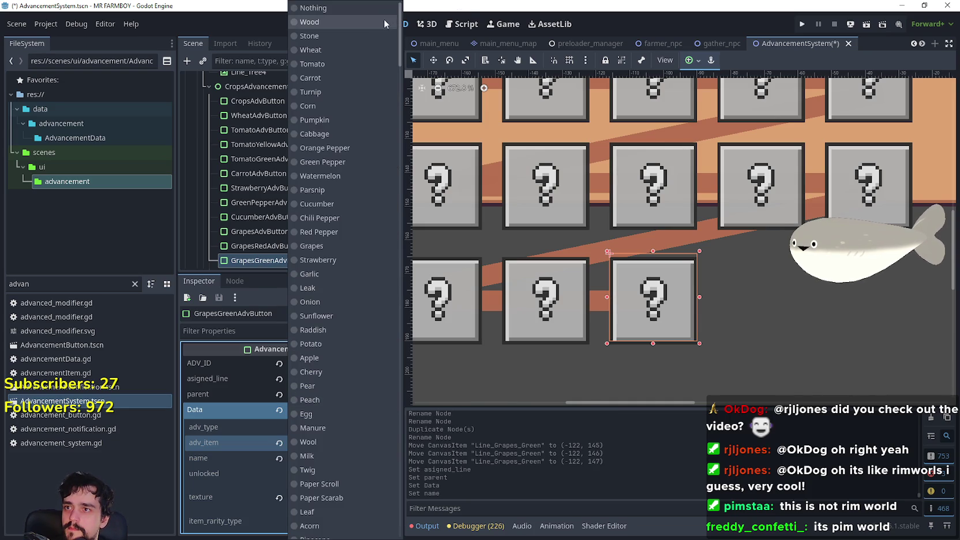
{"action": "left_click_drag", "start_coordinate": [399, 61], "coordinate": [400, 520]}
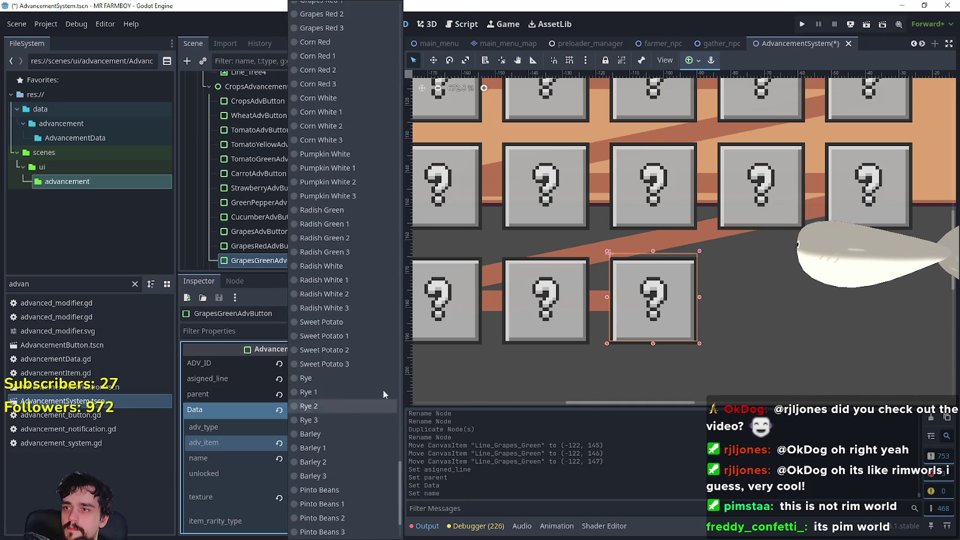
{"action": "scroll", "coordinate": [397, 419], "scroll_direction": "up", "scroll_amount": 3}
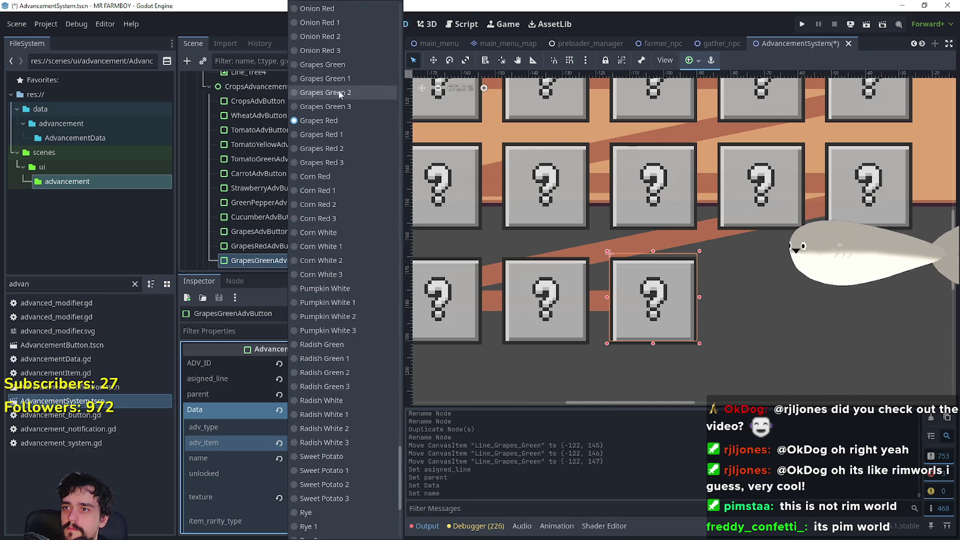
{"action": "left_click", "coordinate": [324, 64]}
{"action": "key", "text": "ctrl+s"}
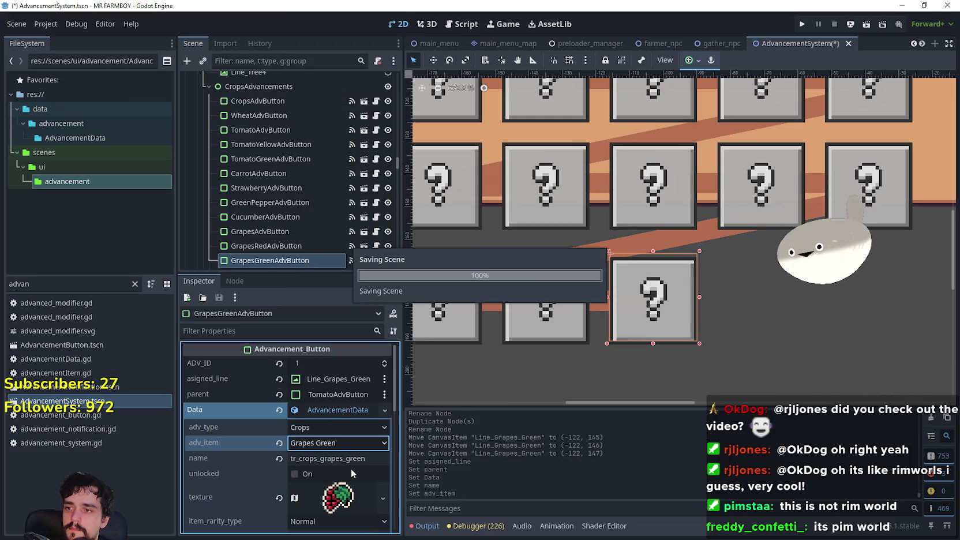
Make the icon texture unique, set its region to the 16x16 green grapes tile at 672, 464, and save
{"action": "scroll", "coordinate": [353, 458], "scroll_direction": "down", "scroll_amount": 2}
{"action": "right_click", "coordinate": [349, 450]}
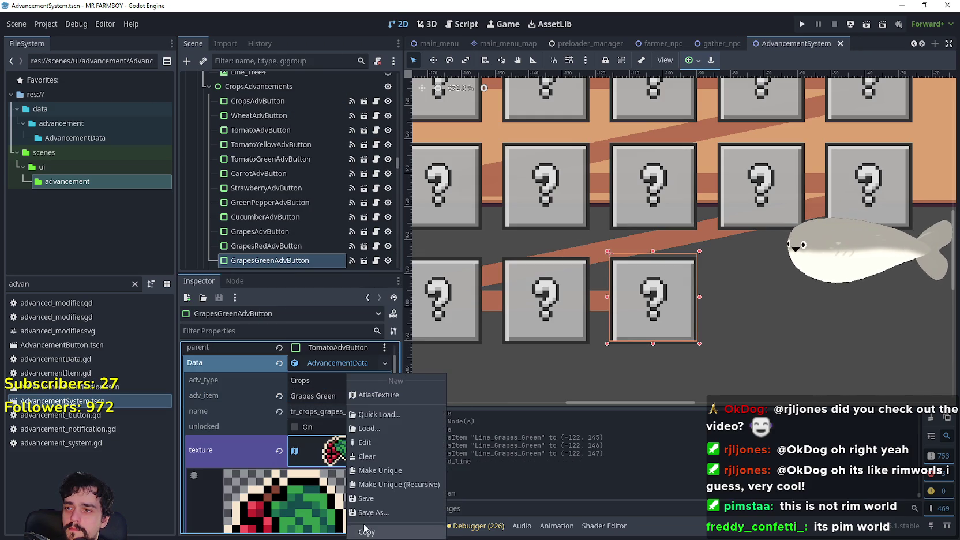
{"action": "left_click", "coordinate": [372, 469]}
{"action": "scroll", "coordinate": [315, 461], "scroll_direction": "down", "scroll_amount": 3}
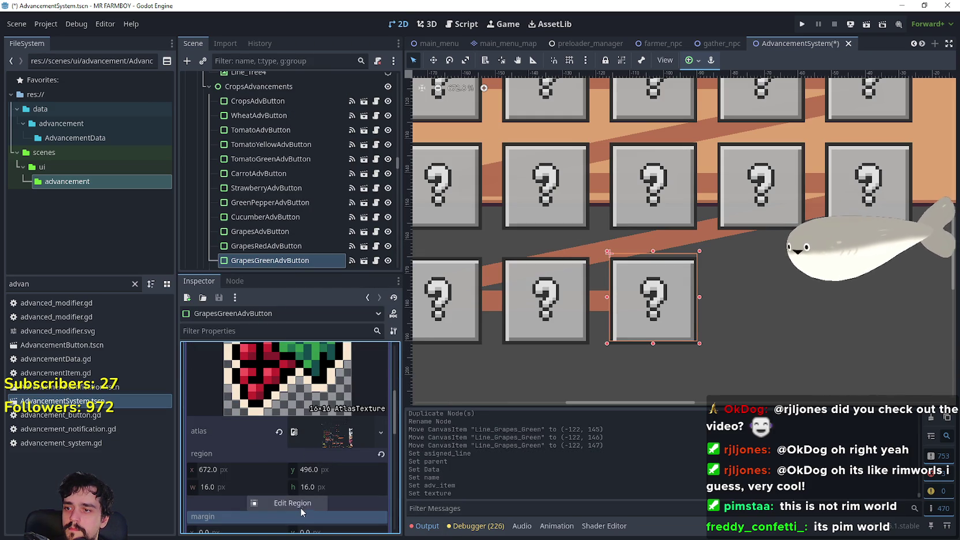
{"action": "left_click", "coordinate": [291, 503]}
{"action": "scroll", "coordinate": [419, 245], "scroll_direction": "down", "scroll_amount": 10}
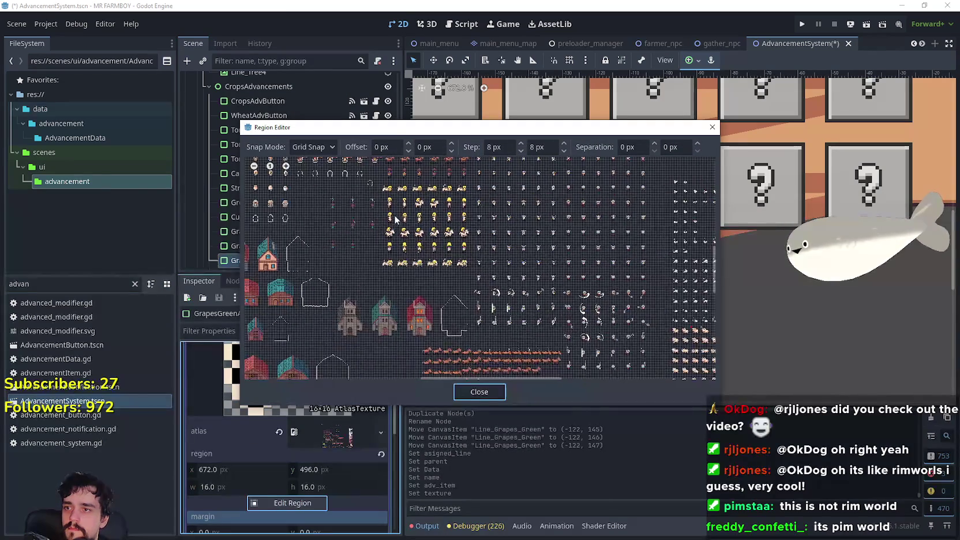
{"action": "scroll", "coordinate": [473, 262], "scroll_direction": "up", "scroll_amount": 5}
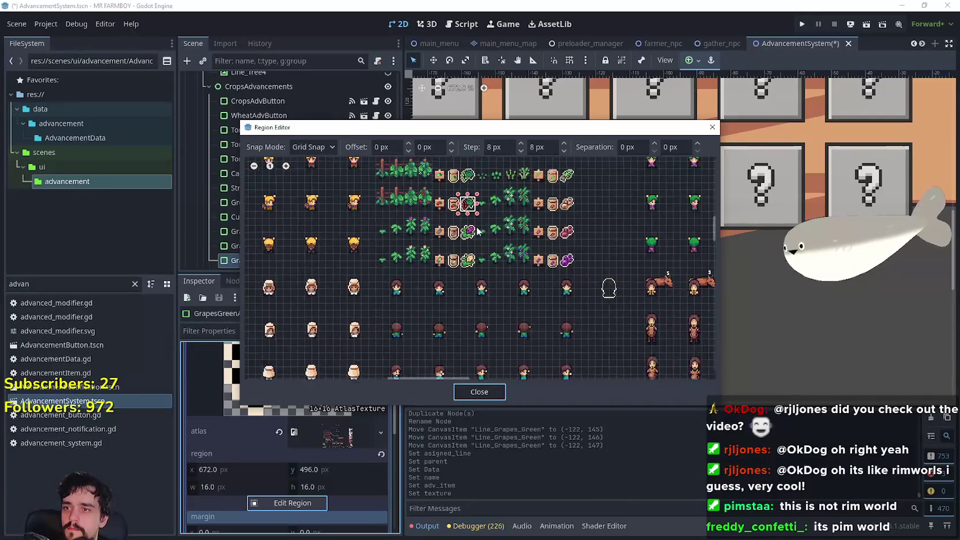
{"action": "left_click", "coordinate": [460, 268]}
{"action": "left_click_drag", "start_coordinate": [460, 269], "coordinate": [439, 248]}
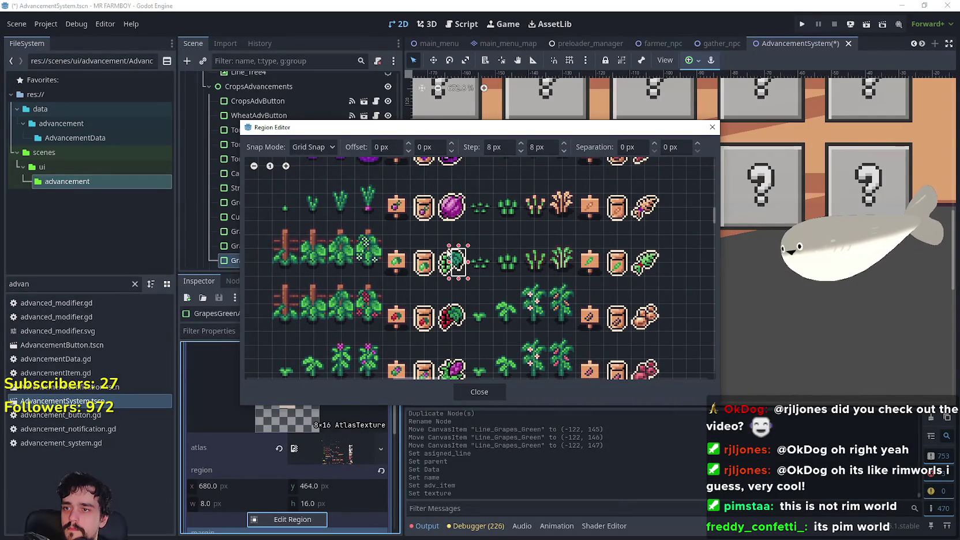
{"action": "left_click", "coordinate": [495, 391]}
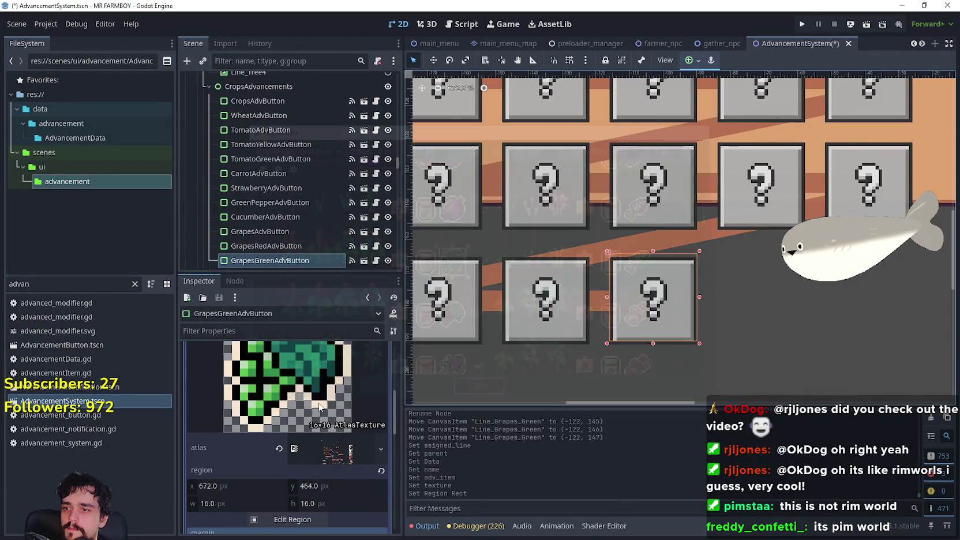
{"action": "scroll", "coordinate": [350, 353], "scroll_direction": "up", "scroll_amount": 3}
{"action": "left_click", "coordinate": [342, 404]}
{"action": "key", "text": "ctrl+s"}
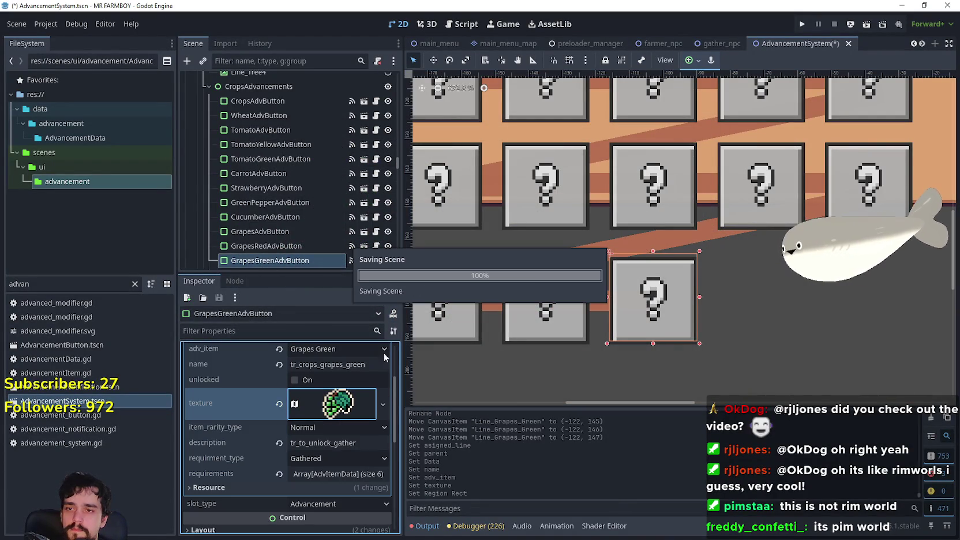
{"action": "scroll", "coordinate": [816, 290], "scroll_direction": "down", "scroll_amount": 6}
{"action": "scroll", "coordinate": [814, 278], "scroll_direction": "down", "scroll_amount": 4}
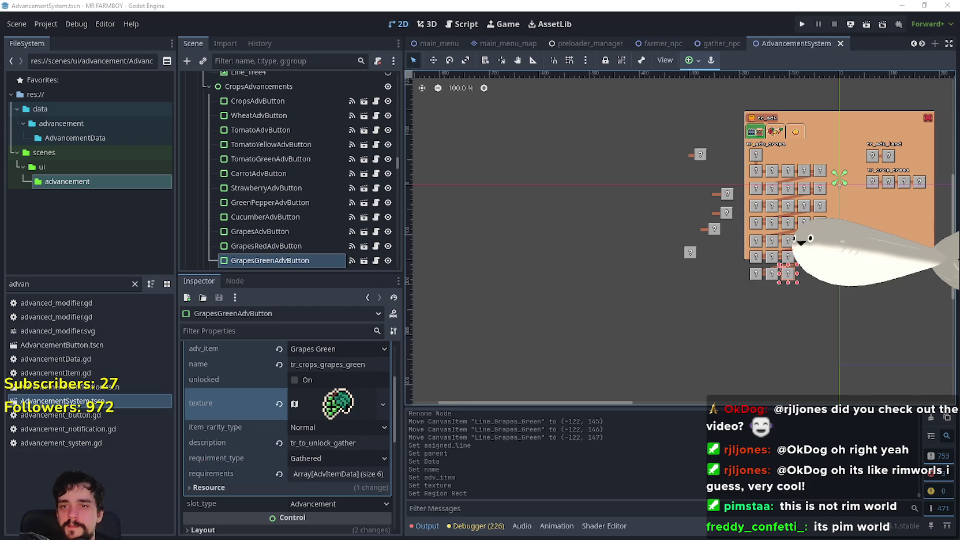
{"action": "left_click_drag", "start_coordinate": [596, 405], "coordinate": [665, 397]}
{"action": "scroll", "coordinate": [681, 320], "scroll_direction": "up", "scroll_amount": 8}
{"action": "scroll", "coordinate": [622, 343], "scroll_direction": "down", "scroll_amount": 4}
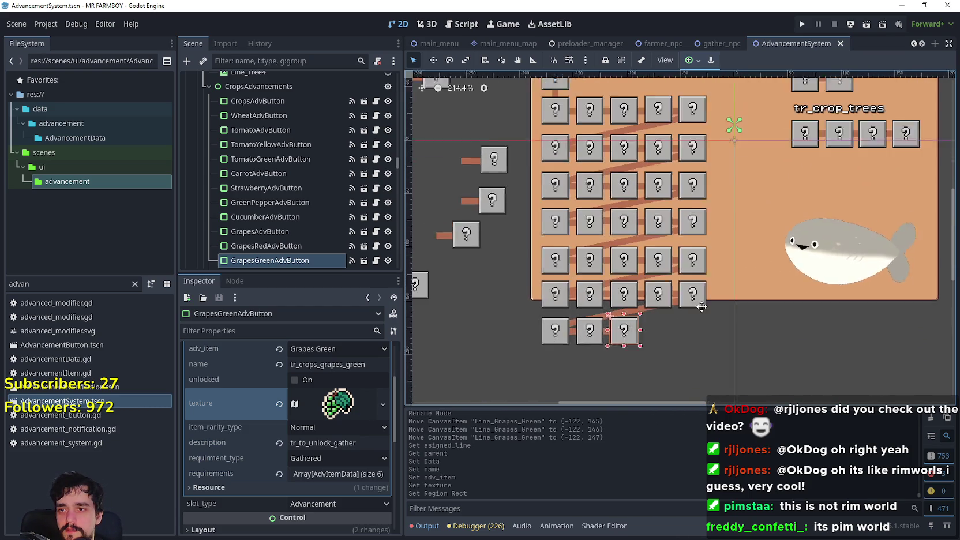
{"action": "scroll", "coordinate": [682, 315], "scroll_direction": "up", "scroll_amount": 5}
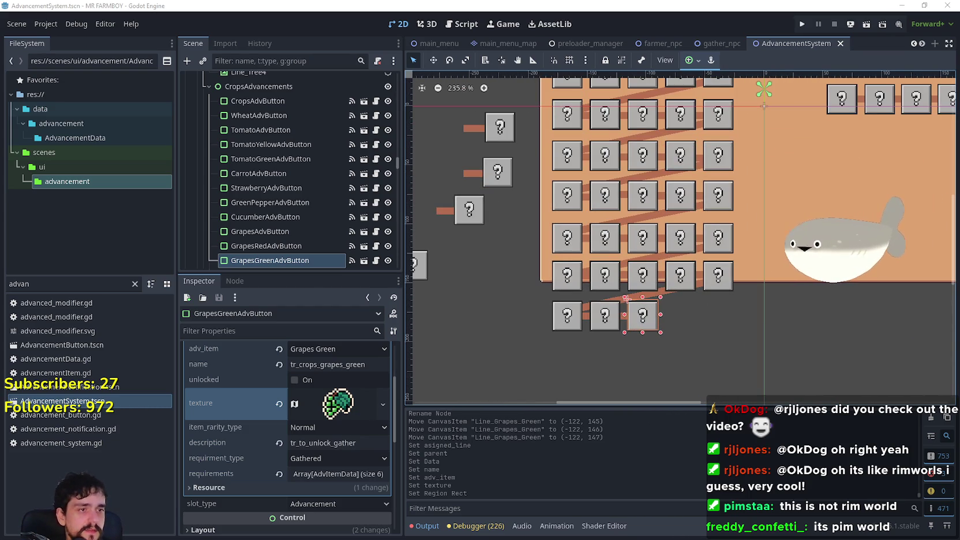
{"action": "scroll", "coordinate": [253, 237], "scroll_direction": "down", "scroll_amount": 3}
{"action": "scroll", "coordinate": [252, 237], "scroll_direction": "up", "scroll_amount": 1}
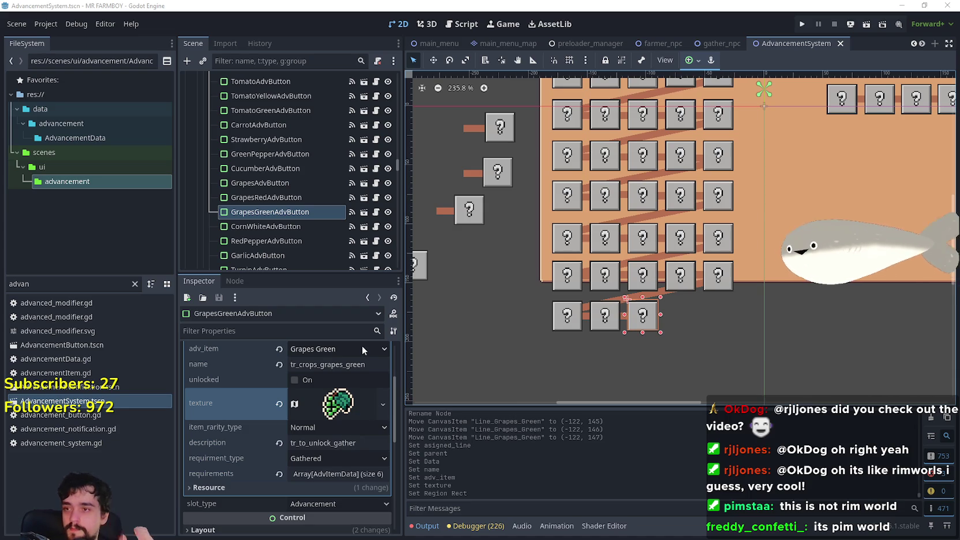
{"action": "scroll", "coordinate": [484, 201], "scroll_direction": "down", "scroll_amount": 2}
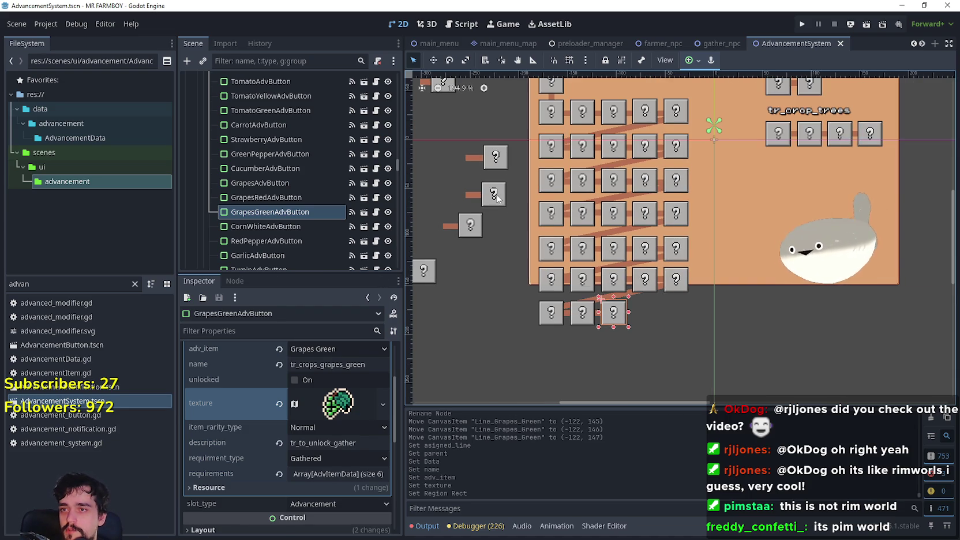
{"action": "left_click", "coordinate": [493, 195]}
{"action": "left_click", "coordinate": [499, 164]}
{"action": "scroll", "coordinate": [491, 150], "scroll_direction": "down", "scroll_amount": 5}
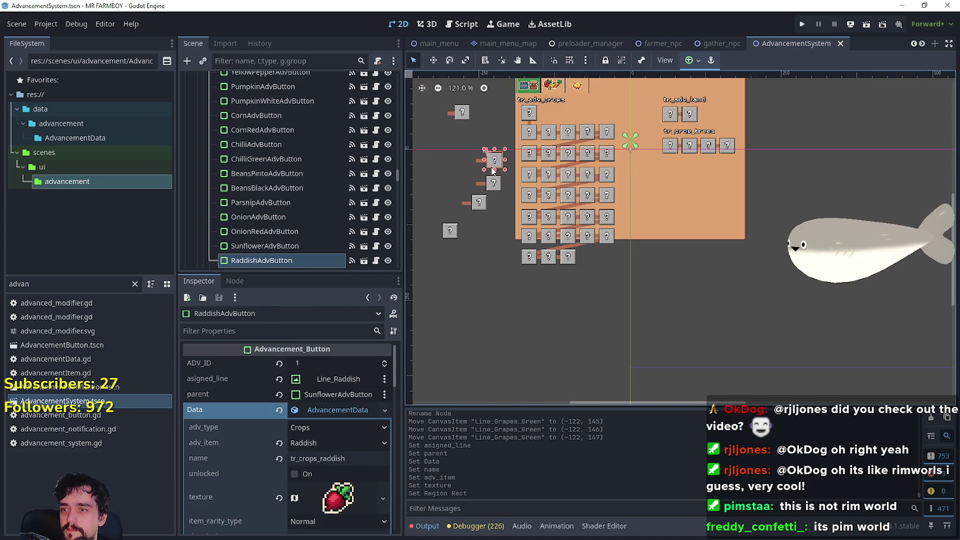
{"action": "left_click", "coordinate": [462, 114]}
{"action": "scroll", "coordinate": [462, 114], "scroll_direction": "up", "scroll_amount": 5}
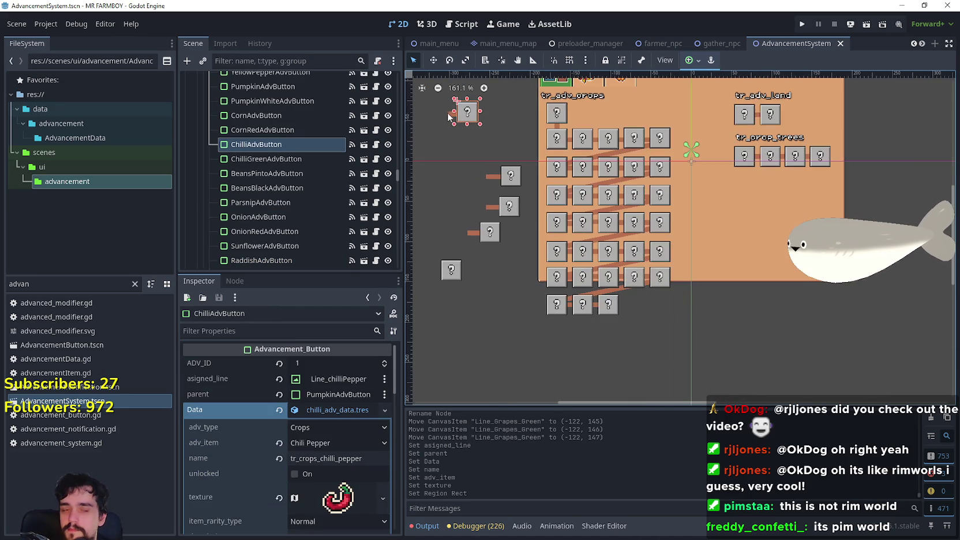
{"action": "scroll", "coordinate": [464, 132], "scroll_direction": "down", "scroll_amount": 2}
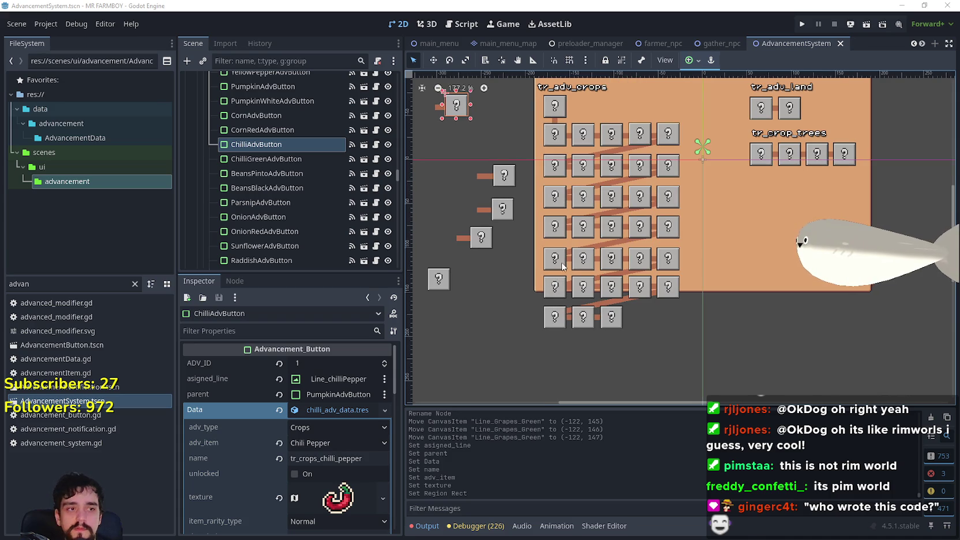
{"action": "scroll", "coordinate": [548, 242], "scroll_direction": "down", "scroll_amount": 1}
{"action": "scroll", "coordinate": [546, 247], "scroll_direction": "up", "scroll_amount": 1}
{"action": "scroll", "coordinate": [611, 206], "scroll_direction": "down", "scroll_amount": 1}
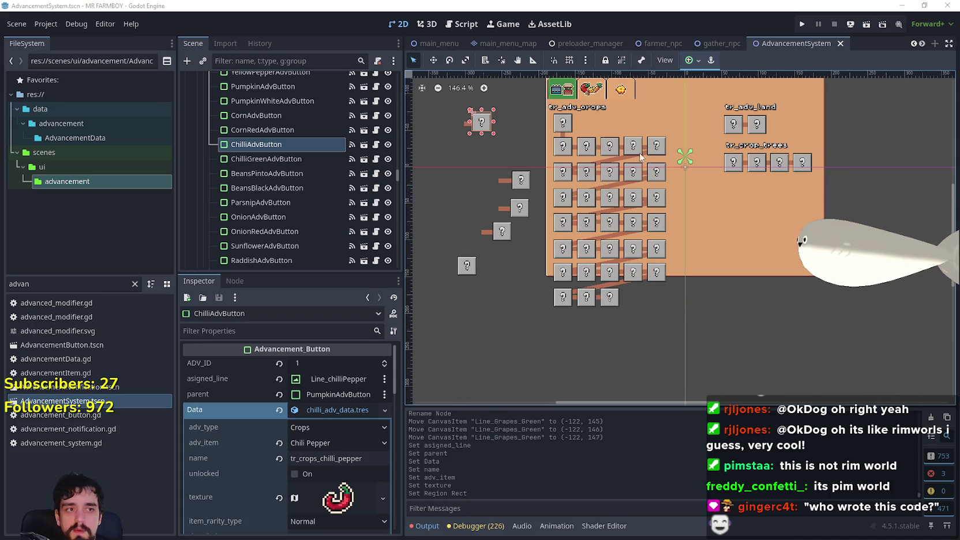
{"action": "scroll", "coordinate": [615, 298], "scroll_direction": "up", "scroll_amount": 2}
{"action": "left_click", "coordinate": [609, 259]}
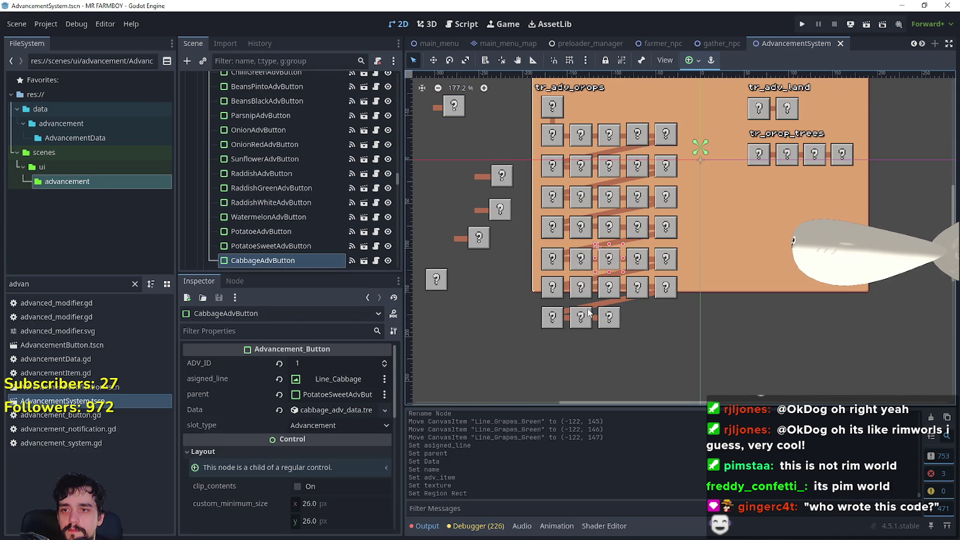
{"action": "scroll", "coordinate": [557, 329], "scroll_direction": "up", "scroll_amount": 3}
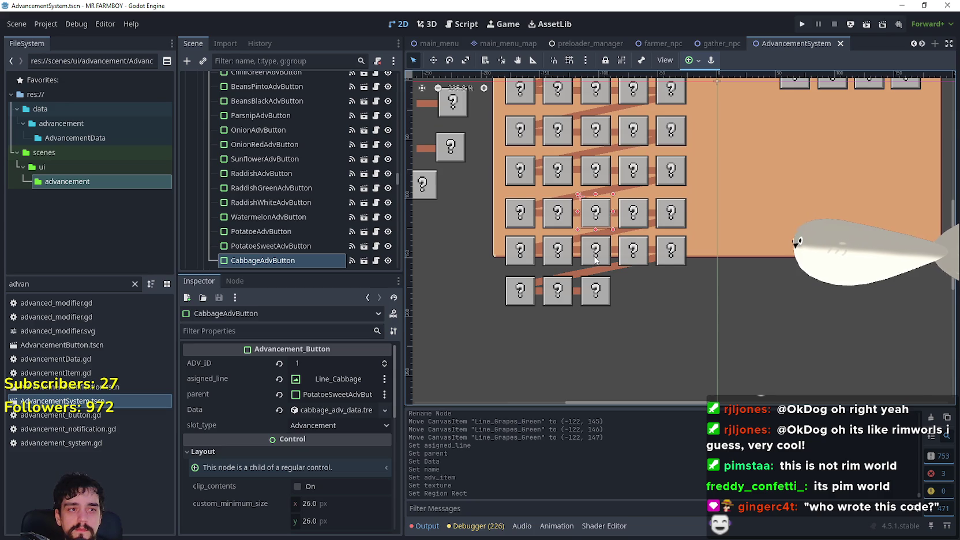
{"action": "scroll", "coordinate": [596, 260], "scroll_direction": "up", "scroll_amount": 1}
Duplicate CabbageAdvButton and place the copy right of the bottom crop row at (-84, 178)
{"action": "key", "text": "ctrl+d"}
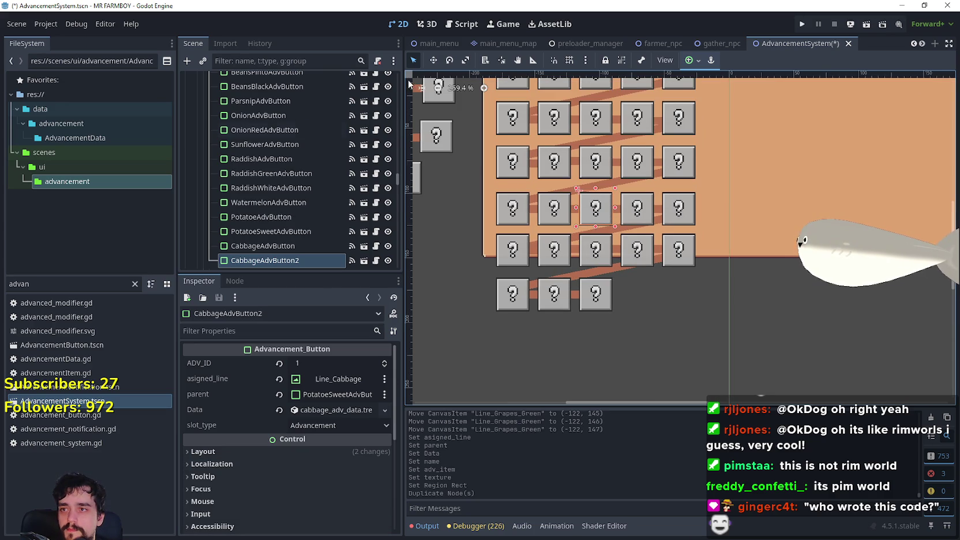
{"action": "left_click", "coordinate": [432, 61]}
{"action": "mouse_move", "coordinate": [587, 206]}
{"action": "left_mouse_down"}
{"action": "mouse_move", "coordinate": [640, 311]}
{"action": "mouse_move", "coordinate": [629, 291]}
{"action": "mouse_move", "coordinate": [635, 297]}
{"action": "mouse_move", "coordinate": [615, 300]}
{"action": "left_mouse_up"}
{"action": "scroll", "coordinate": [635, 296], "scroll_direction": "up", "scroll_amount": 10}
{"action": "key", "text": "Right"}
{"action": "key", "text": "Right"}
{"action": "key", "text": "Right"}
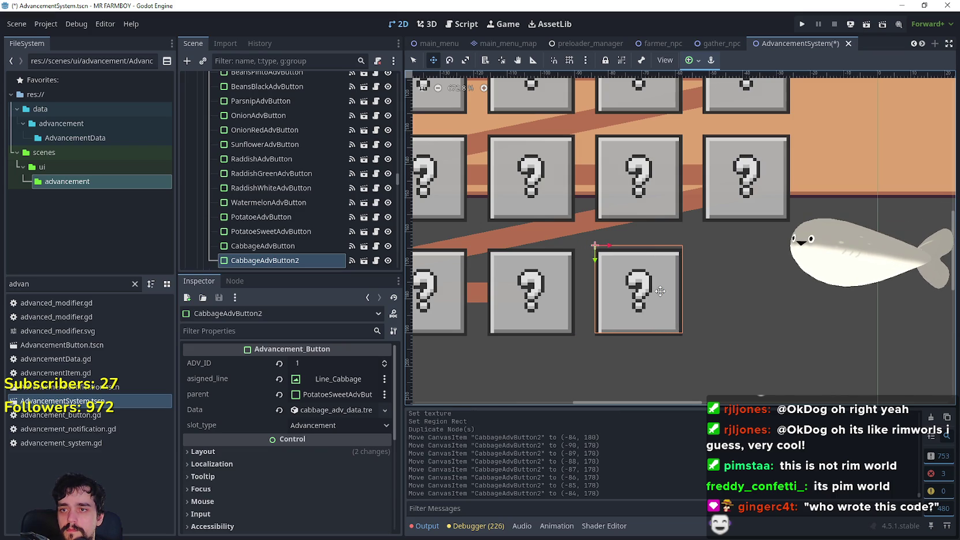
{"action": "scroll", "coordinate": [307, 214], "scroll_direction": "down", "scroll_amount": 3}
Rename the duplicated button to CabbageRedAdvButton
{"action": "double_click", "coordinate": [271, 212]}
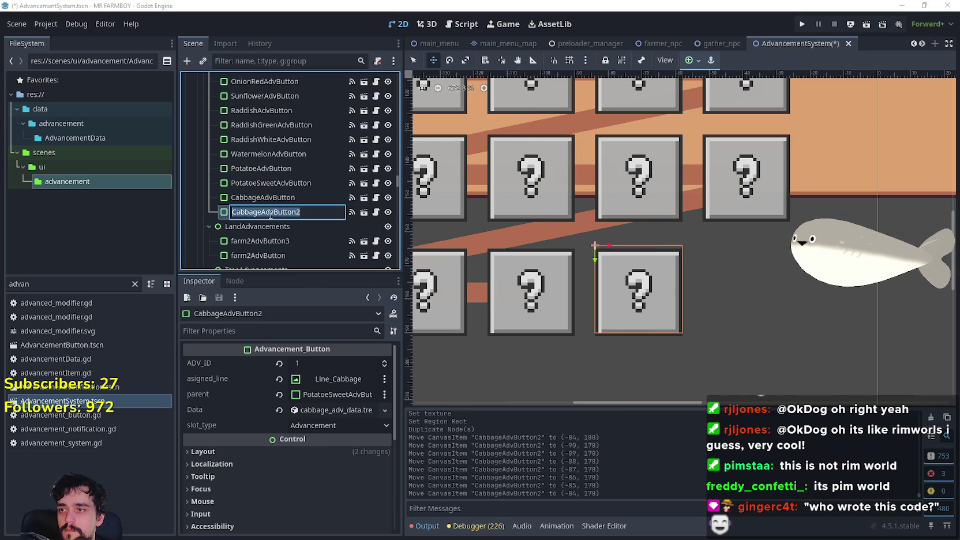
{"action": "left_click", "coordinate": [262, 211]}
{"action": "type", "text": "Red"}
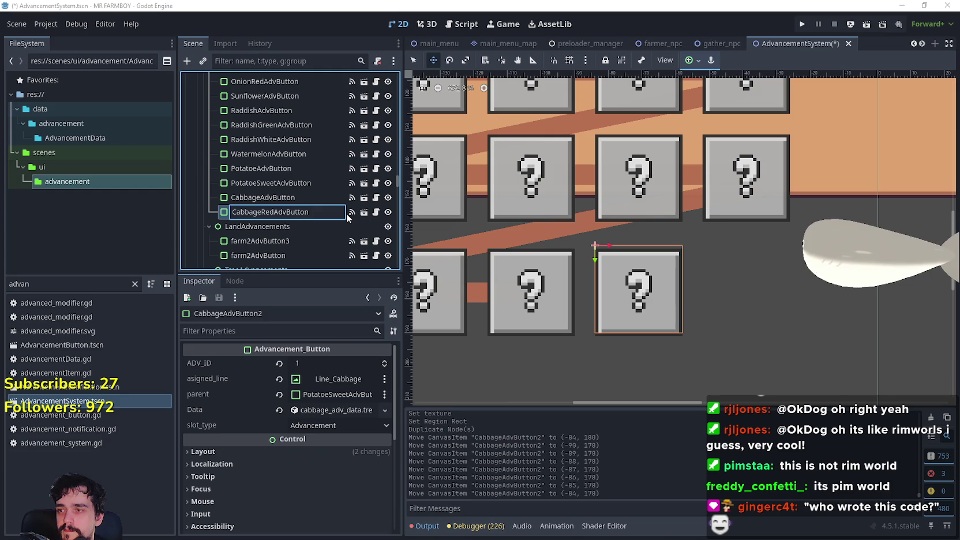
{"action": "key", "text": "Return"}
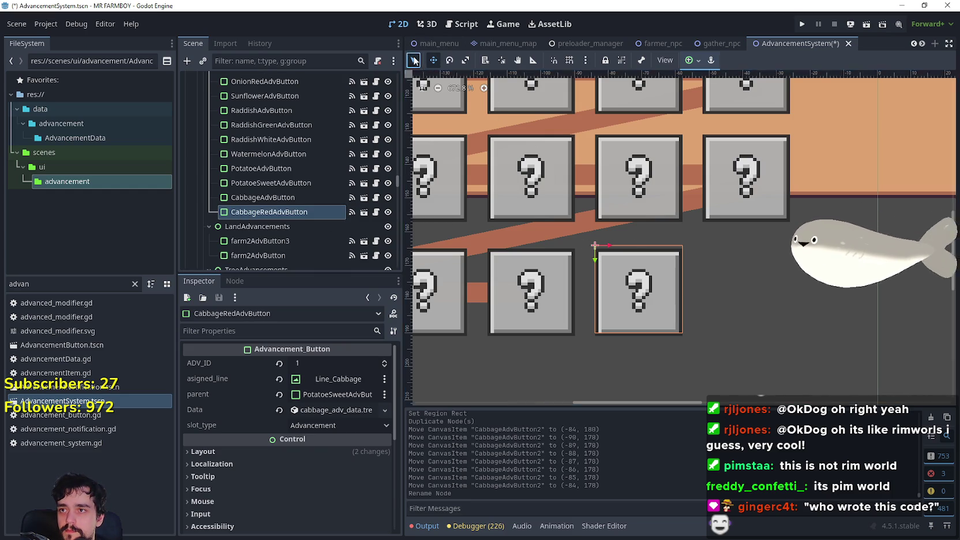
Duplicate the Line_Cabbage connector and rename the copy Line_Cabbage_Red
{"action": "scroll", "coordinate": [501, 153], "scroll_direction": "down", "scroll_amount": 4}
{"action": "left_click_drag", "start_coordinate": [501, 154], "coordinate": [502, 184]}
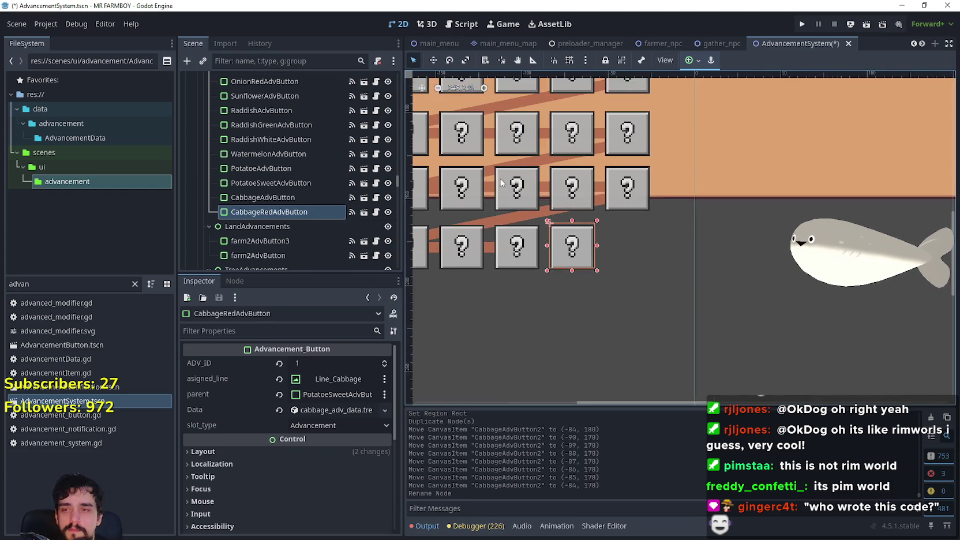
{"action": "scroll", "coordinate": [500, 174], "scroll_direction": "up", "scroll_amount": 2}
{"action": "left_click", "coordinate": [485, 122]}
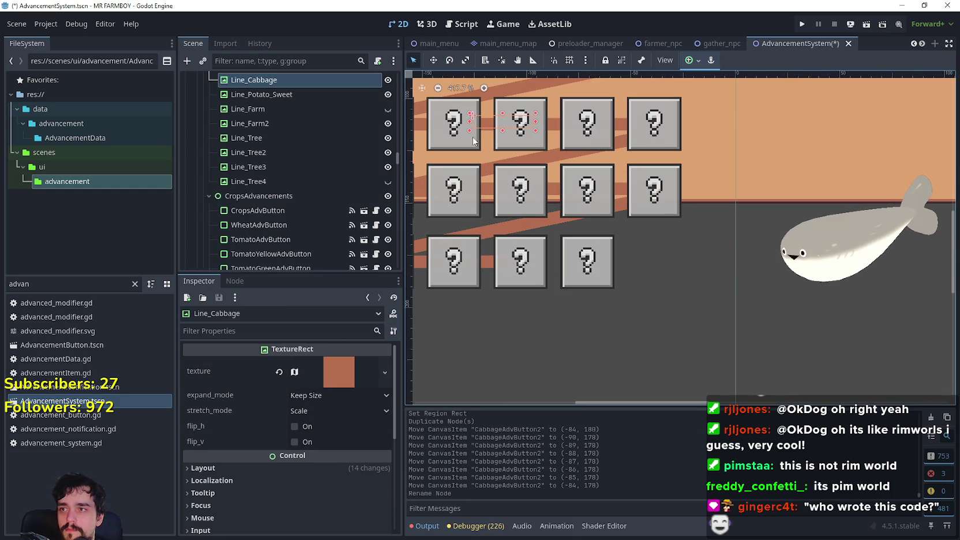
{"action": "key", "text": "ctrl+d"}
{"action": "double_click", "coordinate": [302, 98]}
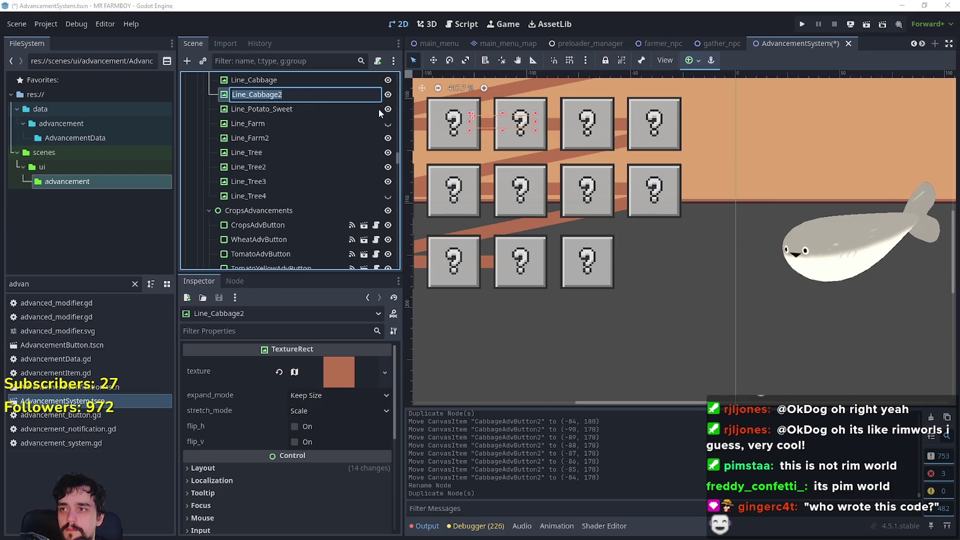
{"action": "key", "text": "End"}
{"action": "key", "text": "BackSpace"}
{"action": "type", "text": "_Red"}
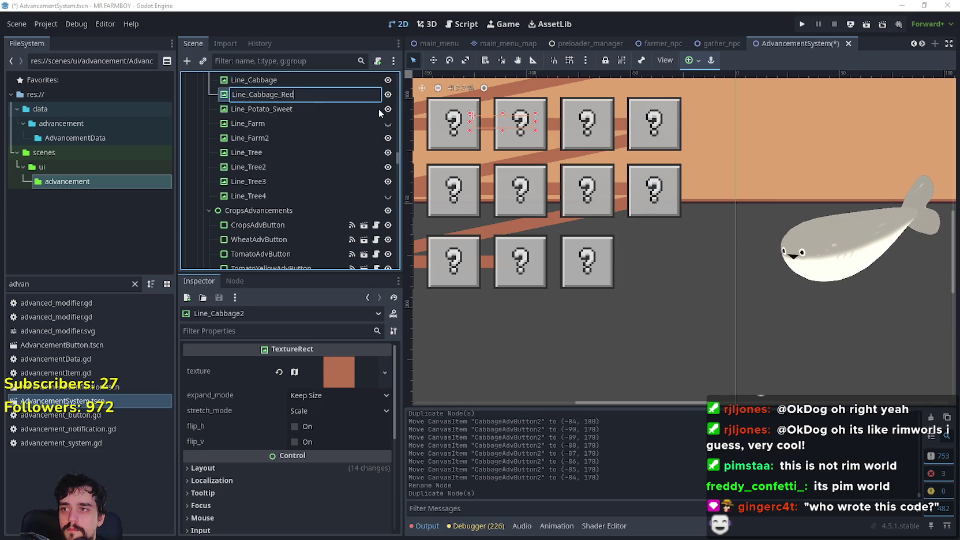
{"action": "key", "text": "Return"}
Move Line_Cabbage_Red down to (-92, 147) beneath the bottom row and save the scene
{"action": "left_click", "coordinate": [437, 64]}
{"action": "mouse_move", "coordinate": [493, 120]}
{"action": "left_mouse_down"}
{"action": "mouse_move", "coordinate": [548, 264]}
{"action": "mouse_move", "coordinate": [537, 258]}
{"action": "left_mouse_up"}
{"action": "scroll", "coordinate": [547, 266], "scroll_direction": "up", "scroll_amount": 5}
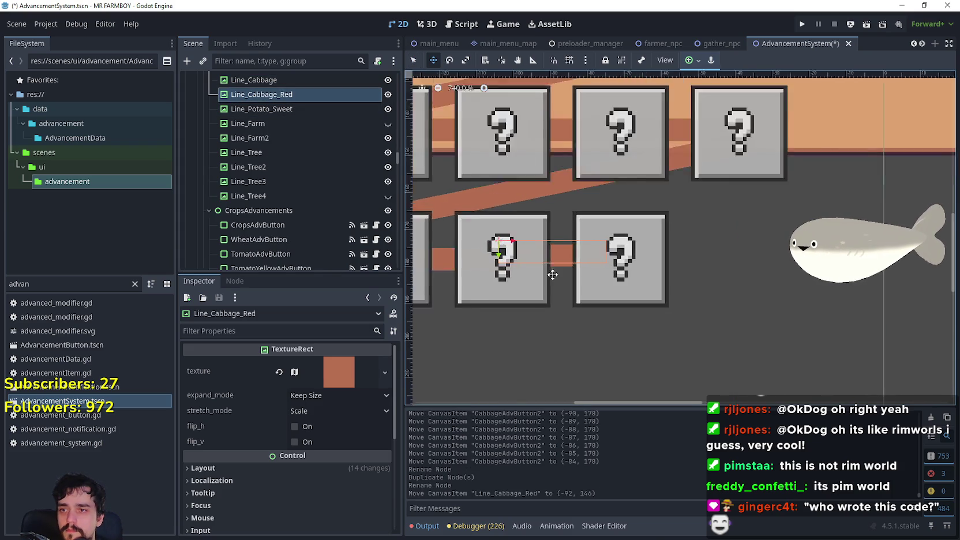
{"action": "key", "text": "Down"}
{"action": "key", "text": "ctrl+s"}
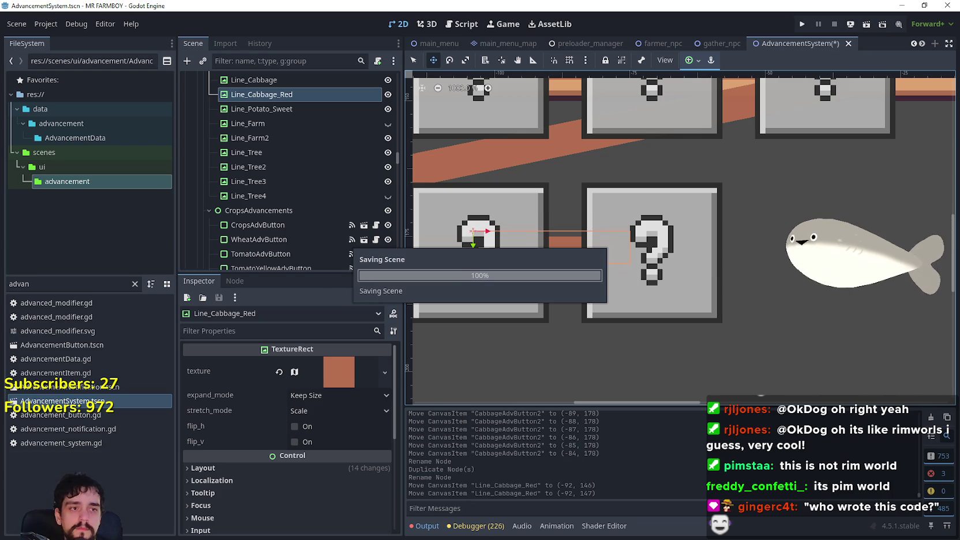
{"action": "scroll", "coordinate": [675, 317], "scroll_direction": "down", "scroll_amount": 3}
{"action": "left_click", "coordinate": [412, 60]}
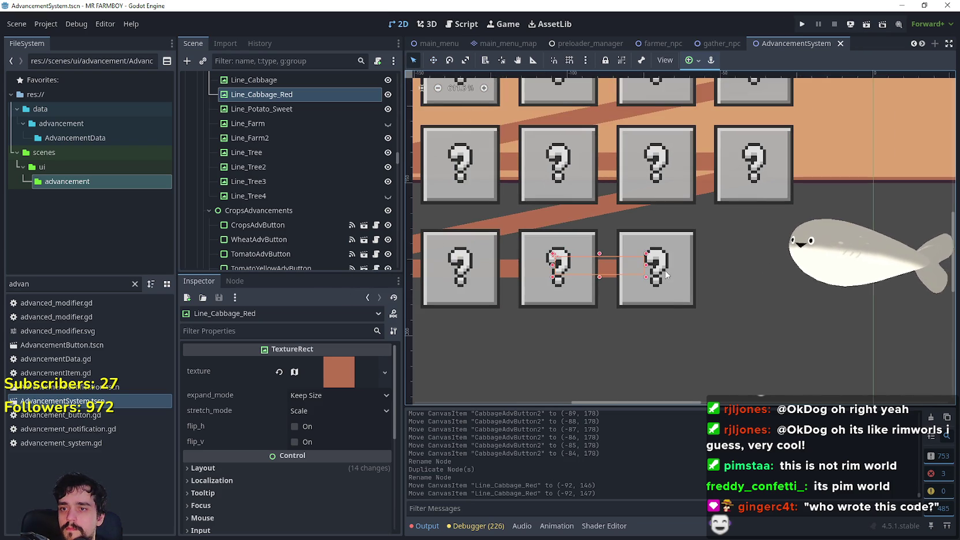
Assign Line_Cabbage_Red as CabbageRedAdvButton's connector line
{"action": "left_click", "coordinate": [678, 296]}
{"action": "left_click", "coordinate": [334, 383]}
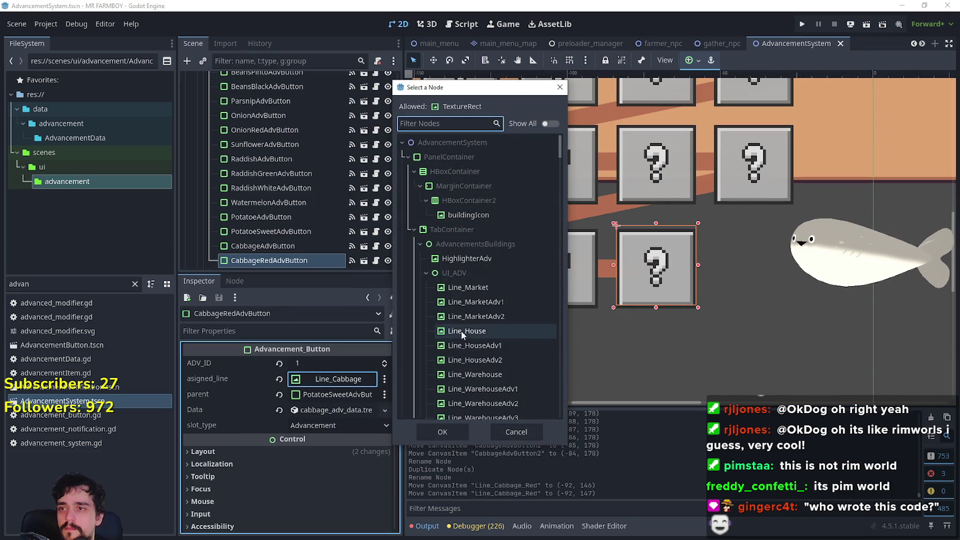
{"action": "type", "text": "Red"}
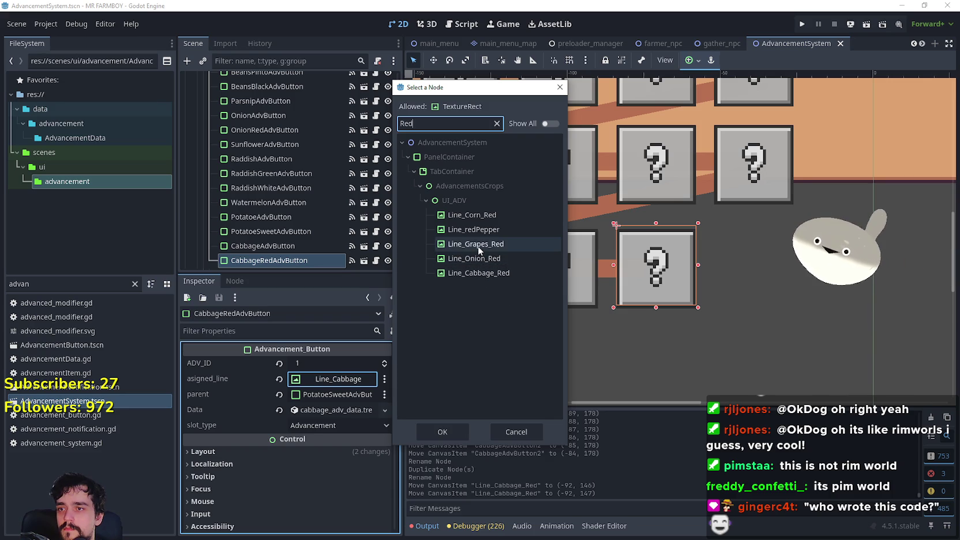
{"action": "left_click", "coordinate": [488, 275]}
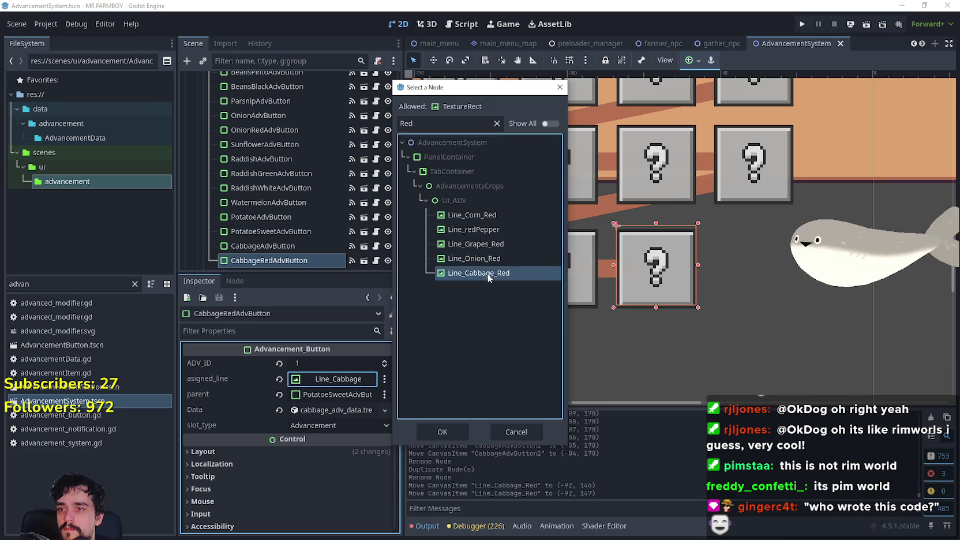
{"action": "left_click", "coordinate": [427, 437]}
Set GrapesGreenAdvButton as the button's parent
{"action": "left_click", "coordinate": [338, 396]}
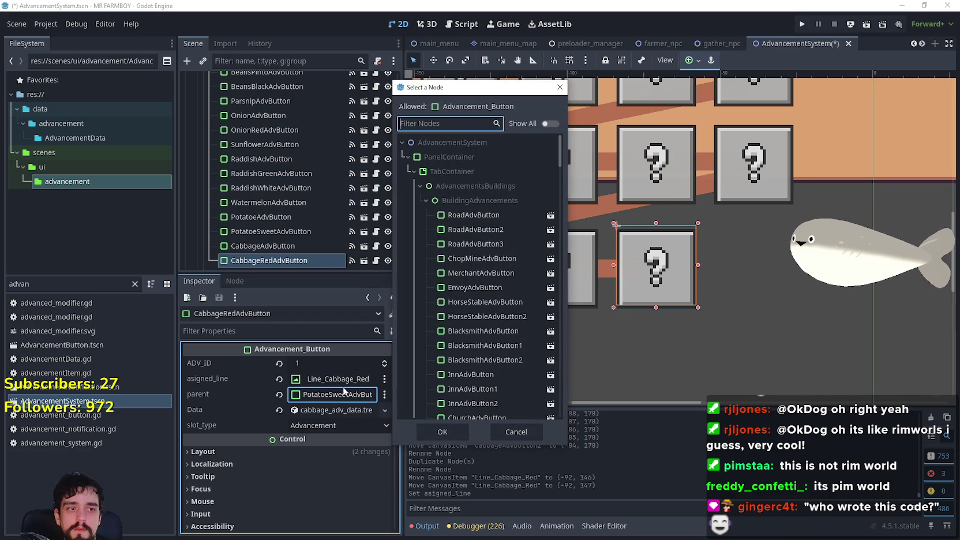
{"action": "type", "text": "grape"}
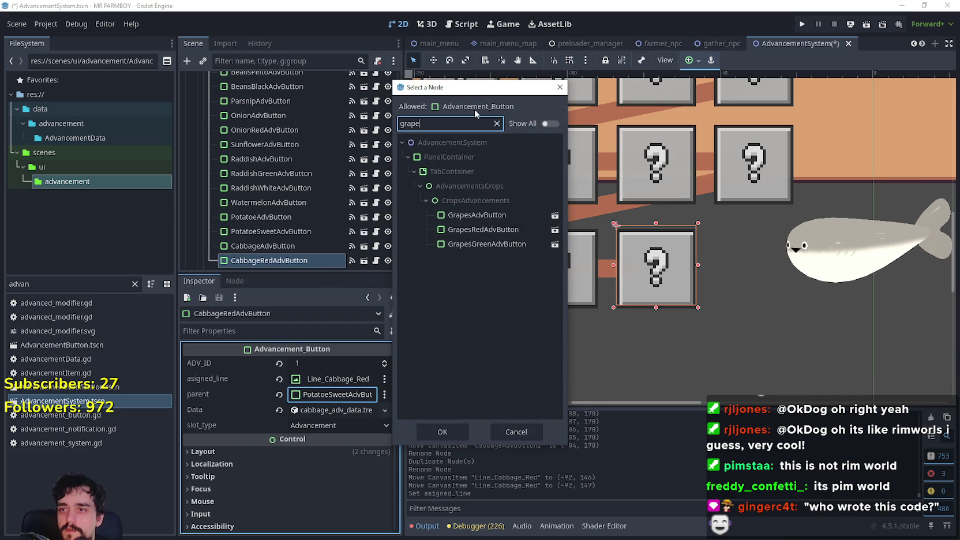
{"action": "left_click", "coordinate": [504, 244]}
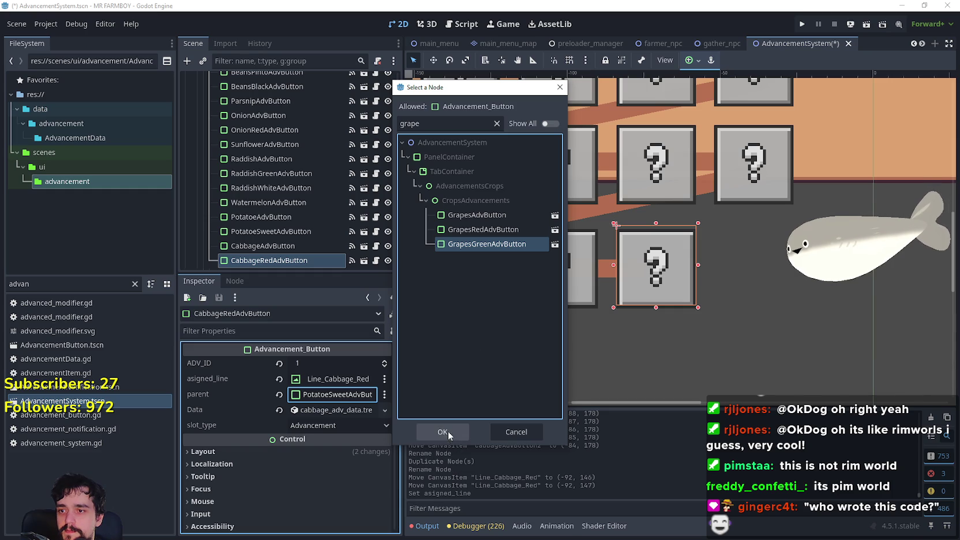
{"action": "left_click", "coordinate": [442, 432]}
{"action": "left_click", "coordinate": [358, 425]}
{"action": "left_click", "coordinate": [252, 426]}
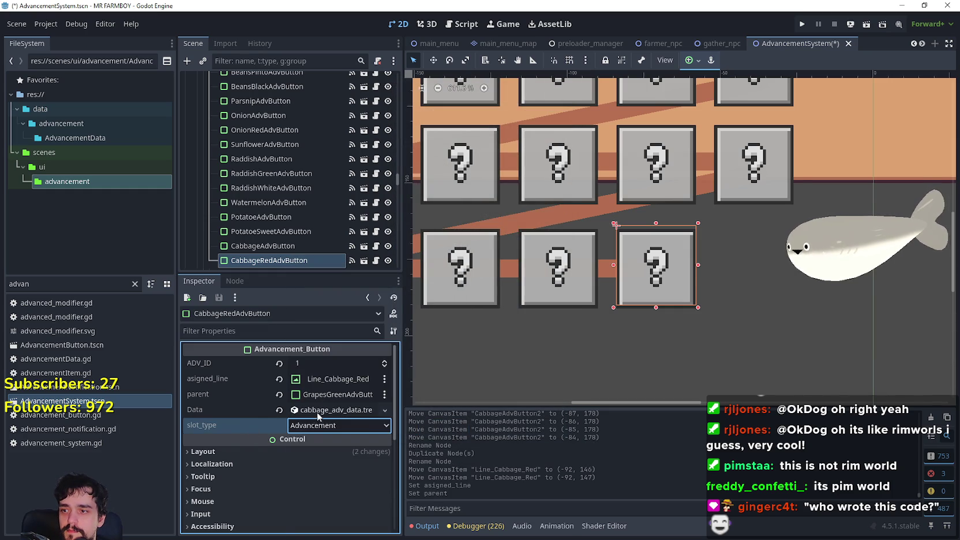
Make the Data resource unique and rename its key to tr_crops_cabbage_red
{"action": "left_click", "coordinate": [328, 412]}
{"action": "right_click", "coordinate": [328, 411]}
{"action": "left_click", "coordinate": [377, 452]}
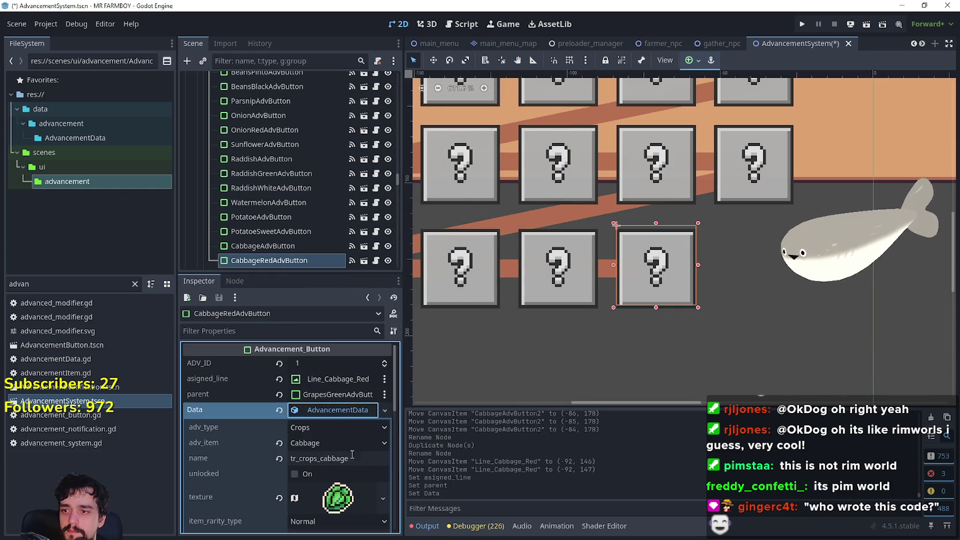
{"action": "left_click", "coordinate": [352, 455]}
{"action": "type", "text": "_red"}
Choose Cabbage Red as the advancement item and save the scene
{"action": "scroll", "coordinate": [346, 438], "scroll_direction": "down", "scroll_amount": 1}
{"action": "left_click", "coordinate": [337, 419]}
{"action": "scroll", "coordinate": [344, 277], "scroll_direction": "down", "scroll_amount": 15}
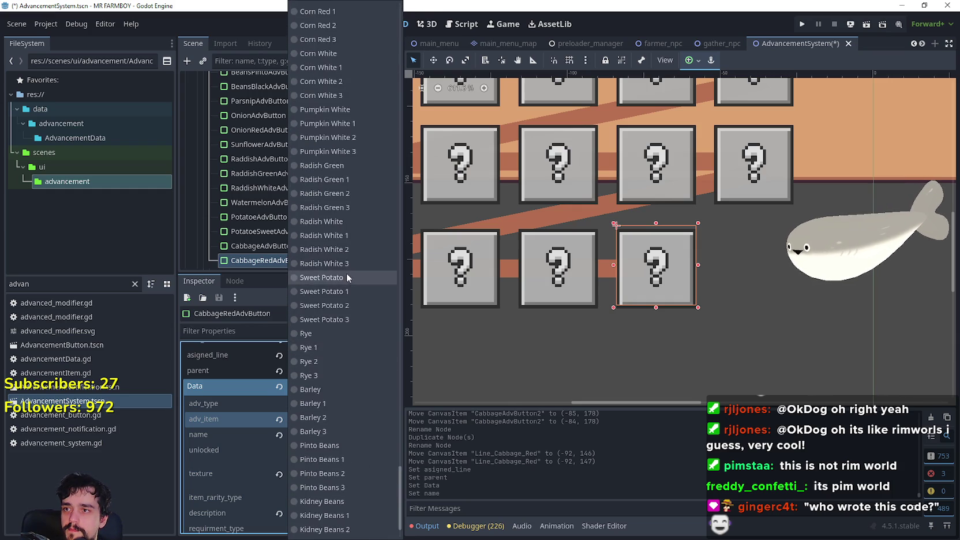
{"action": "scroll", "coordinate": [345, 274], "scroll_direction": "up", "scroll_amount": 2}
{"action": "scroll", "coordinate": [374, 255], "scroll_direction": "down", "scroll_amount": 5}
{"action": "scroll", "coordinate": [339, 445], "scroll_direction": "up", "scroll_amount": 10}
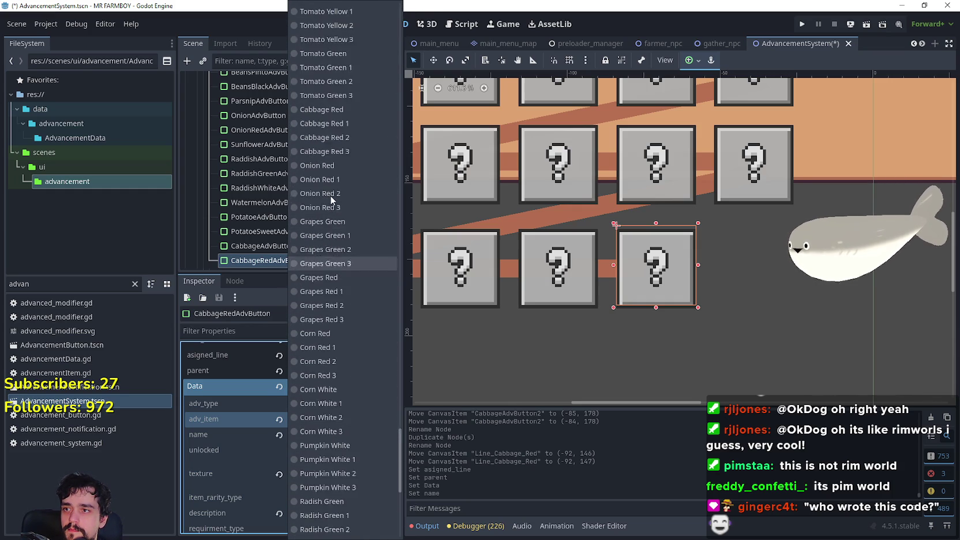
{"action": "left_click", "coordinate": [345, 179]}
{"action": "key", "text": "ctrl+s"}
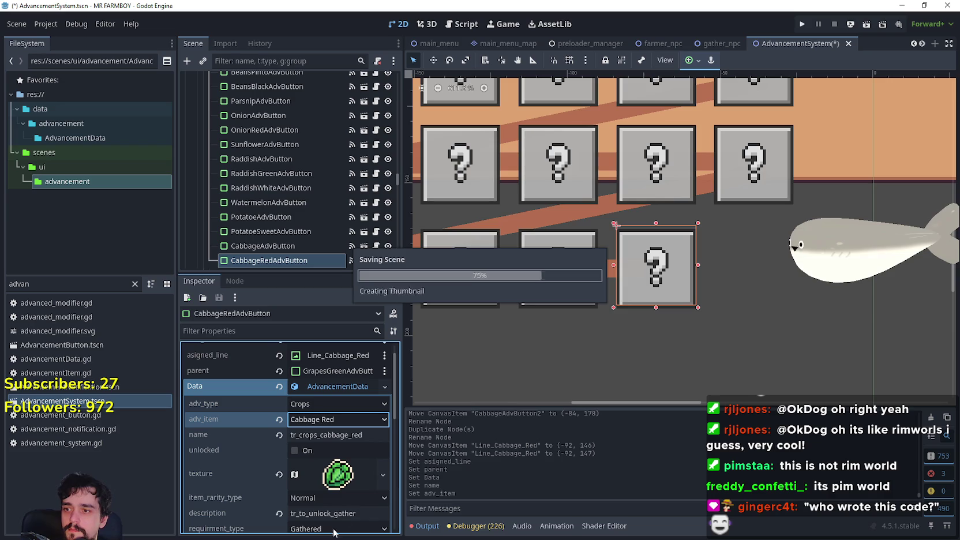
{"action": "scroll", "coordinate": [341, 462], "scroll_direction": "down", "scroll_amount": 3}
Make the icon texture unique, select the purple cabbage sprite region, and save
{"action": "left_click", "coordinate": [336, 411]}
{"action": "right_click", "coordinate": [336, 411]}
{"action": "left_click", "coordinate": [374, 469]}
{"action": "scroll", "coordinate": [323, 450], "scroll_direction": "down", "scroll_amount": 1}
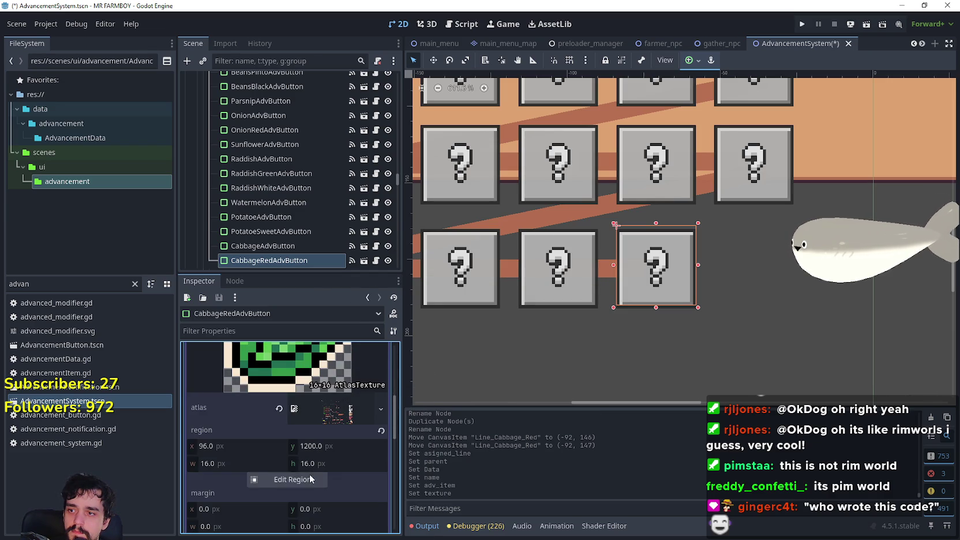
{"action": "left_click", "coordinate": [309, 476]}
{"action": "scroll", "coordinate": [426, 173], "scroll_direction": "down", "scroll_amount": 5}
{"action": "scroll", "coordinate": [474, 253], "scroll_direction": "up", "scroll_amount": 5}
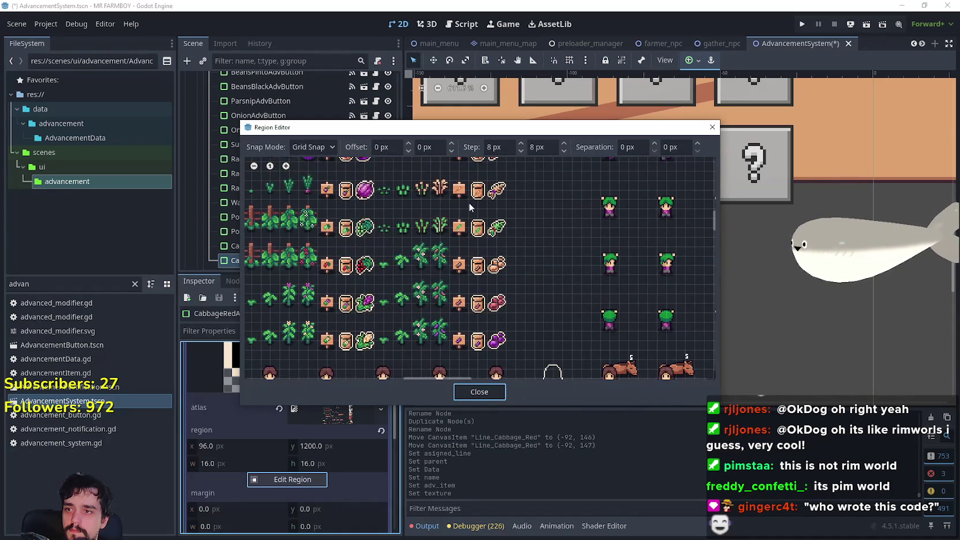
{"action": "scroll", "coordinate": [513, 262], "scroll_direction": "up", "scroll_amount": 2}
{"action": "left_click", "coordinate": [432, 214]}
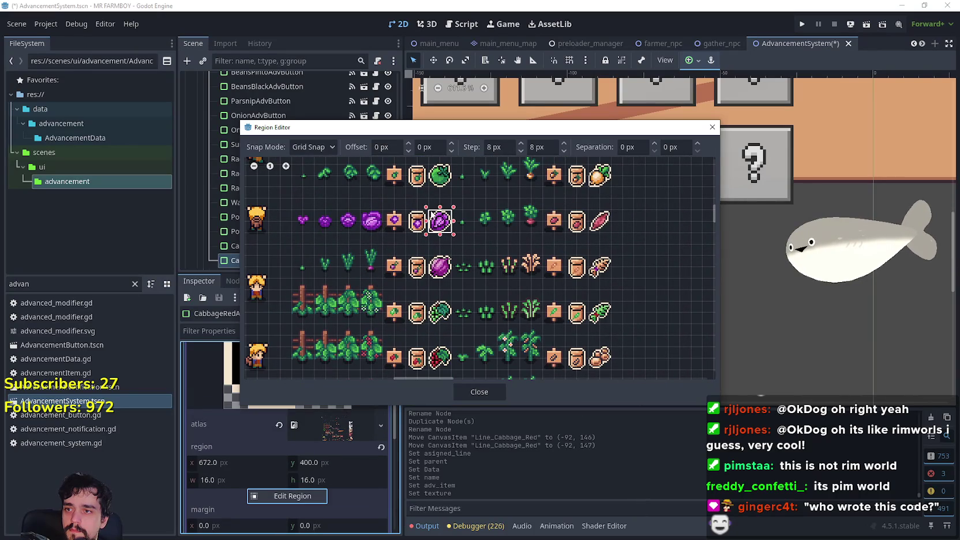
{"action": "left_click", "coordinate": [489, 391]}
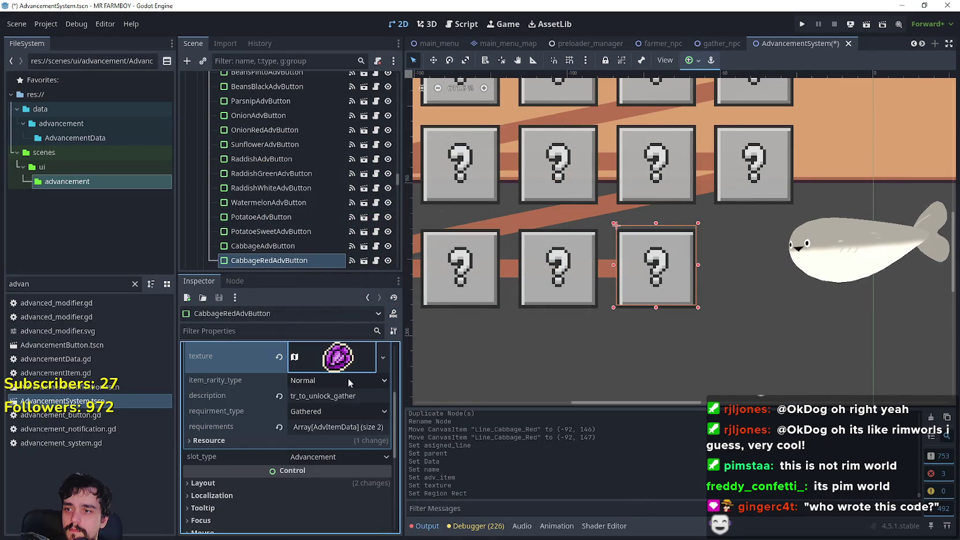
{"action": "key", "text": "ctrl+s"}
{"action": "scroll", "coordinate": [348, 427], "scroll_direction": "up", "scroll_amount": 4}
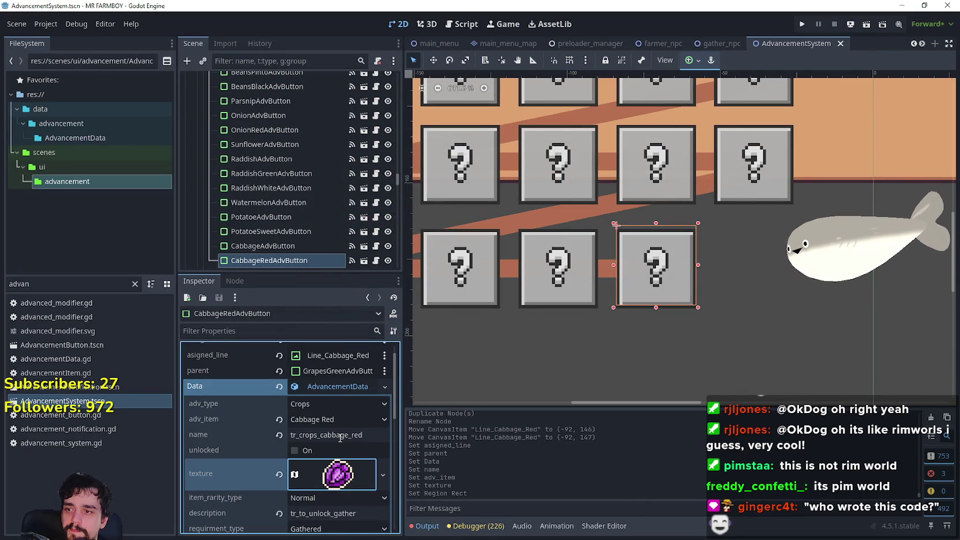
{"action": "scroll", "coordinate": [615, 328], "scroll_direction": "down", "scroll_amount": 5}
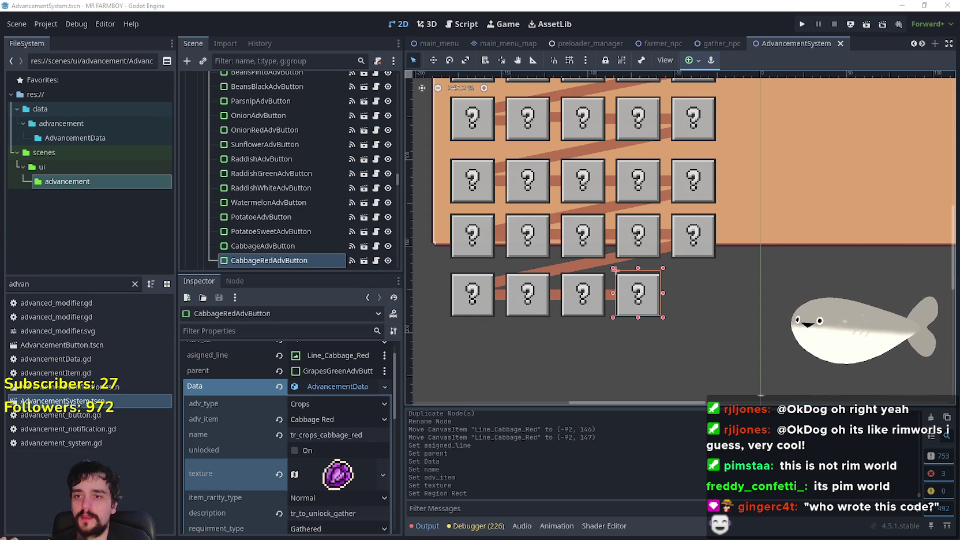
{"action": "scroll", "coordinate": [599, 319], "scroll_direction": "up", "scroll_amount": 8}
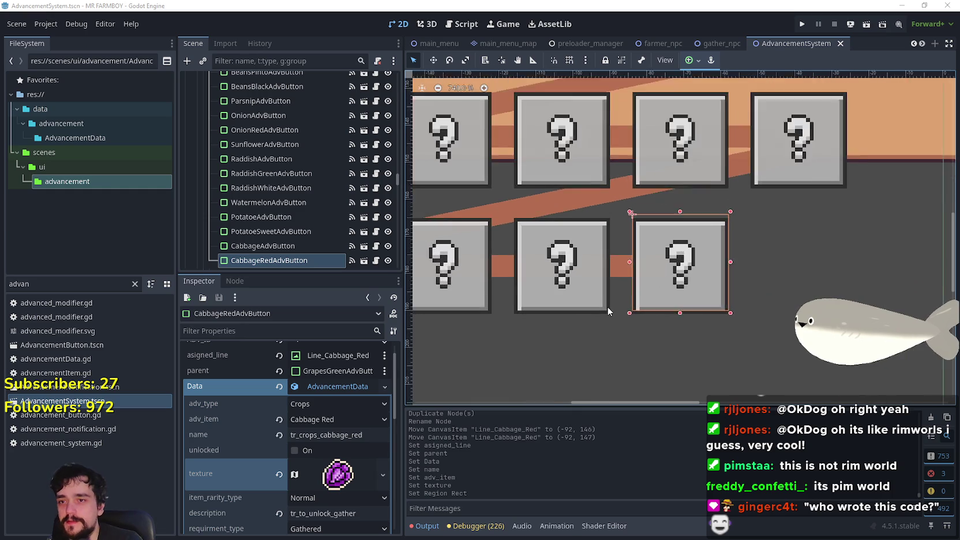
{"action": "scroll", "coordinate": [609, 275], "scroll_direction": "down", "scroll_amount": 2}
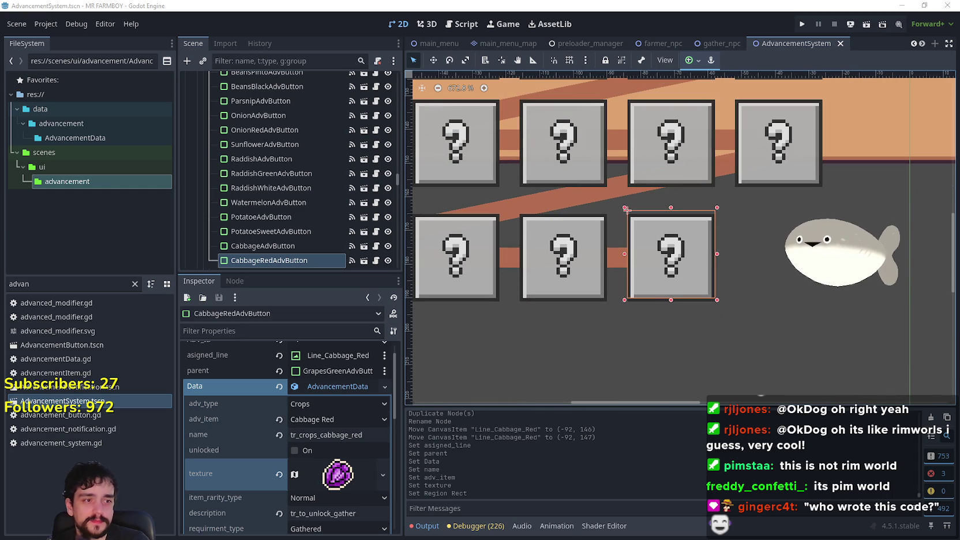
{"action": "scroll", "coordinate": [687, 306], "scroll_direction": "down", "scroll_amount": 6}
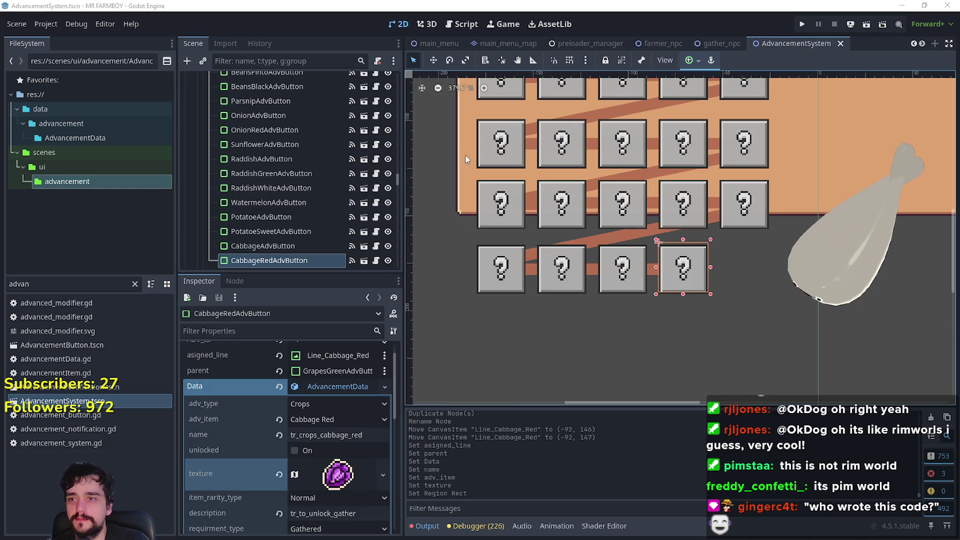
{"action": "left_click", "coordinate": [500, 212]}
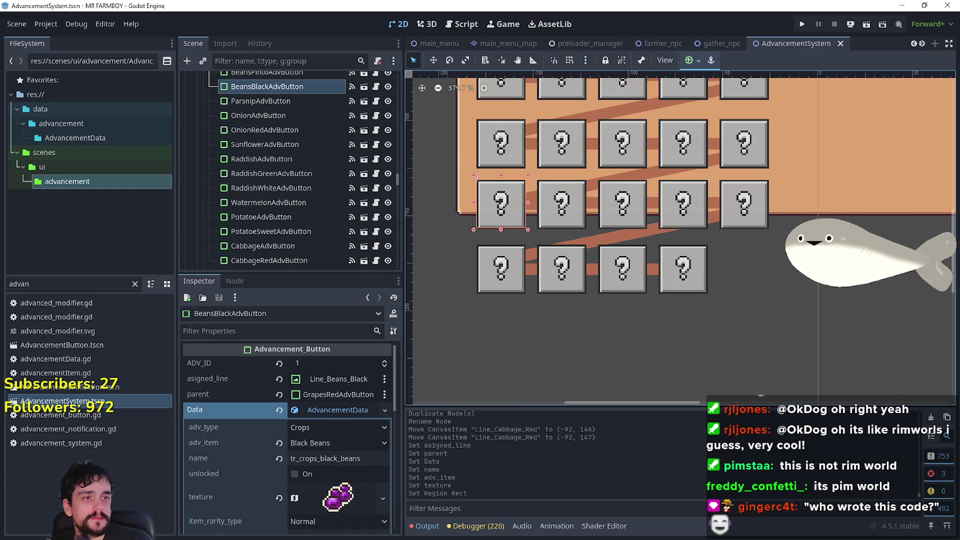
{"action": "scroll", "coordinate": [609, 242], "scroll_direction": "down", "scroll_amount": 1}
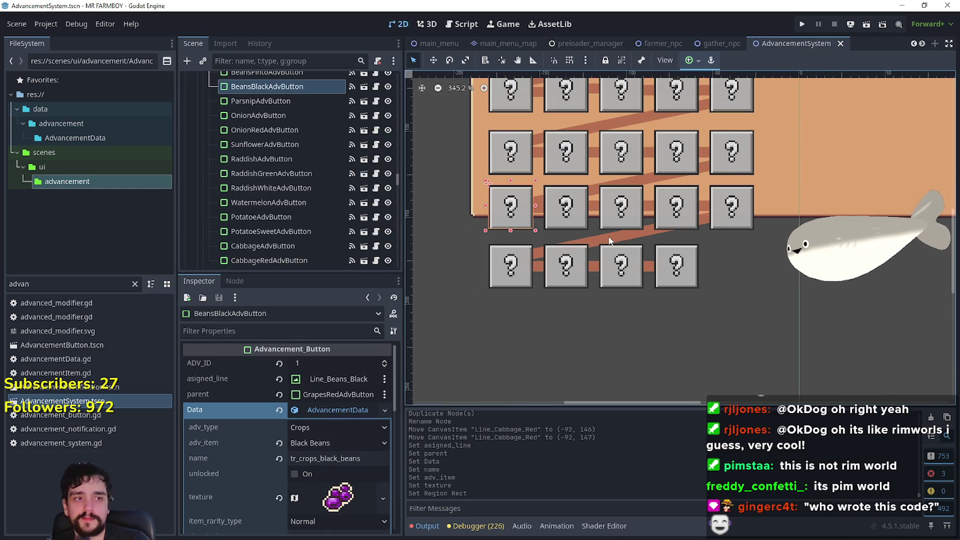
{"action": "scroll", "coordinate": [611, 241], "scroll_direction": "up", "scroll_amount": 1}
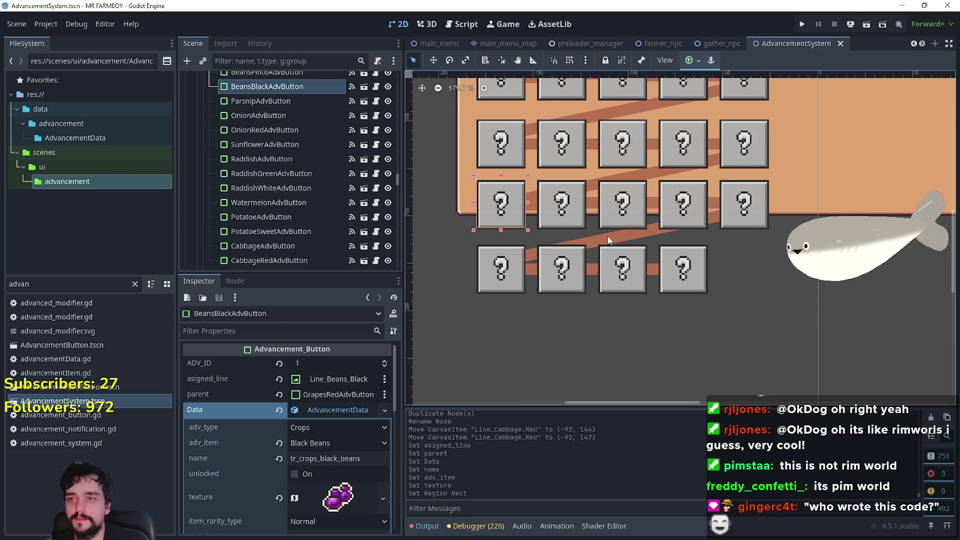
{"action": "scroll", "coordinate": [609, 241], "scroll_direction": "down", "scroll_amount": 1}
{"action": "scroll", "coordinate": [609, 241], "scroll_direction": "up", "scroll_amount": 1}
{"action": "scroll", "coordinate": [610, 241], "scroll_direction": "down", "scroll_amount": 1}
{"action": "scroll", "coordinate": [609, 240], "scroll_direction": "up", "scroll_amount": 1}
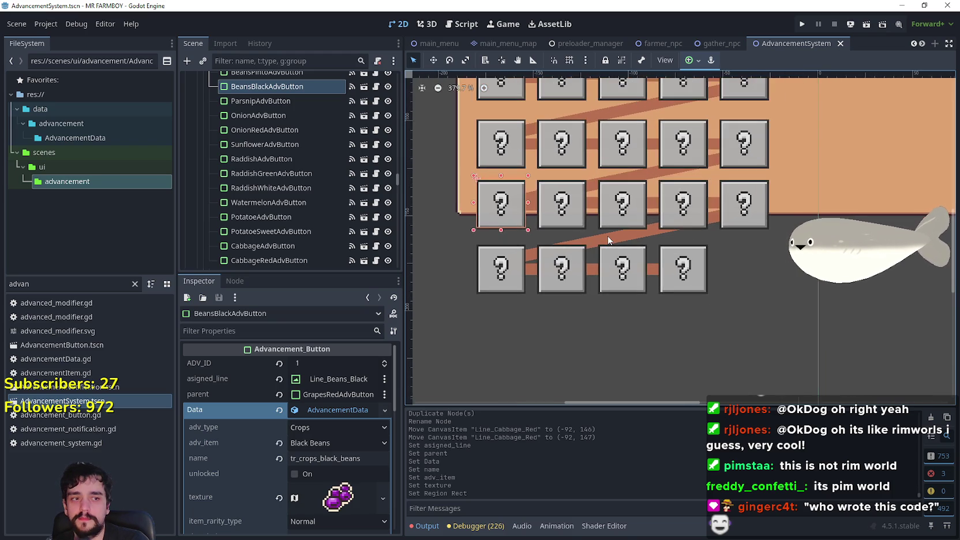
{"action": "scroll", "coordinate": [608, 240], "scroll_direction": "down", "scroll_amount": 2}
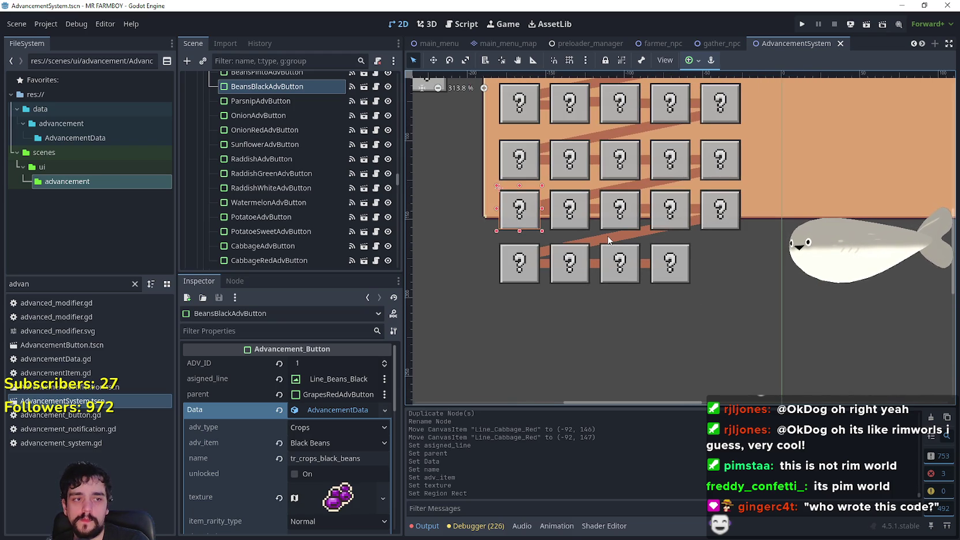
{"action": "scroll", "coordinate": [556, 229], "scroll_direction": "up", "scroll_amount": 1}
{"action": "scroll", "coordinate": [556, 230], "scroll_direction": "down", "scroll_amount": 2}
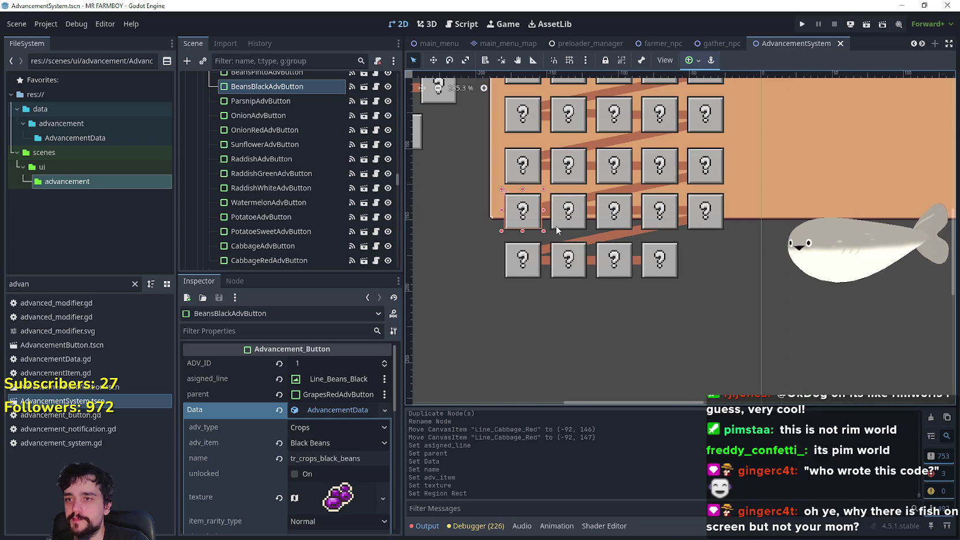
{"action": "key", "text": "ctrl+d"}
Confirm the duplicated button's name as BeansBlackAdvButton2
{"action": "left_click", "coordinate": [269, 102]}
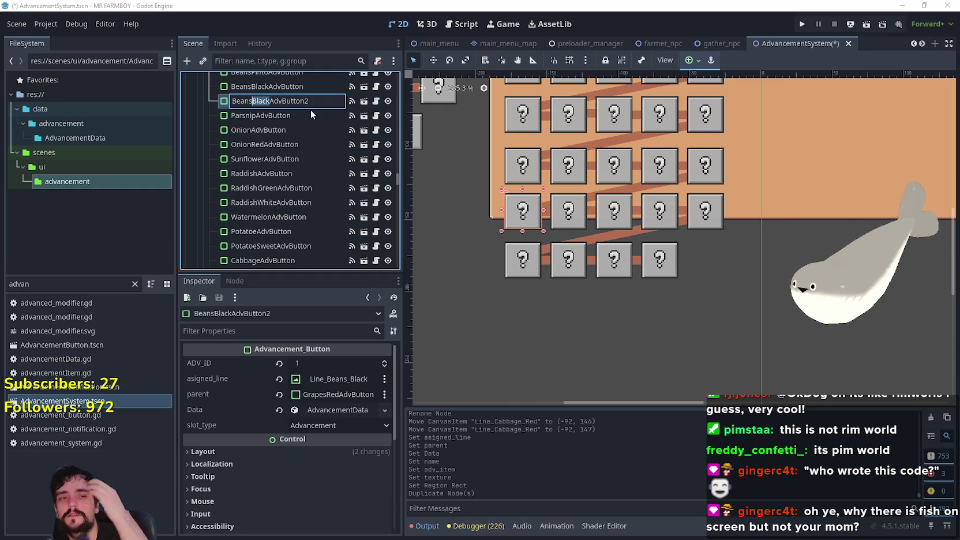
{"action": "key", "text": "Return"}
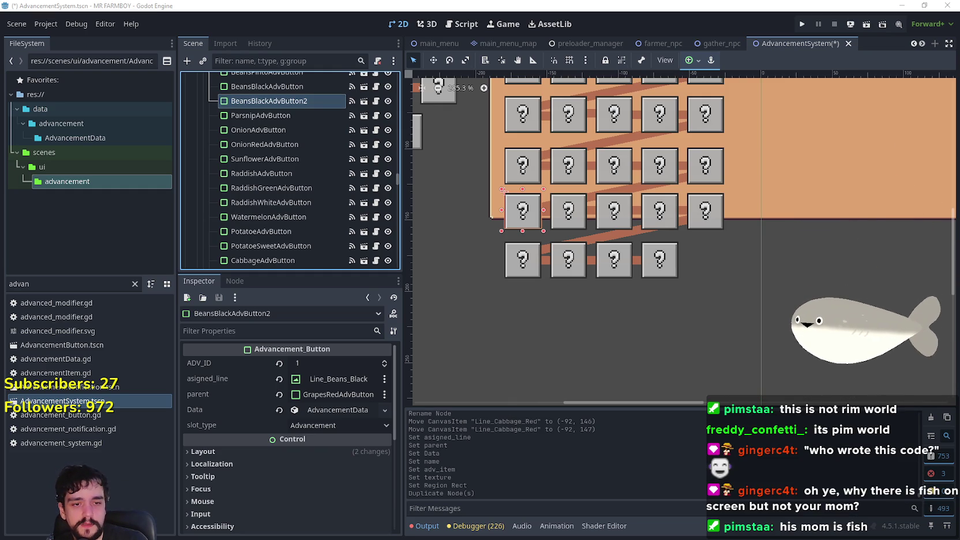
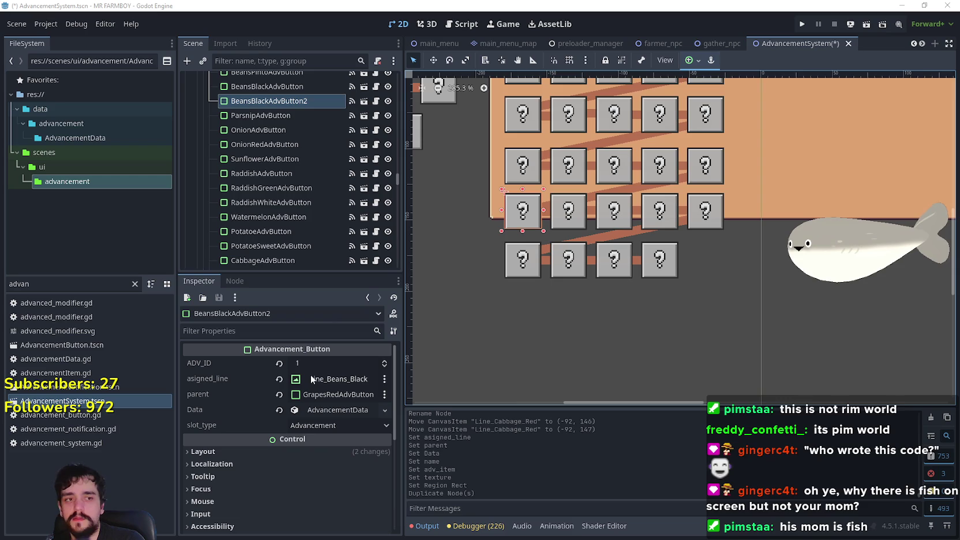
Rename BeansBlackAdvButton2 to BeansKidneyAdvButton in the Scene dock
{"action": "double_click", "coordinate": [291, 102]}
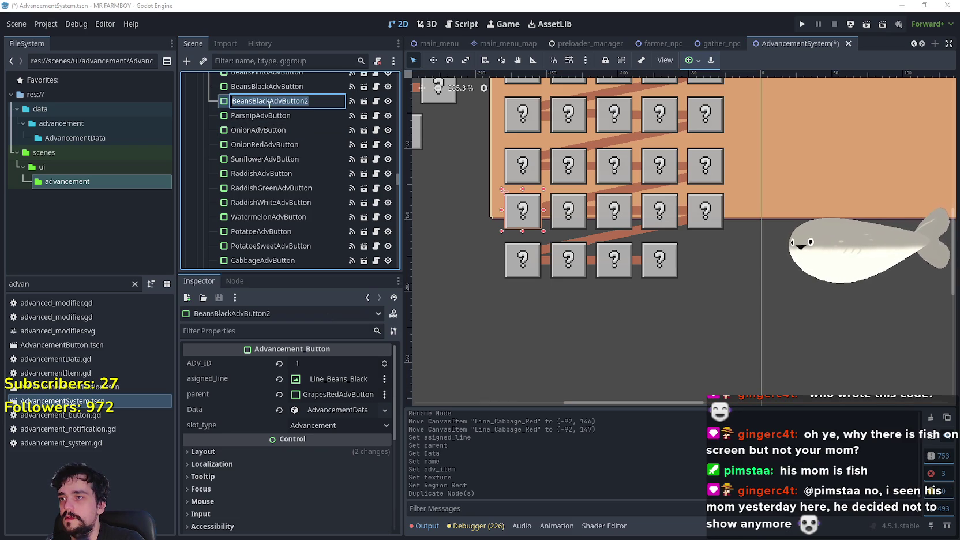
{"action": "left_click_drag", "start_coordinate": [269, 101], "coordinate": [253, 103]}
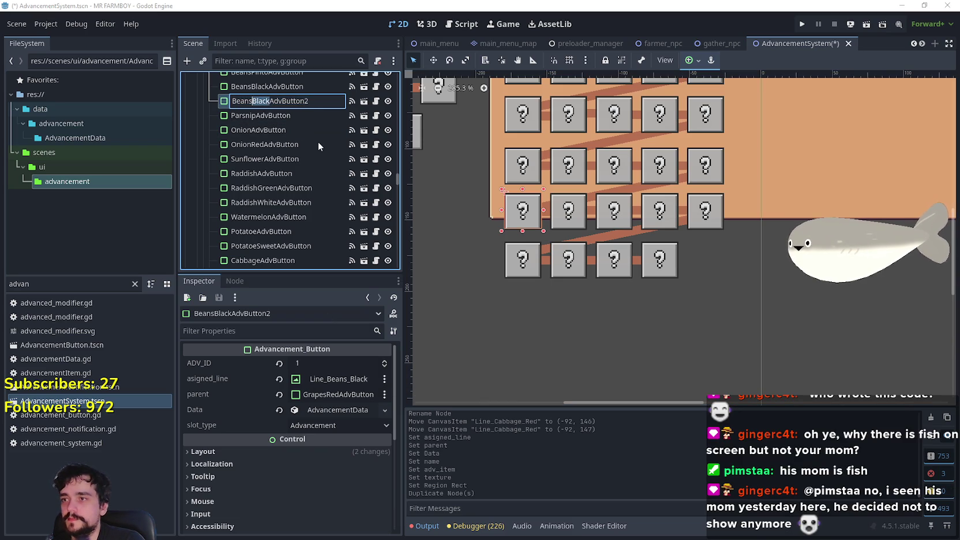
{"action": "type", "text": "Kidney"}
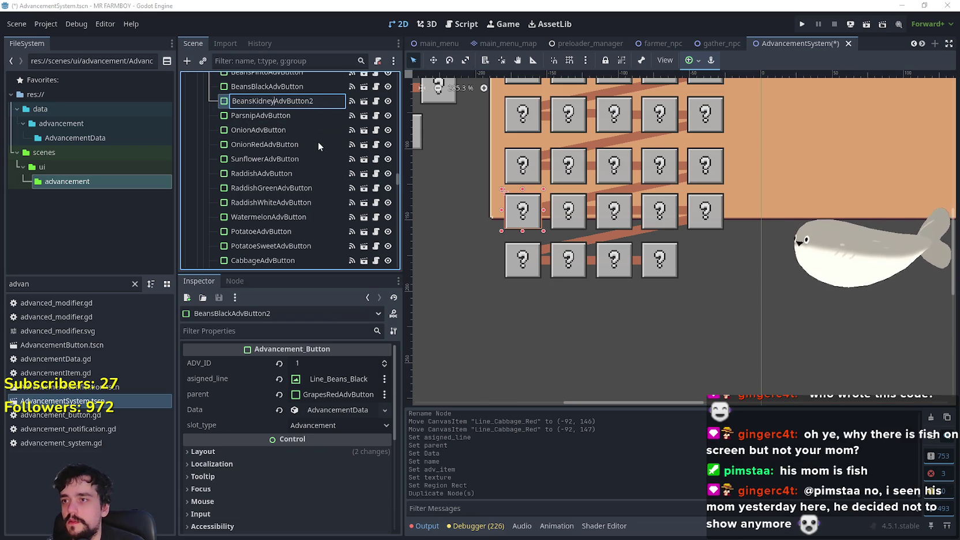
{"action": "key", "text": "End"}
{"action": "key", "text": "BackSpace"}
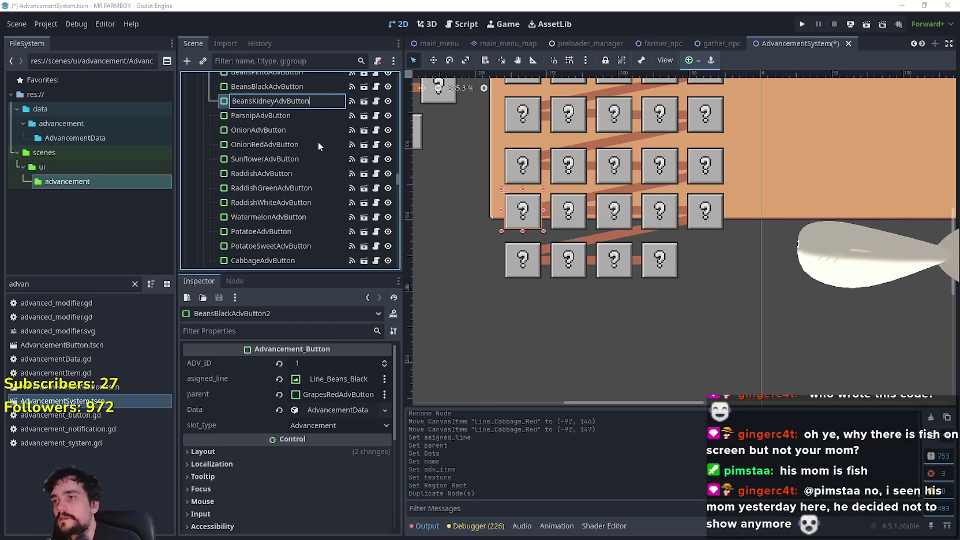
{"action": "key", "text": "Return"}
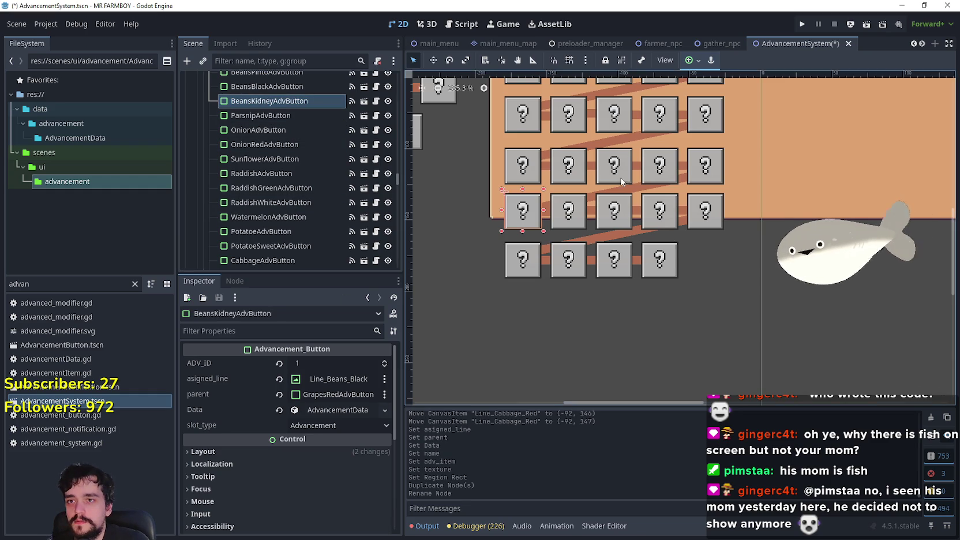
Move BeansKidneyAdvButton to the right end of the bottom row, at (-51, 178)
{"action": "scroll", "coordinate": [626, 190], "scroll_direction": "down", "scroll_amount": 2}
{"action": "left_click", "coordinate": [433, 60]}
{"action": "scroll", "coordinate": [521, 209], "scroll_direction": "up", "scroll_amount": 2}
{"action": "scroll", "coordinate": [521, 210], "scroll_direction": "up", "scroll_amount": 3}
{"action": "left_click_drag", "start_coordinate": [521, 209], "coordinate": [719, 297]}
{"action": "scroll", "coordinate": [800, 274], "scroll_direction": "up", "scroll_amount": 2}
{"action": "left_click_drag", "start_coordinate": [800, 274], "coordinate": [796, 275]}
{"action": "scroll", "coordinate": [778, 255], "scroll_direction": "up", "scroll_amount": 2}
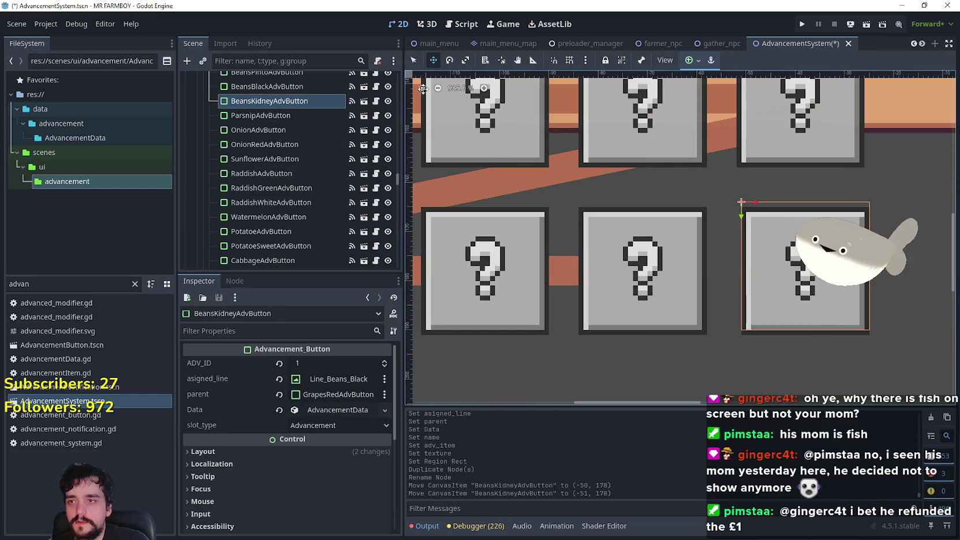
{"action": "left_click", "coordinate": [413, 60]}
Duplicate Line_Cabbage_Red and rename the copy Line_Beans_Kidney
{"action": "left_click", "coordinate": [565, 260]}
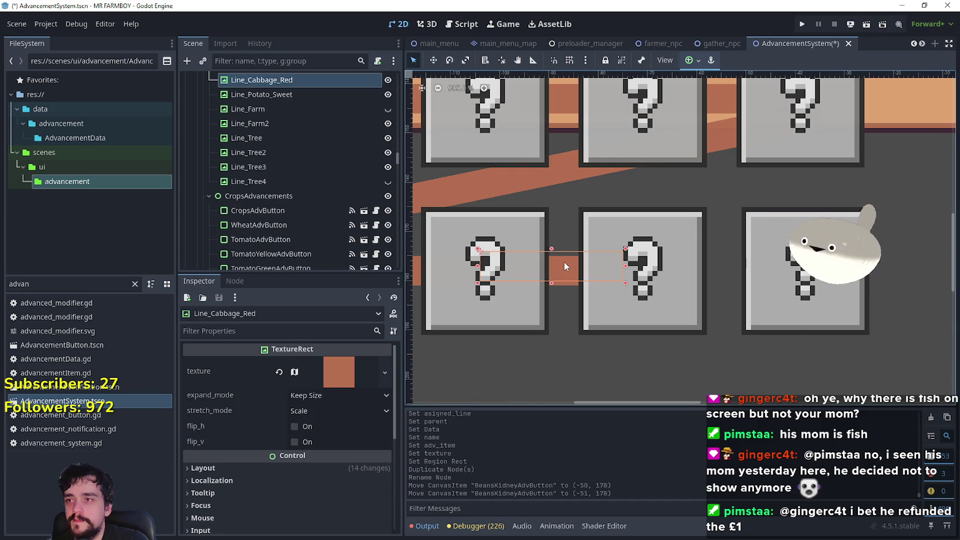
{"action": "key", "text": "ctrl+d"}
{"action": "left_click", "coordinate": [303, 94]}
{"action": "key", "text": "End"}
{"action": "key", "text": "shift+Left"}
{"action": "key", "text": "shift+Left"}
{"action": "key", "text": "shift+Left"}
{"action": "type", "text": "B"}
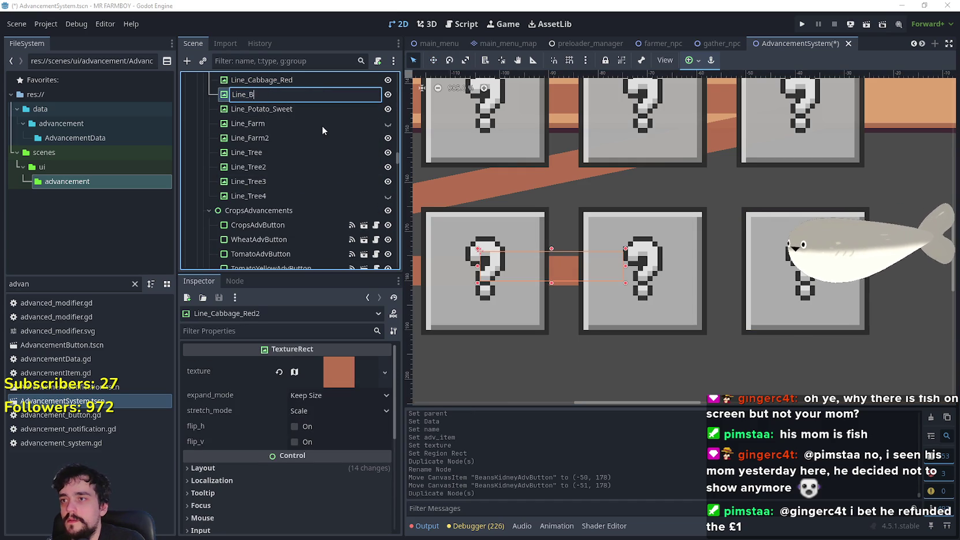
{"action": "type", "text": "eans_Kidney"}
{"action": "key", "text": "Return"}
Move Line_Beans_Kidney into the gap before the kidney bean button, at (-58, 147)
{"action": "scroll", "coordinate": [508, 178], "scroll_direction": "down", "scroll_amount": 1}
{"action": "key", "text": "w"}
{"action": "left_click_drag", "start_coordinate": [556, 252], "coordinate": [718, 255]}
{"action": "scroll", "coordinate": [705, 254], "scroll_direction": "down", "scroll_amount": 1}
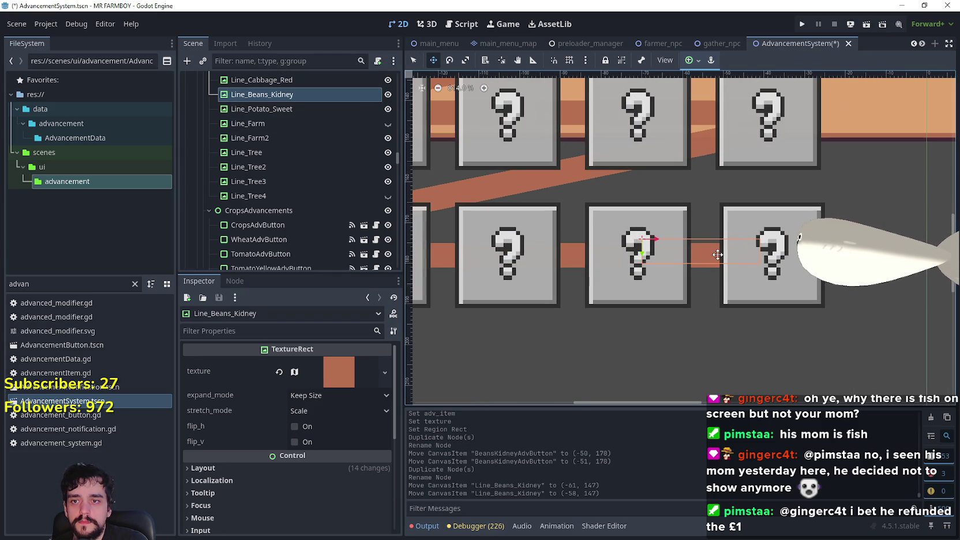
{"action": "key", "text": "q"}
{"action": "left_click", "coordinate": [762, 289]}
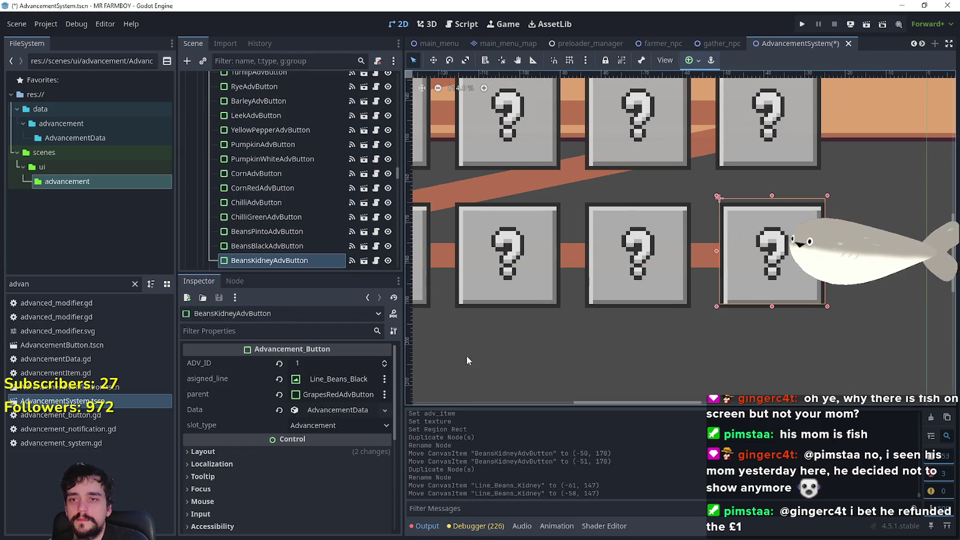
Set BeansKidneyAdvButton's asigned_line to Line_Beans_Kidney and its parent to CabbageRedAdvButton
{"action": "left_click", "coordinate": [343, 380]}
{"action": "type", "text": "kidn"}
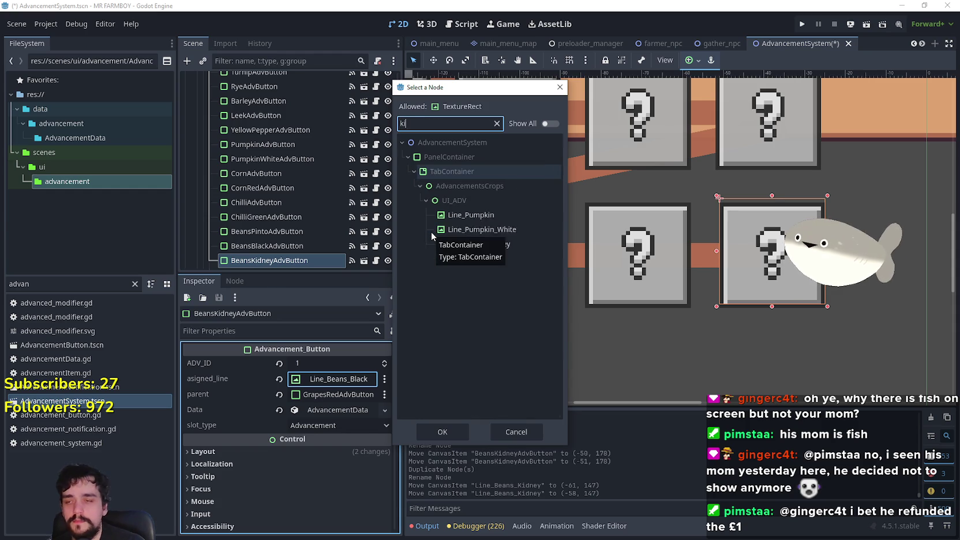
{"action": "left_click", "coordinate": [488, 216]}
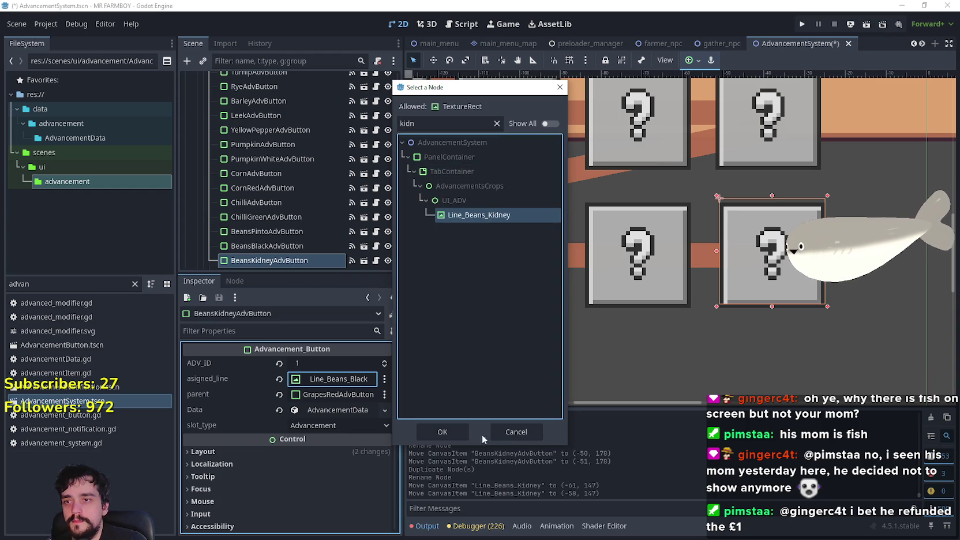
{"action": "left_click", "coordinate": [454, 432]}
{"action": "left_click", "coordinate": [334, 394]}
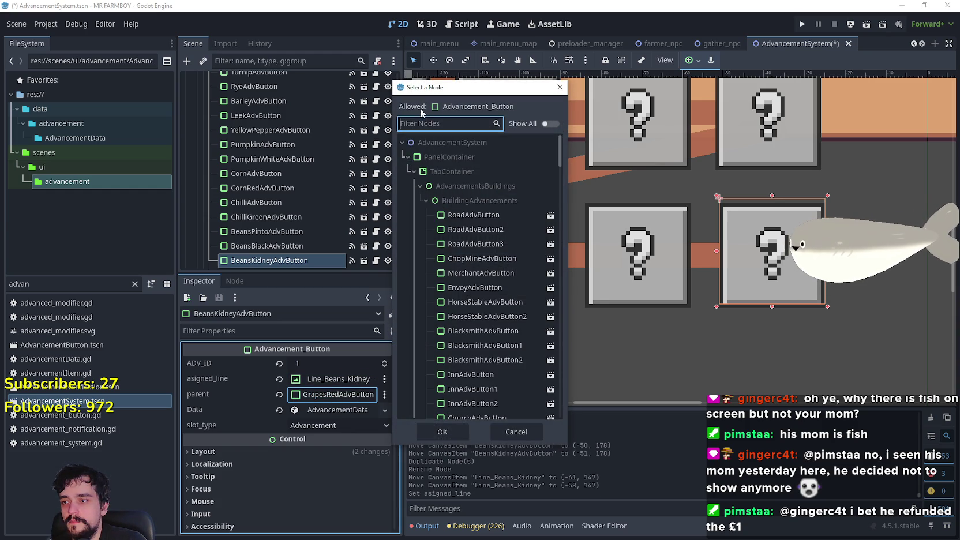
{"action": "type", "text": "red"}
{"action": "left_click", "coordinate": [483, 275]}
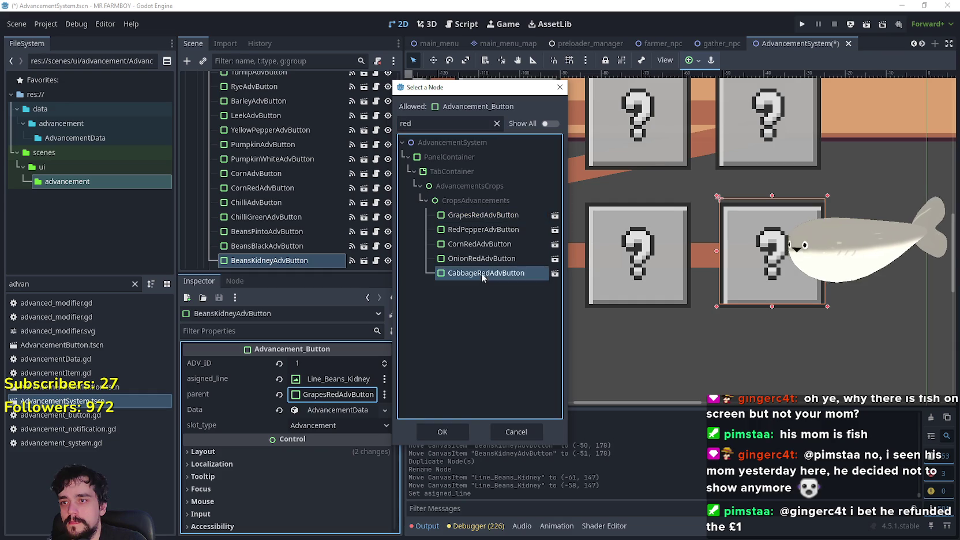
{"action": "left_click", "coordinate": [443, 432]}
Save the AdvancementSystem scene and select the radish button
{"action": "scroll", "coordinate": [733, 303], "scroll_direction": "down", "scroll_amount": 4}
{"action": "scroll", "coordinate": [733, 303], "scroll_direction": "up", "scroll_amount": 1}
{"action": "key", "text": "ctrl+s"}
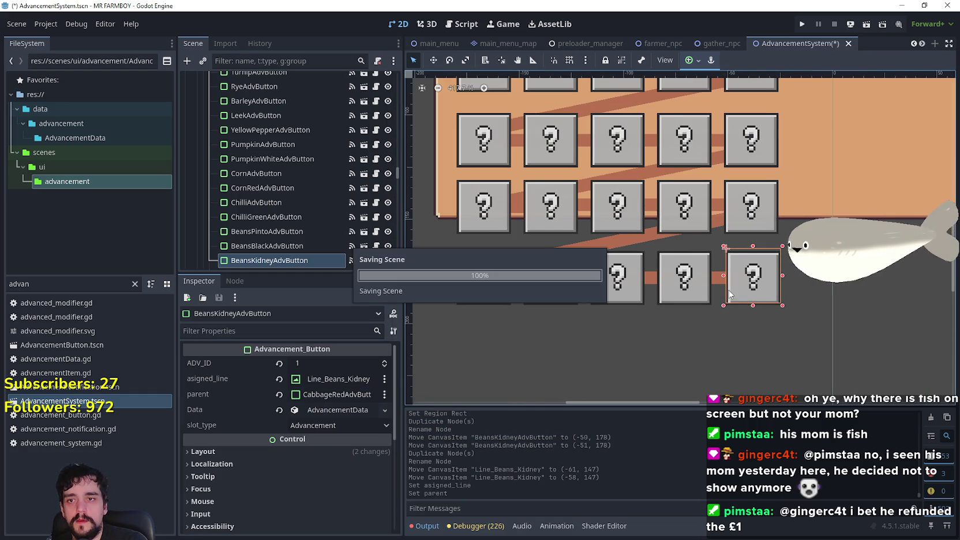
{"action": "scroll", "coordinate": [613, 302], "scroll_direction": "down", "scroll_amount": 5}
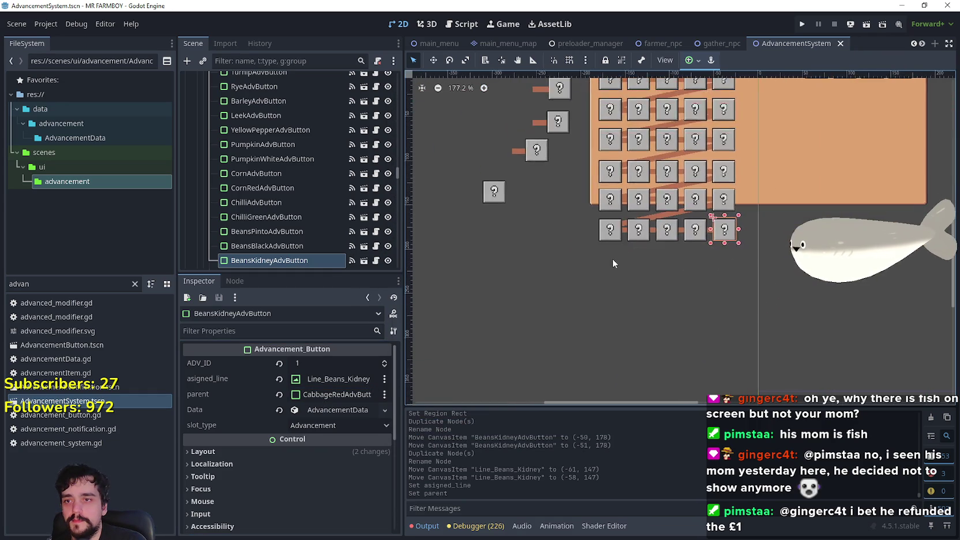
{"action": "scroll", "coordinate": [598, 256], "scroll_direction": "down", "scroll_amount": 1}
{"action": "scroll", "coordinate": [449, 81], "scroll_direction": "up", "scroll_amount": 1}
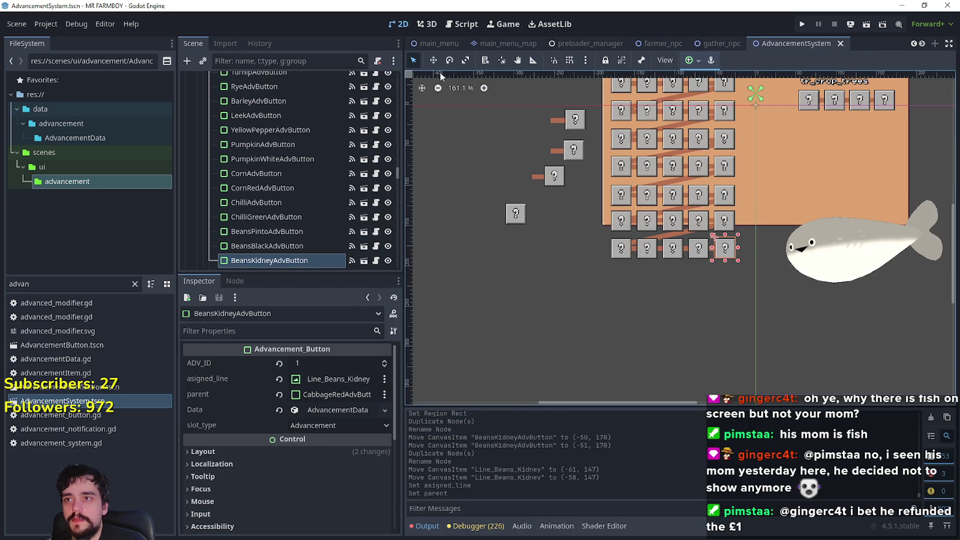
{"action": "left_click", "coordinate": [575, 122]}
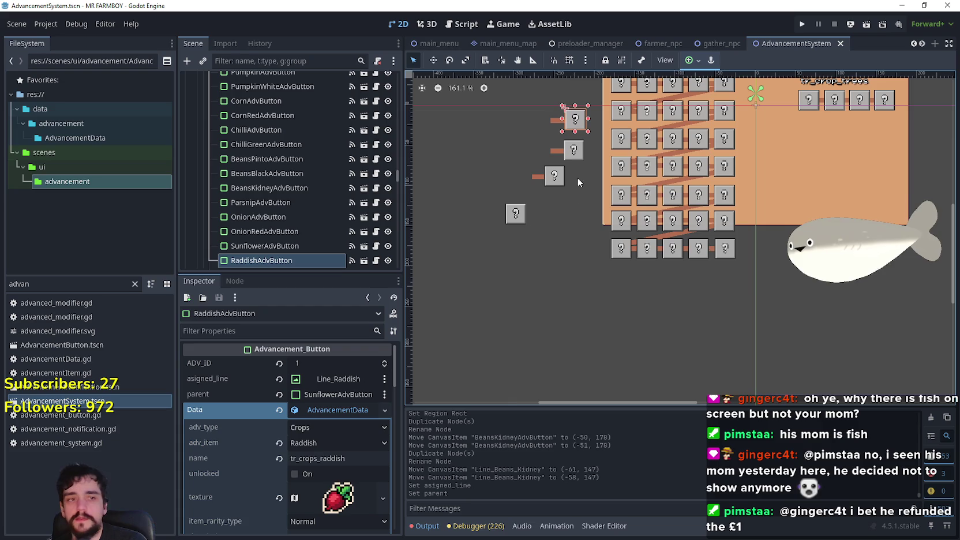
Delete the radish button's old connector line and move the radish button below the bottom row
{"action": "left_click", "coordinate": [555, 121]}
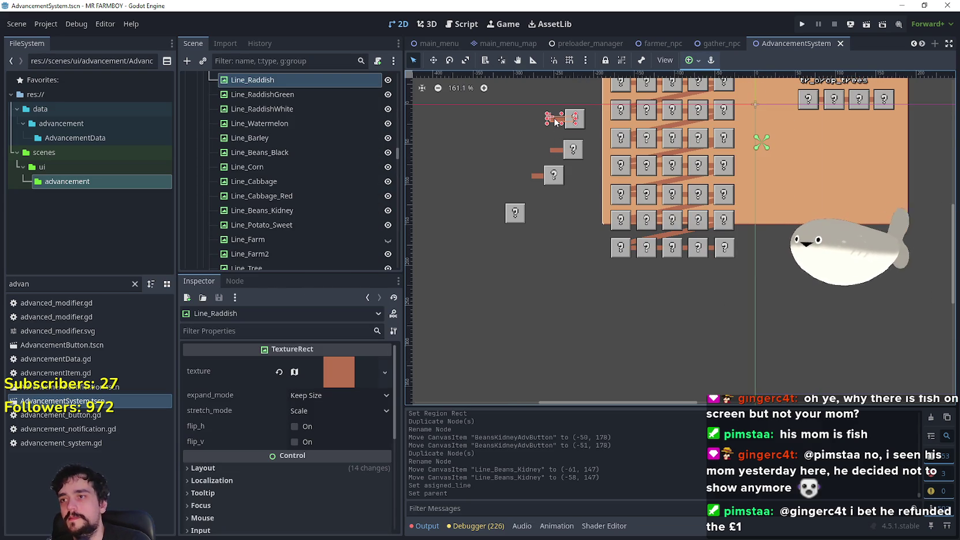
{"action": "key", "text": "Delete"}
{"action": "left_click", "coordinate": [451, 279]}
{"action": "left_click", "coordinate": [575, 123]}
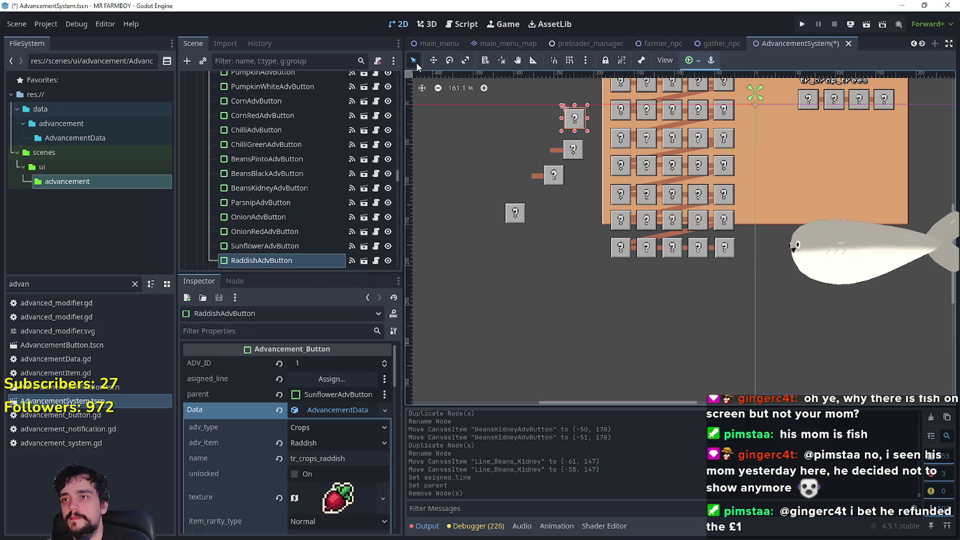
{"action": "left_click", "coordinate": [433, 60]}
{"action": "mouse_move", "coordinate": [583, 114]}
{"action": "left_mouse_down"}
{"action": "mouse_move", "coordinate": [627, 274]}
{"action": "mouse_move", "coordinate": [623, 249]}
{"action": "mouse_move", "coordinate": [620, 295]}
{"action": "left_mouse_up"}
{"action": "scroll", "coordinate": [627, 274], "scroll_direction": "up", "scroll_amount": 15}
{"action": "scroll", "coordinate": [625, 297], "scroll_direction": "down", "scroll_amount": 5}
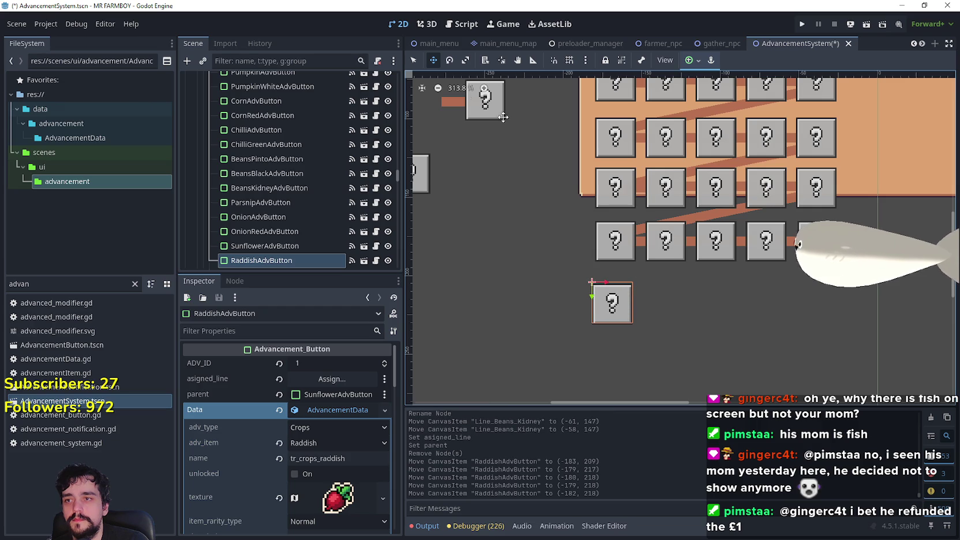
{"action": "left_click", "coordinate": [415, 62]}
Duplicate the corn line as Line_Radish_Red and place it at (-161, 180) by the radish button
{"action": "left_click", "coordinate": [695, 225]}
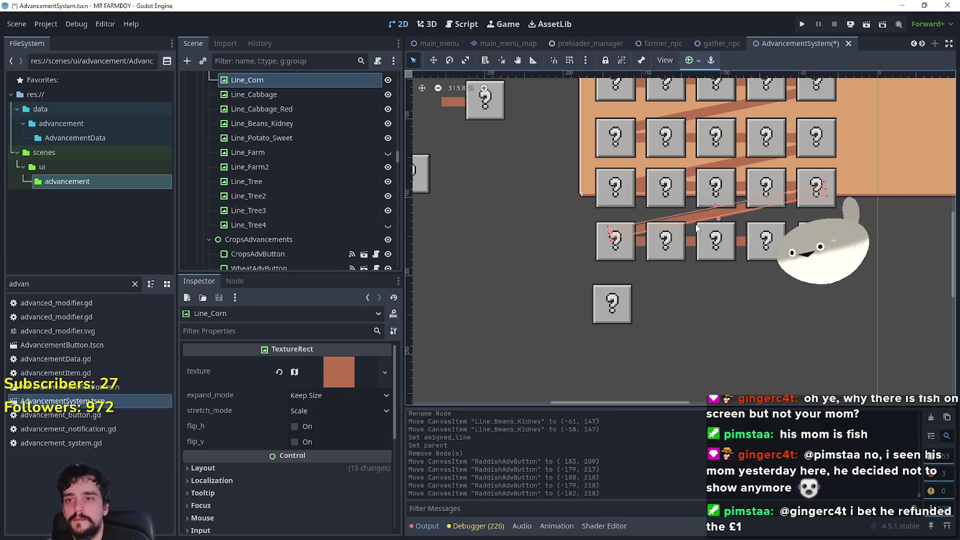
{"action": "key", "text": "ctrl+d"}
{"action": "double_click", "coordinate": [285, 95]}
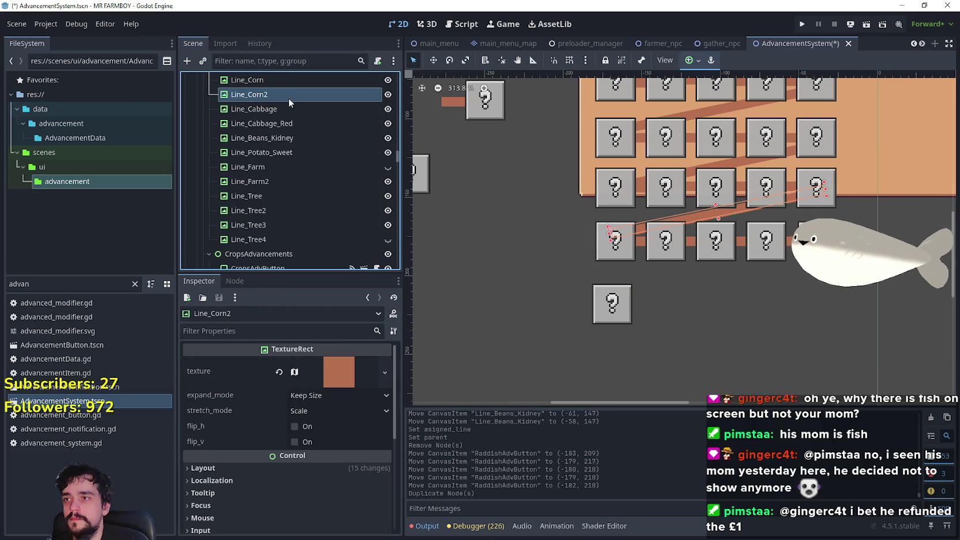
{"action": "key", "text": "BackSpace"}
{"action": "key", "text": "BackSpace"}
{"action": "key", "text": "BackSpace"}
{"action": "type", "text": "Radish_Red"}
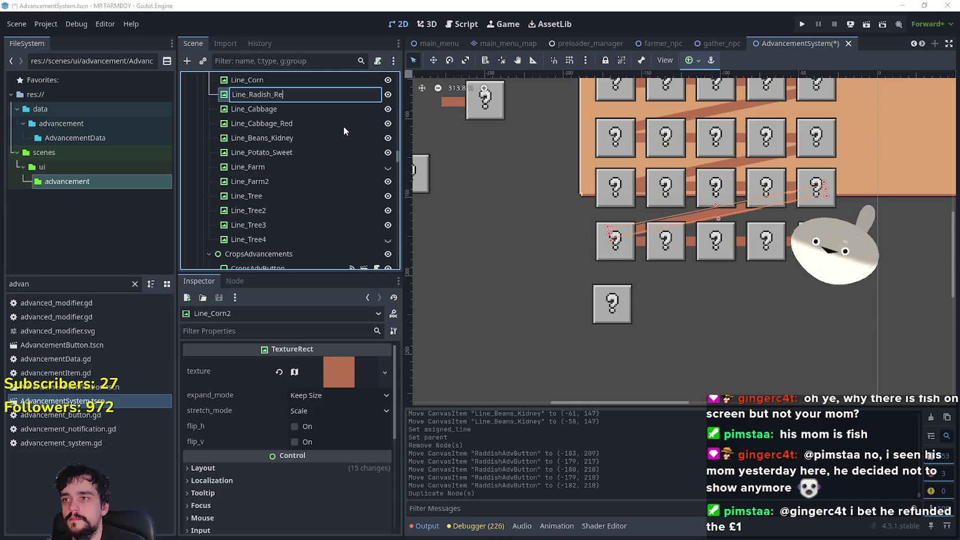
{"action": "key", "text": "Return"}
{"action": "left_click", "coordinate": [433, 60]}
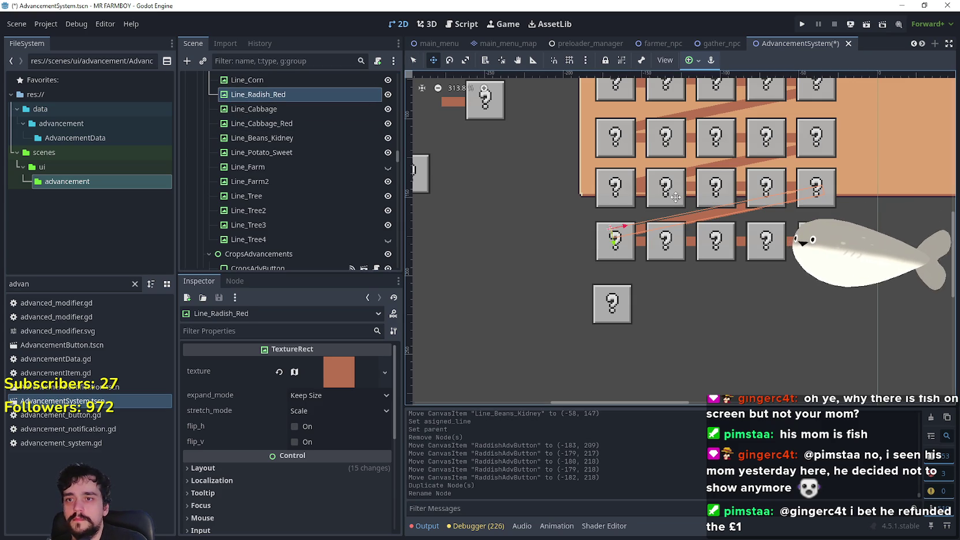
{"action": "left_click_drag", "start_coordinate": [664, 232], "coordinate": [656, 291]}
{"action": "scroll", "coordinate": [704, 264], "scroll_direction": "up", "scroll_amount": 5}
{"action": "left_click_drag", "start_coordinate": [733, 267], "coordinate": [733, 267]}
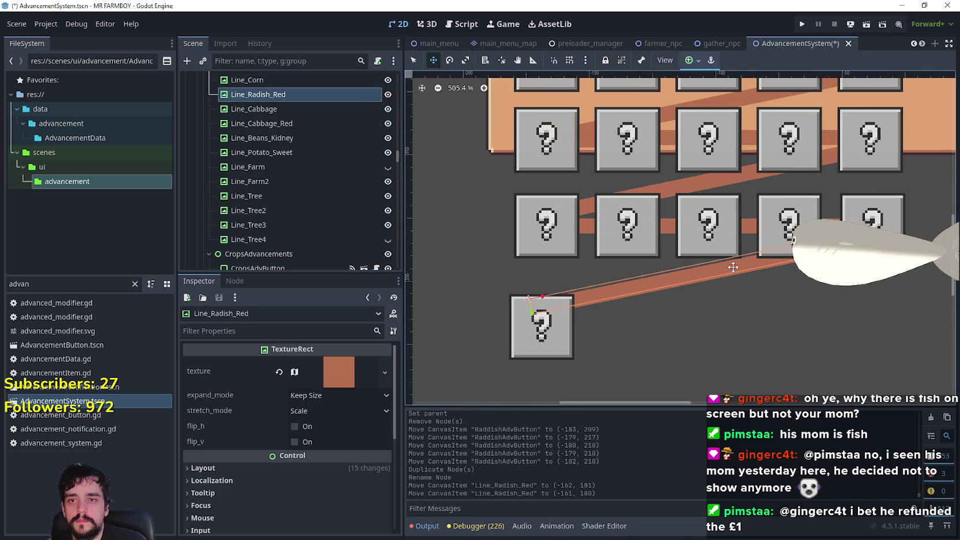
Nudge RaddishAdvButton into alignment at (-180, 211) with the arrow keys
{"action": "left_click", "coordinate": [413, 60]}
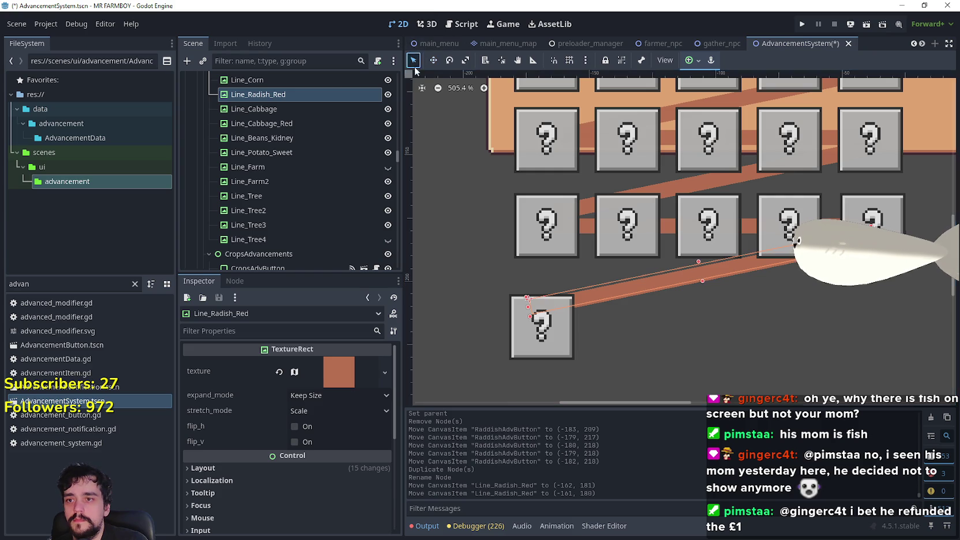
{"action": "left_click", "coordinate": [570, 317]}
{"action": "key", "text": "Up"}
{"action": "key", "text": "Up"}
{"action": "key", "text": "Up"}
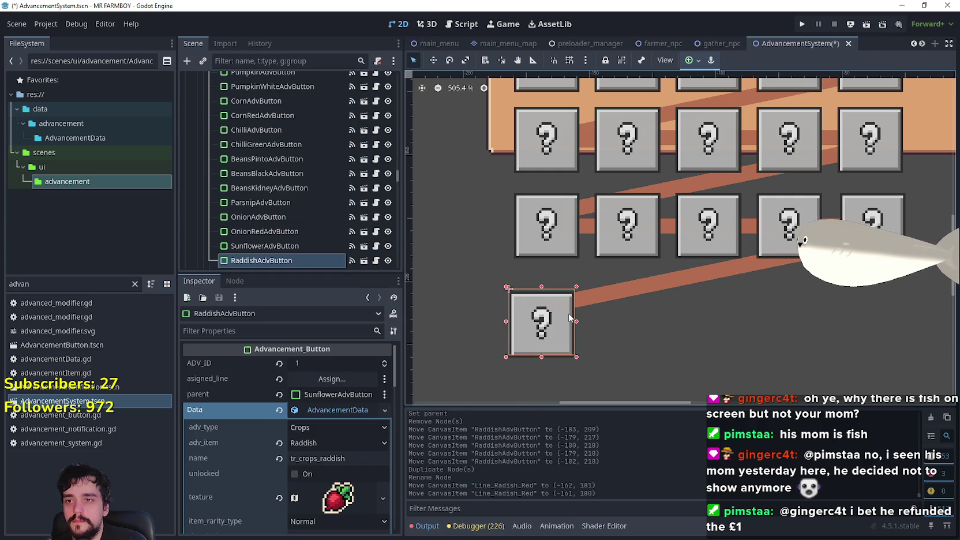
{"action": "key", "text": "Right"}
{"action": "key", "text": "Right"}
{"action": "key", "text": "Up"}
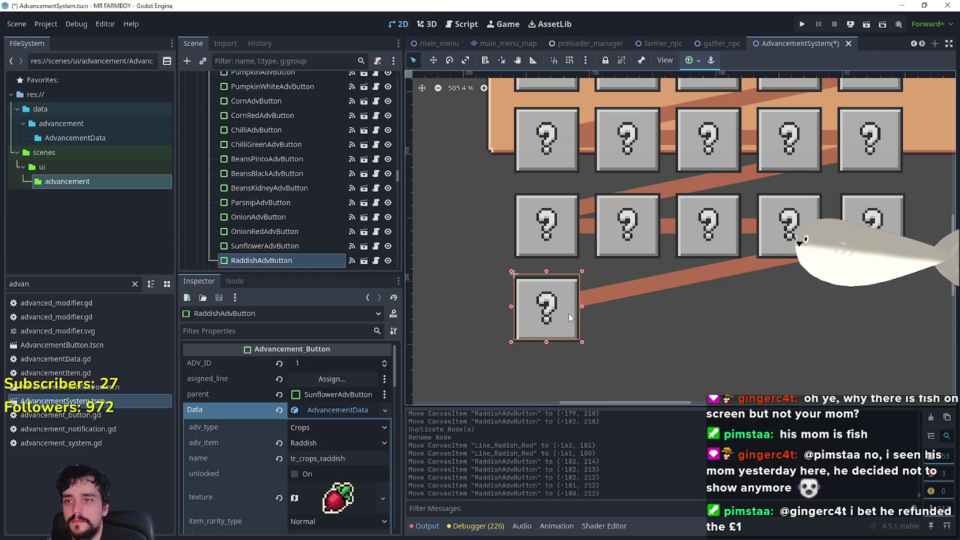
{"action": "left_click", "coordinate": [328, 378]}
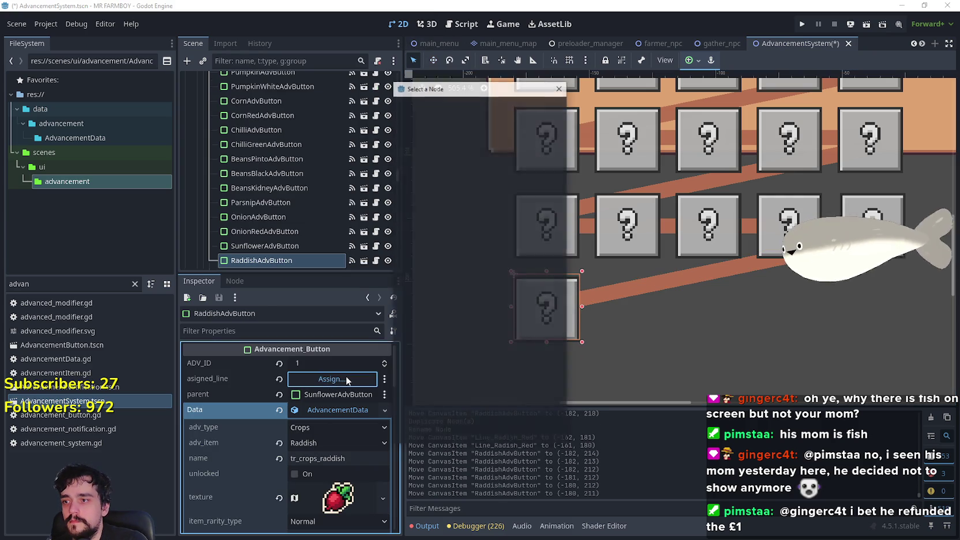
Set the radish button's asigned_line to Line_Radish_Red and its parent to BeansKidneyAdvButton
{"action": "type", "text": "Red"}
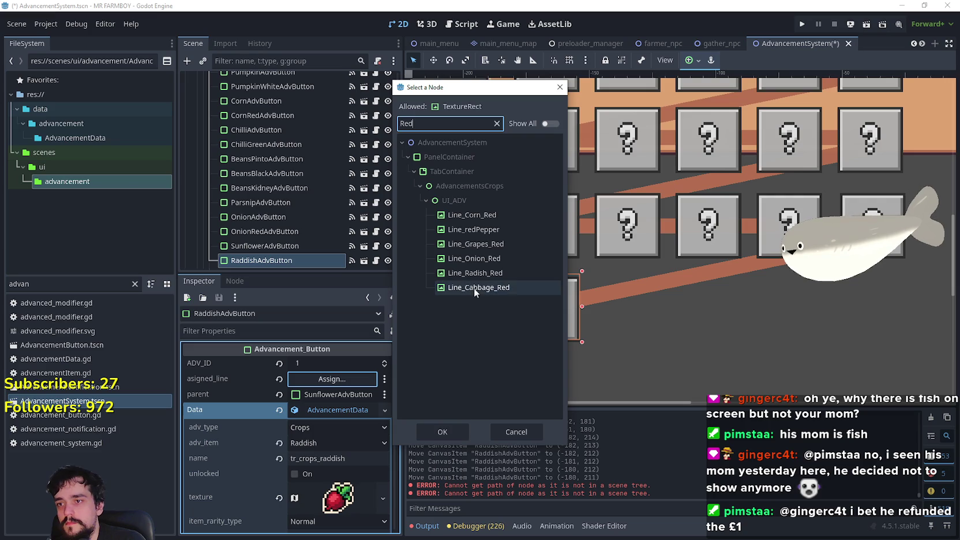
{"action": "left_click", "coordinate": [473, 273]}
{"action": "left_click", "coordinate": [427, 435]}
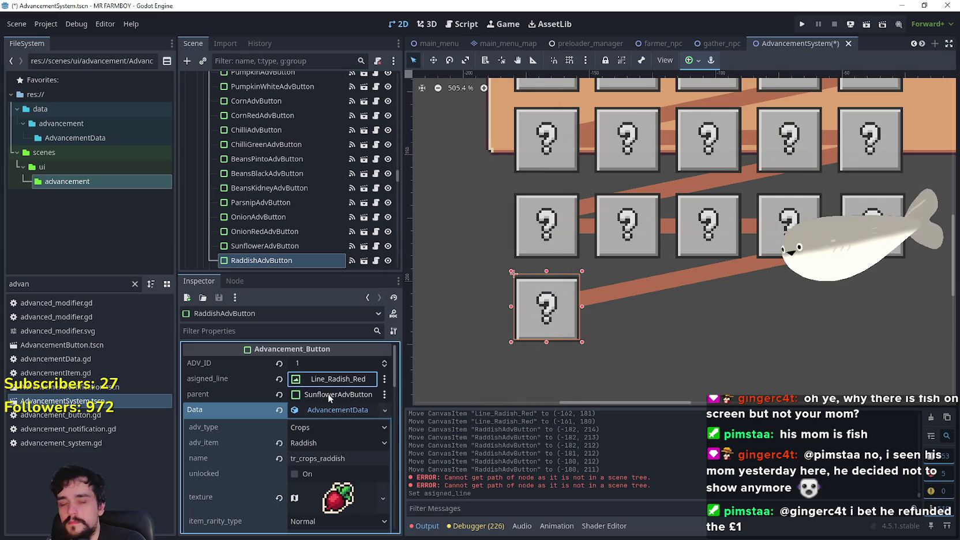
{"action": "left_click", "coordinate": [340, 399]}
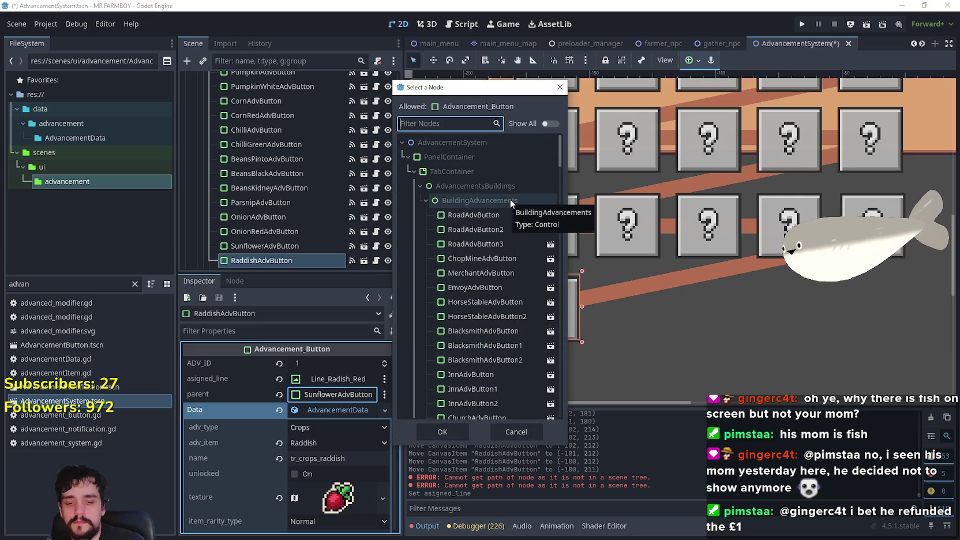
{"action": "type", "text": "lkid"}
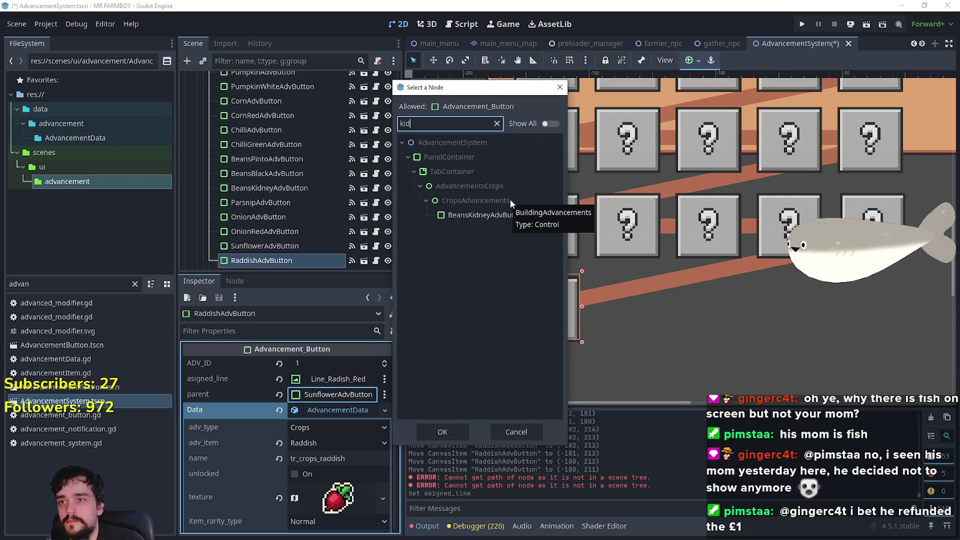
{"action": "left_click", "coordinate": [466, 214]}
{"action": "left_click", "coordinate": [445, 434]}
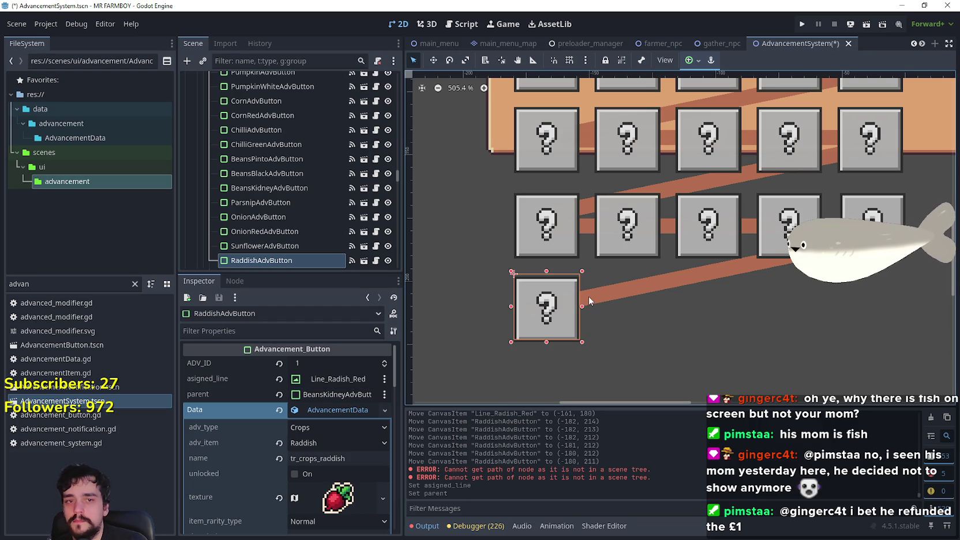
Move PotatoeAdvButton down beside the radish button, to (-148, 211)
{"action": "scroll", "coordinate": [589, 296], "scroll_direction": "down", "scroll_amount": 5}
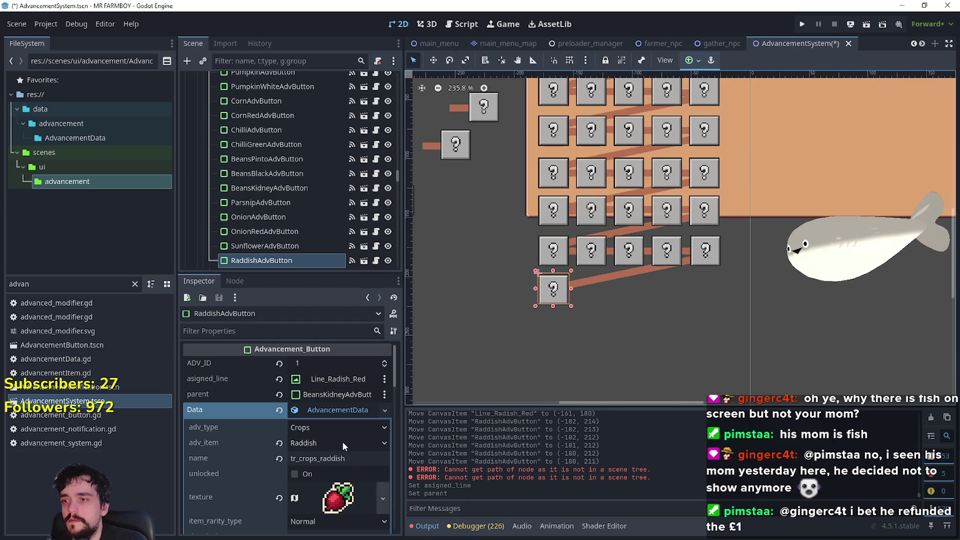
{"action": "left_click", "coordinate": [319, 413]}
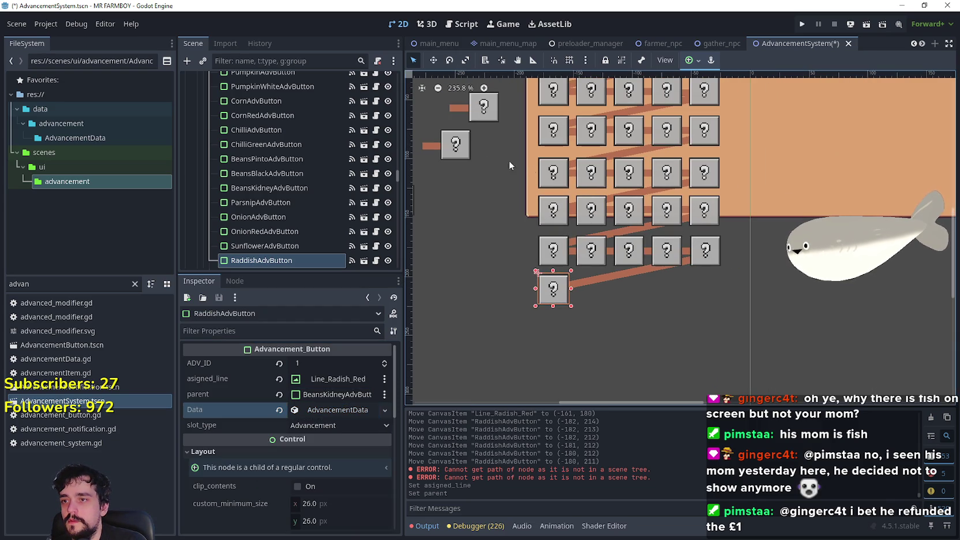
{"action": "left_click", "coordinate": [463, 154]}
{"action": "scroll", "coordinate": [596, 196], "scroll_direction": "down", "scroll_amount": 3}
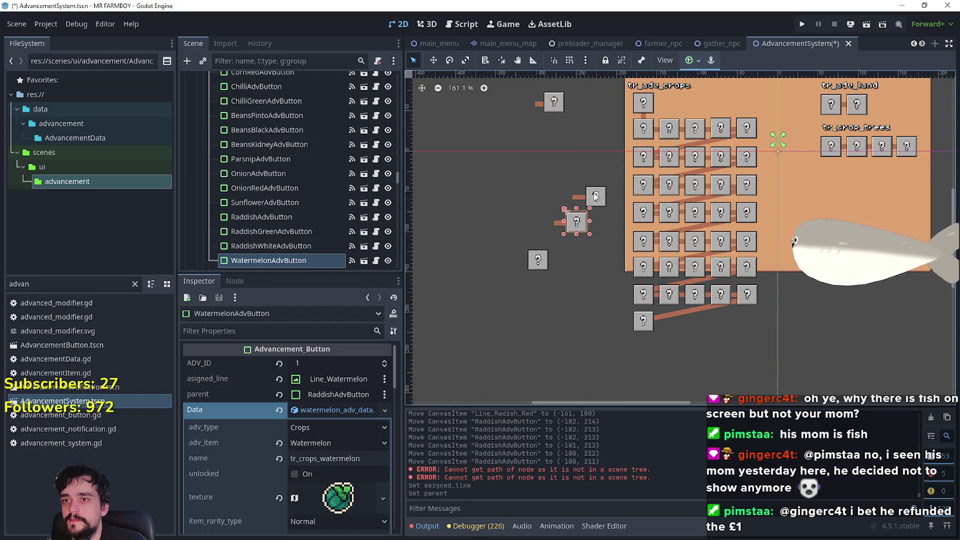
{"action": "left_click", "coordinate": [596, 196]}
{"action": "left_click", "coordinate": [540, 260]}
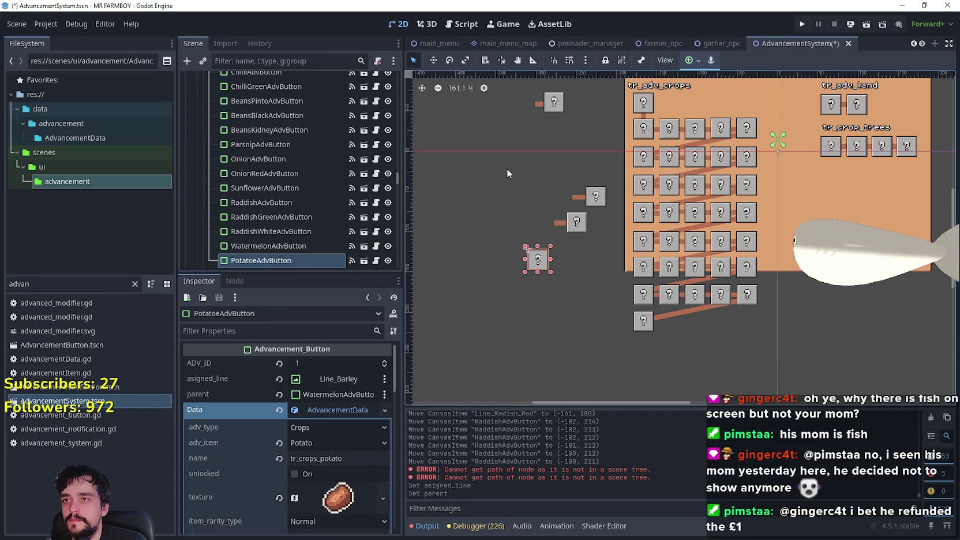
{"action": "scroll", "coordinate": [543, 328], "scroll_direction": "up", "scroll_amount": 4}
{"action": "mouse_move", "coordinate": [536, 228]}
{"action": "left_mouse_down"}
{"action": "mouse_move", "coordinate": [697, 322]}
{"action": "mouse_move", "coordinate": [726, 320]}
{"action": "mouse_move", "coordinate": [720, 301]}
{"action": "left_mouse_up"}
{"action": "scroll", "coordinate": [726, 317], "scroll_direction": "up", "scroll_amount": 14}
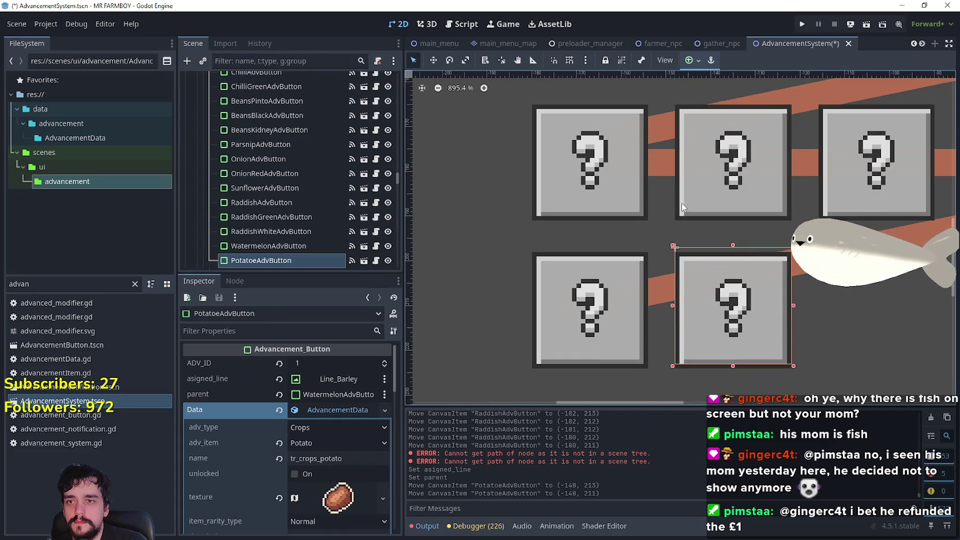
Duplicate the tomato bar as Line_Potato and place it between the two bottom boxes
{"action": "left_click", "coordinate": [658, 165]}
{"action": "key", "text": "ctrl+d"}
{"action": "double_click", "coordinate": [277, 94]}
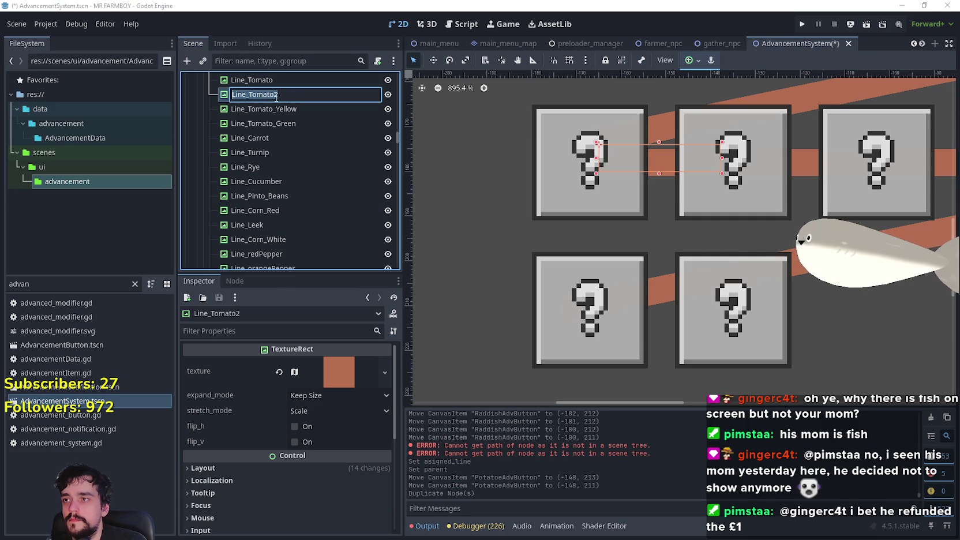
{"action": "left_click", "coordinate": [251, 94]}
{"action": "type", "text": "Potato"}
{"action": "key", "text": "Return"}
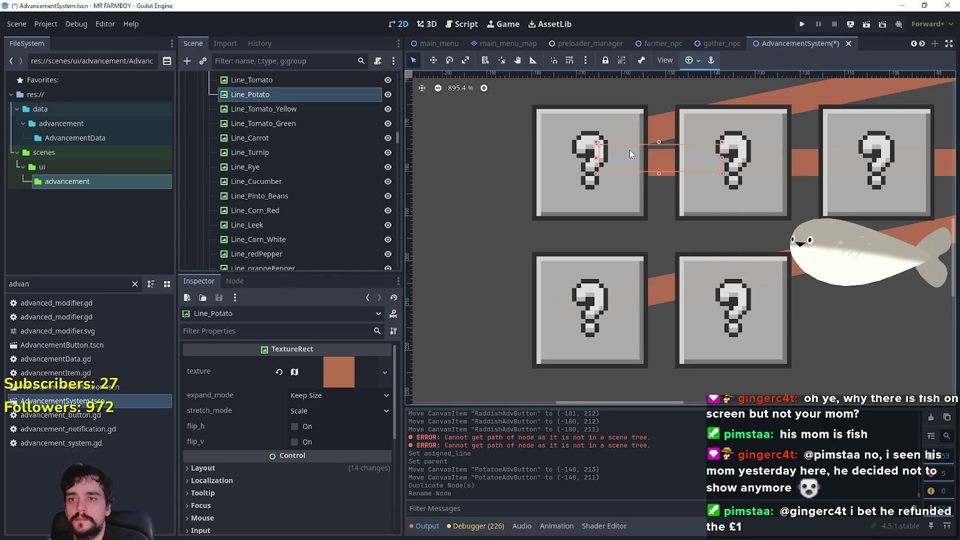
{"action": "mouse_move", "coordinate": [610, 154]}
{"action": "left_mouse_down"}
{"action": "mouse_move", "coordinate": [664, 173]}
{"action": "mouse_move", "coordinate": [669, 325]}
{"action": "left_mouse_up"}
{"action": "scroll", "coordinate": [710, 338], "scroll_direction": "up", "scroll_amount": 1}
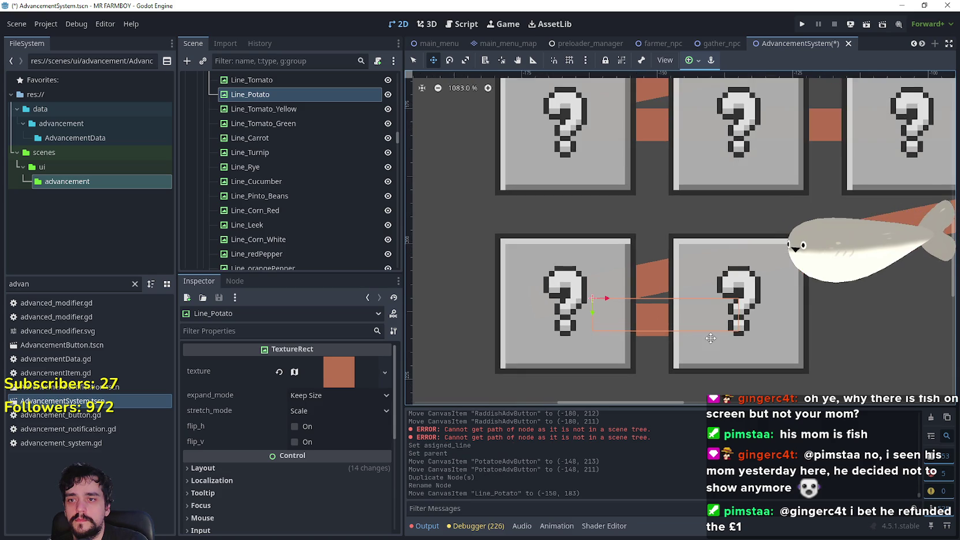
{"action": "scroll", "coordinate": [416, 92], "scroll_direction": "down", "scroll_amount": 1}
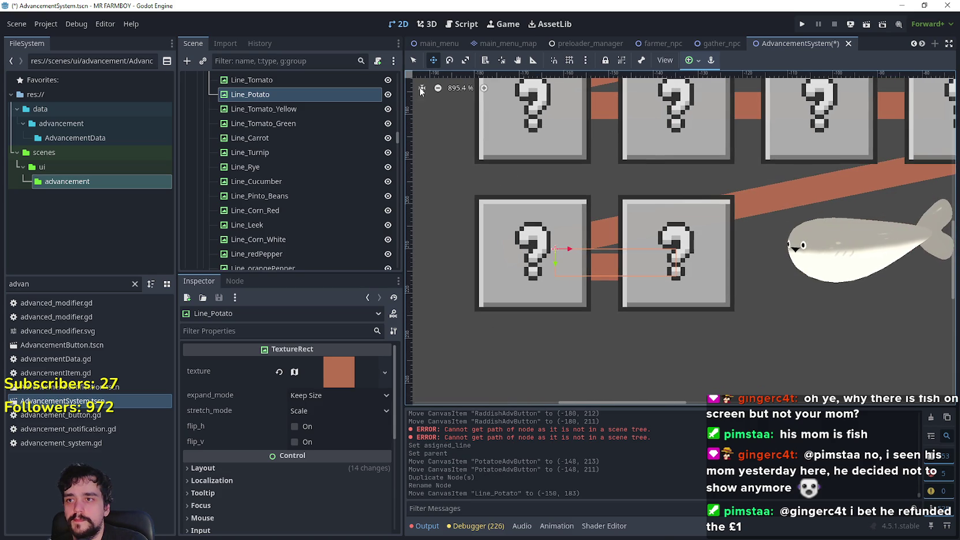
Nudge the potato and radish buttons down three pixels each
{"action": "left_click", "coordinate": [709, 287]}
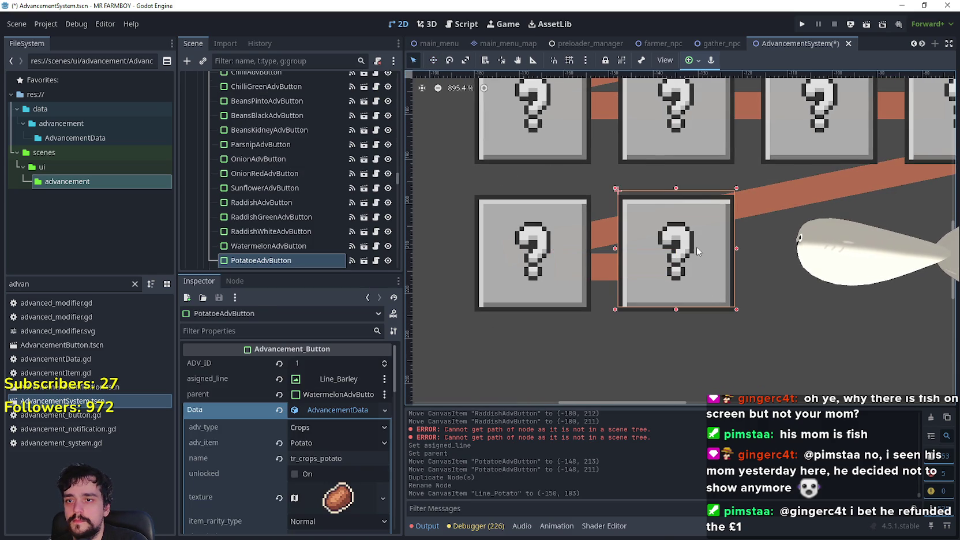
{"action": "key", "text": "Down"}
{"action": "key", "text": "Down"}
{"action": "key", "text": "Down"}
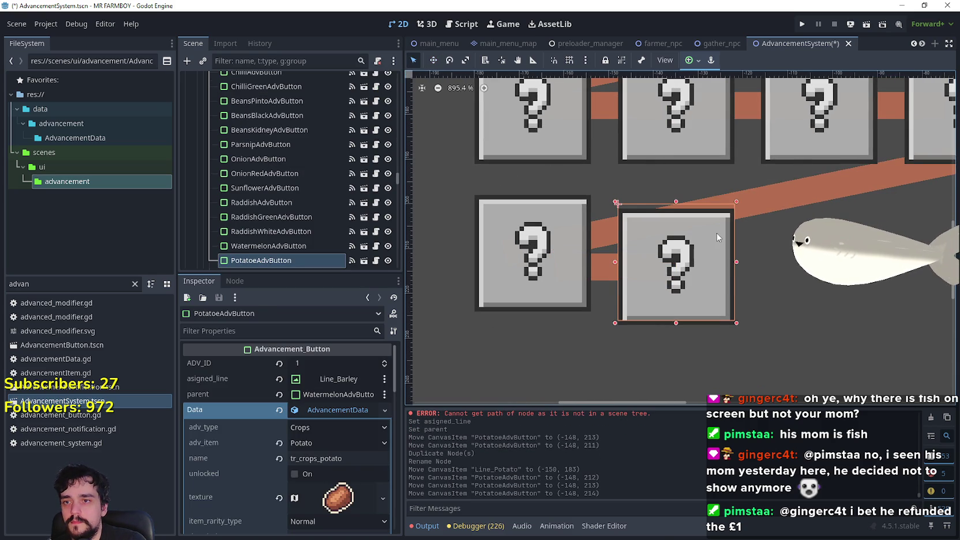
{"action": "left_click", "coordinate": [494, 264]}
{"action": "key", "text": "Down"}
{"action": "key", "text": "Down"}
{"action": "key", "text": "Down"}
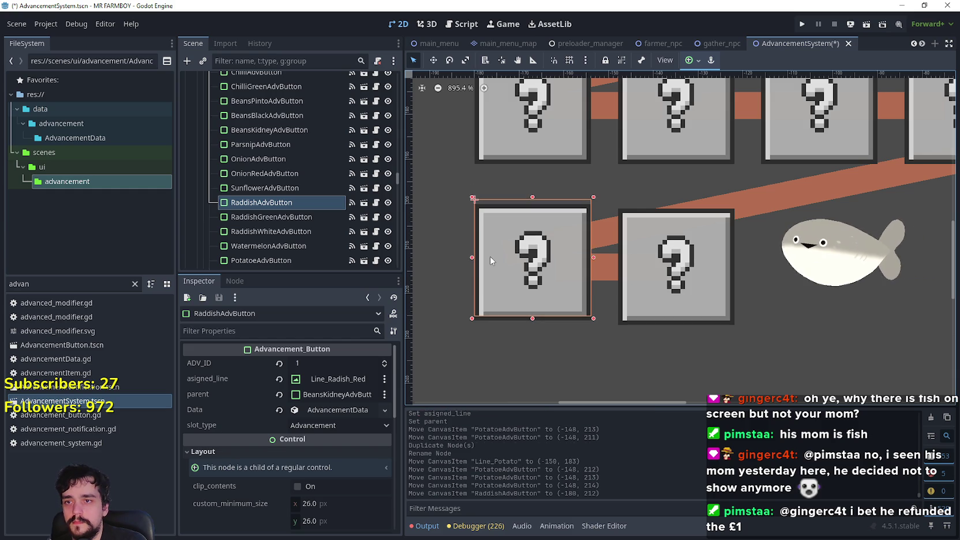
{"action": "left_click", "coordinate": [678, 300]}
{"action": "scroll", "coordinate": [659, 272], "scroll_direction": "up", "scroll_amount": 1}
{"action": "scroll", "coordinate": [657, 270], "scroll_direction": "down", "scroll_amount": 2}
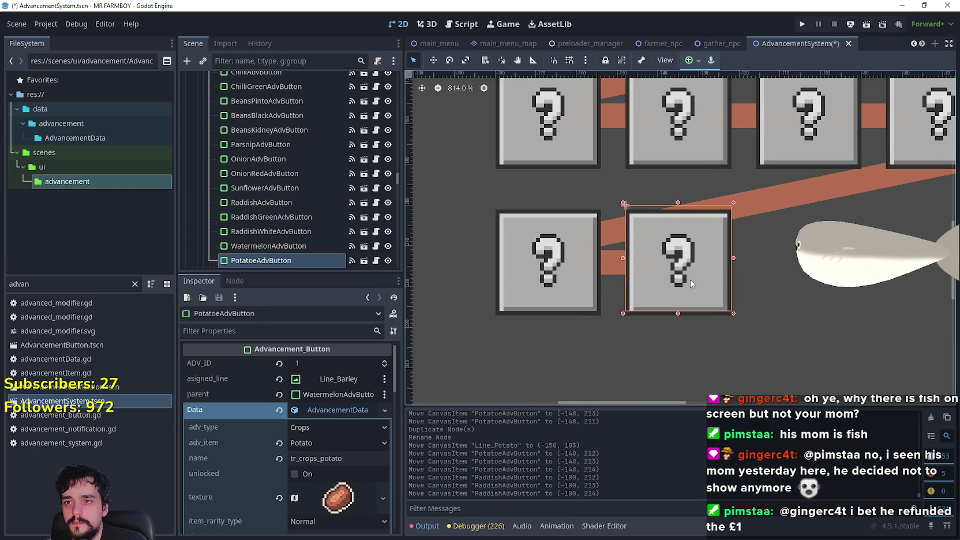
Give PotatoeAdvButton line Line_Potato and parent RaddishAdvButton, then save the scene
{"action": "left_click", "coordinate": [334, 380]}
{"action": "type", "text": "Pota"}
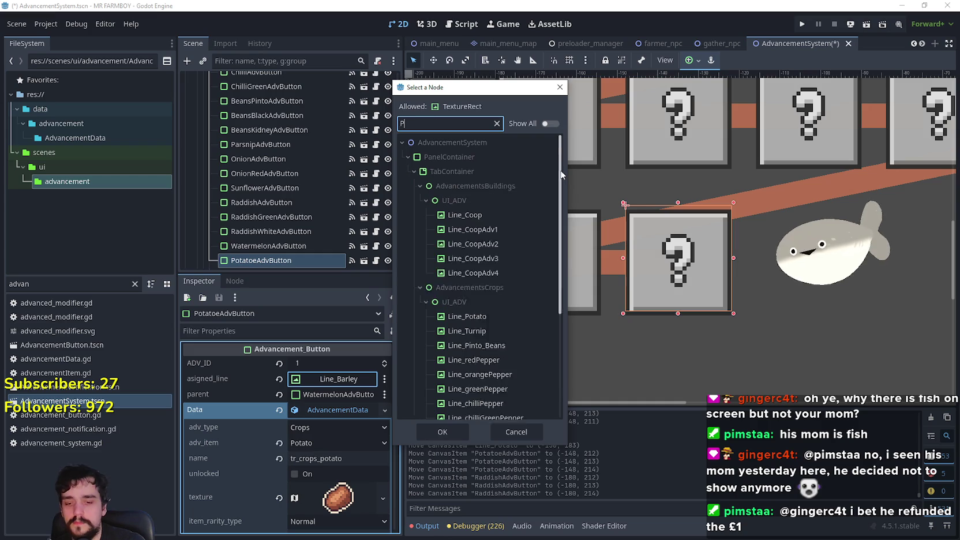
{"action": "left_click", "coordinate": [514, 215]}
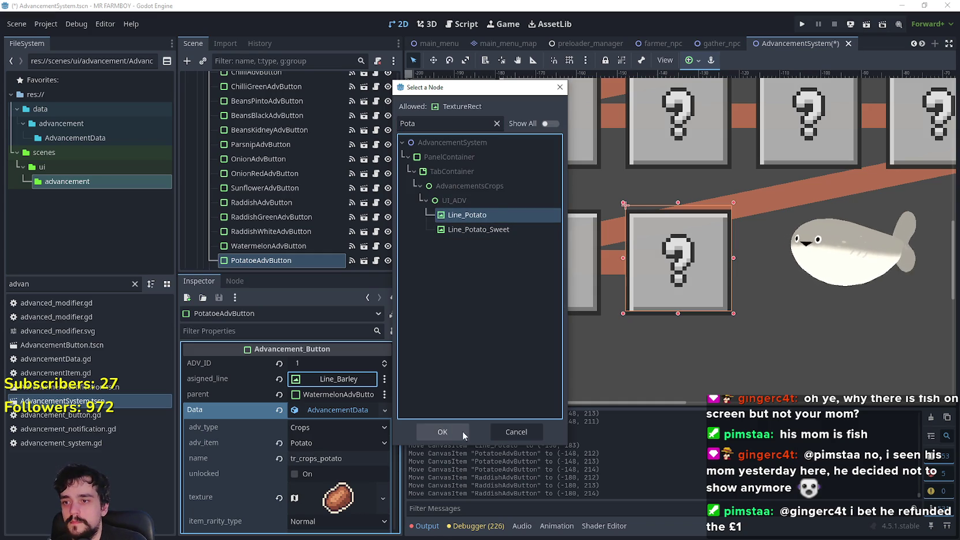
{"action": "left_click", "coordinate": [442, 432]}
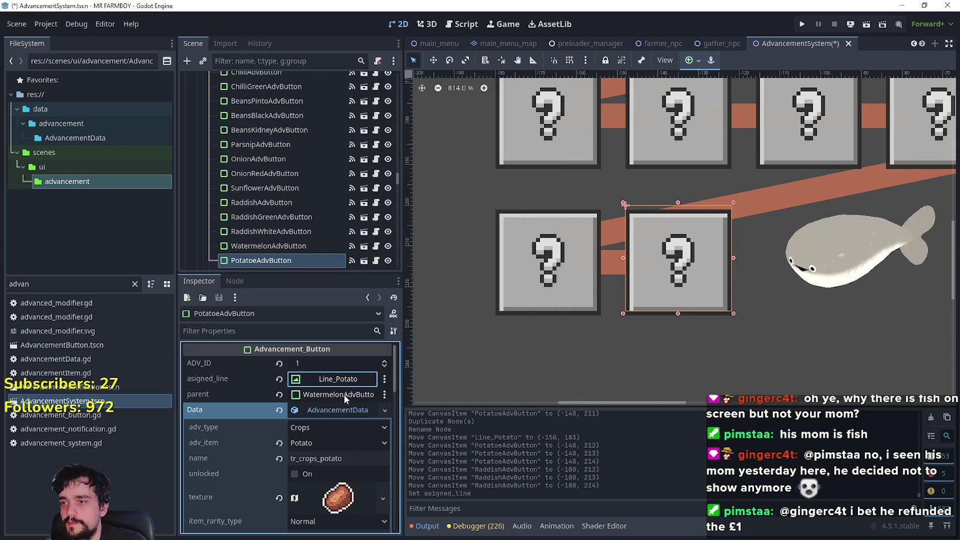
{"action": "left_click", "coordinate": [335, 395]}
{"action": "type", "text": "Radd"}
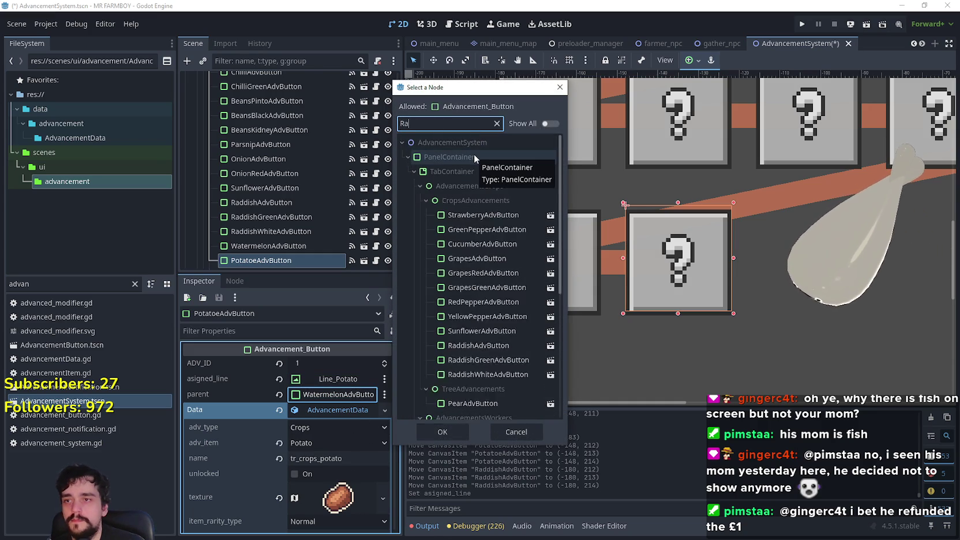
{"action": "left_click", "coordinate": [450, 215]}
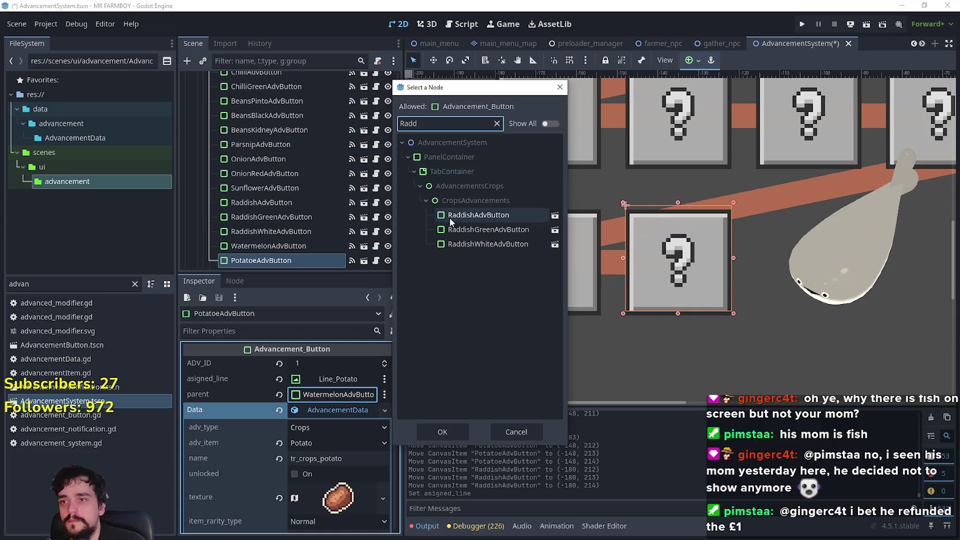
{"action": "left_click", "coordinate": [444, 433]}
{"action": "key", "text": "ctrl+s"}
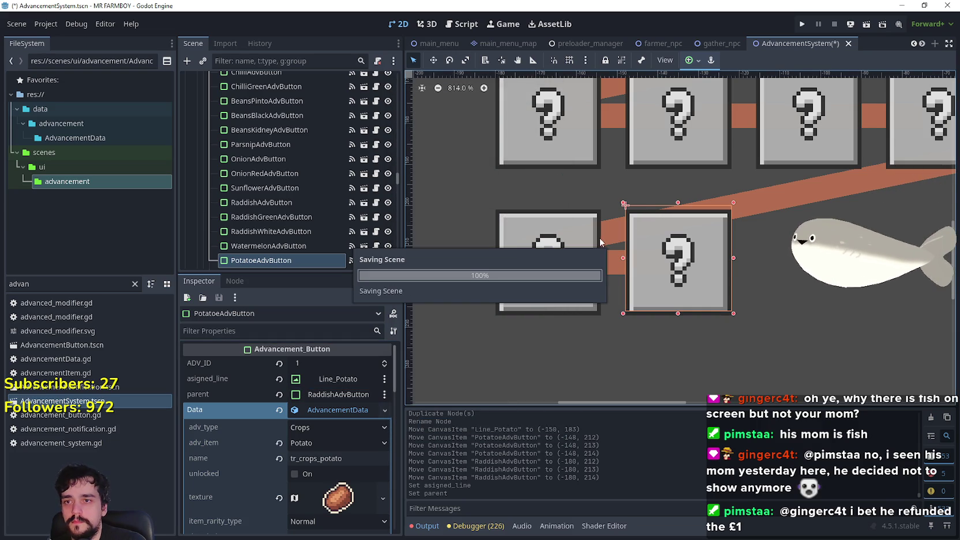
{"action": "scroll", "coordinate": [546, 171], "scroll_direction": "down", "scroll_amount": 3}
{"action": "scroll", "coordinate": [552, 161], "scroll_direction": "down", "scroll_amount": 3}
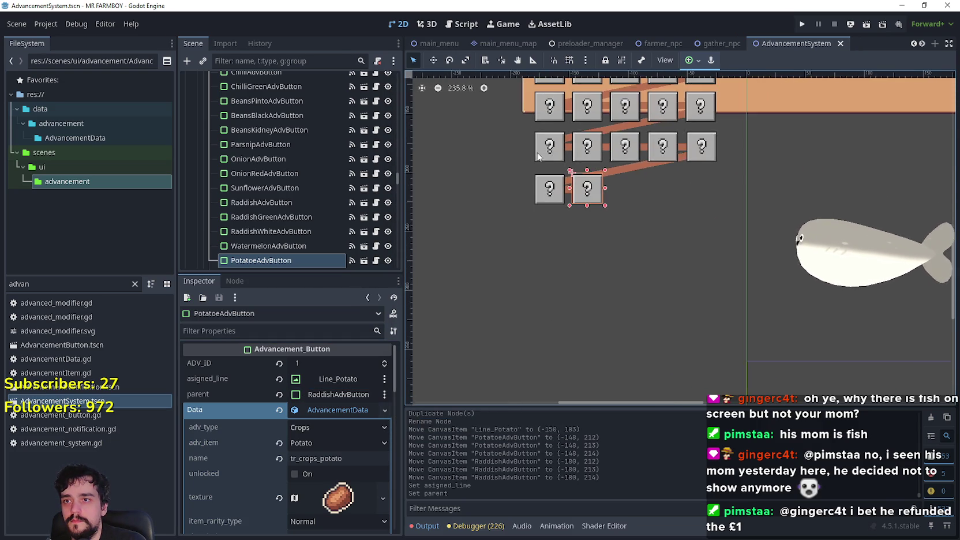
Move SunflowerAdvButton and Line_Sunflower together into the bottom crop row
{"action": "left_click", "coordinate": [600, 161]}
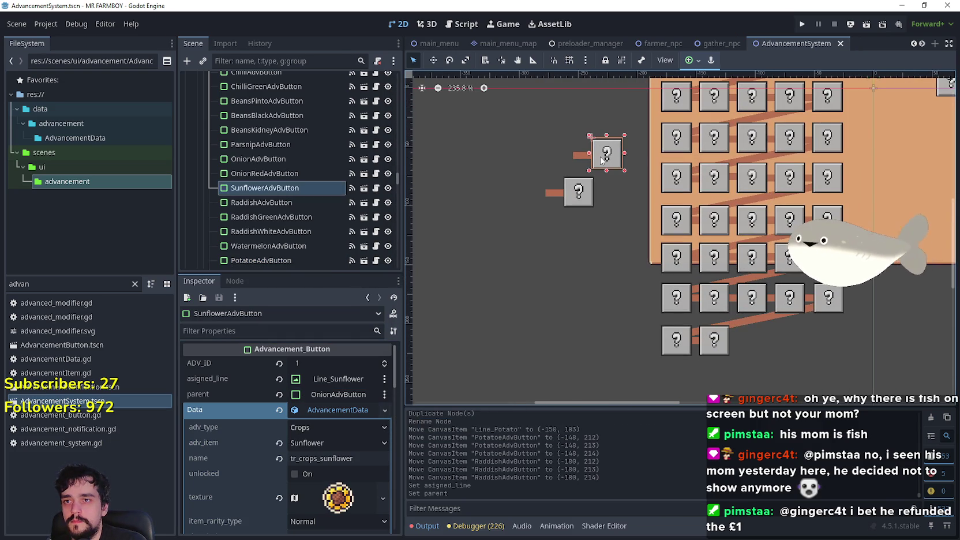
{"action": "left_click", "coordinate": [581, 158], "text": "shift"}
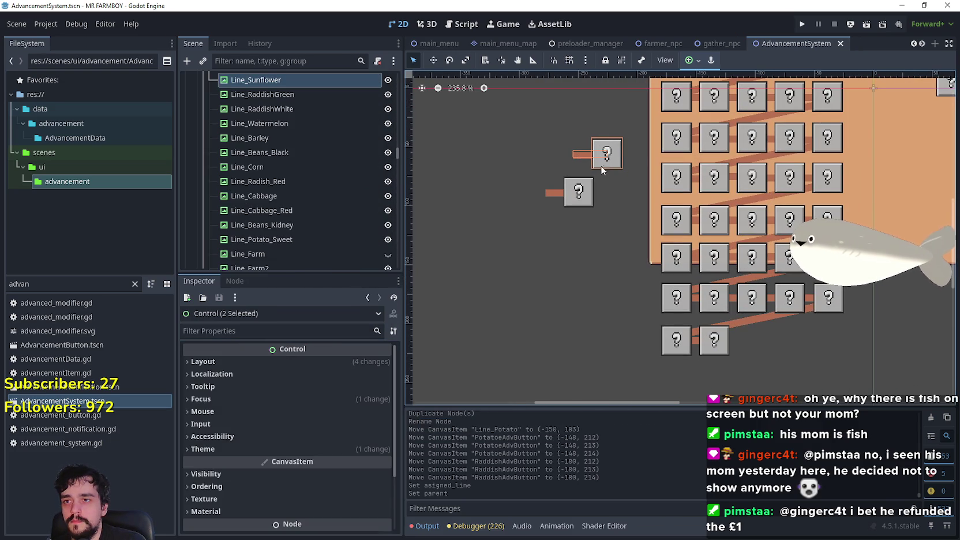
{"action": "left_click", "coordinate": [433, 60]}
{"action": "mouse_move", "coordinate": [600, 150]}
{"action": "left_mouse_down"}
{"action": "mouse_move", "coordinate": [752, 282]}
{"action": "mouse_move", "coordinate": [758, 340]}
{"action": "mouse_move", "coordinate": [697, 333]}
{"action": "left_mouse_up"}
{"action": "scroll", "coordinate": [758, 341], "scroll_direction": "up", "scroll_amount": 5}
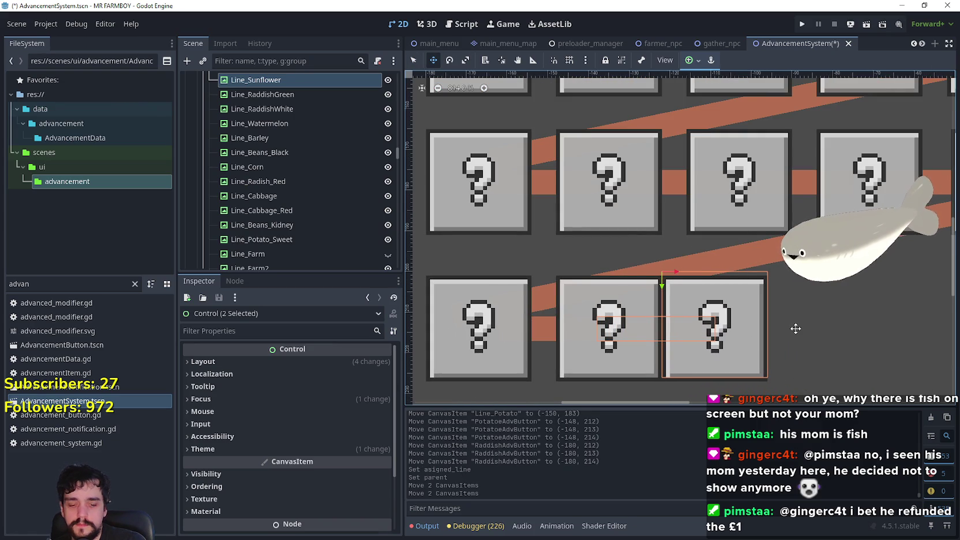
{"action": "key", "text": "Right"}
{"action": "key", "text": "Right"}
{"action": "key", "text": "Right"}
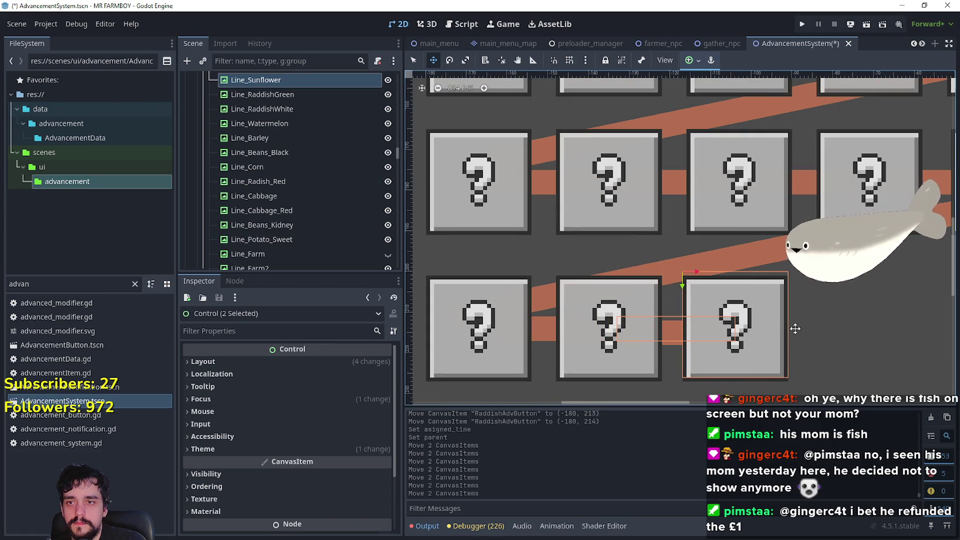
{"action": "scroll", "coordinate": [750, 318], "scroll_direction": "down", "scroll_amount": 2}
{"action": "scroll", "coordinate": [691, 305], "scroll_direction": "up", "scroll_amount": 2}
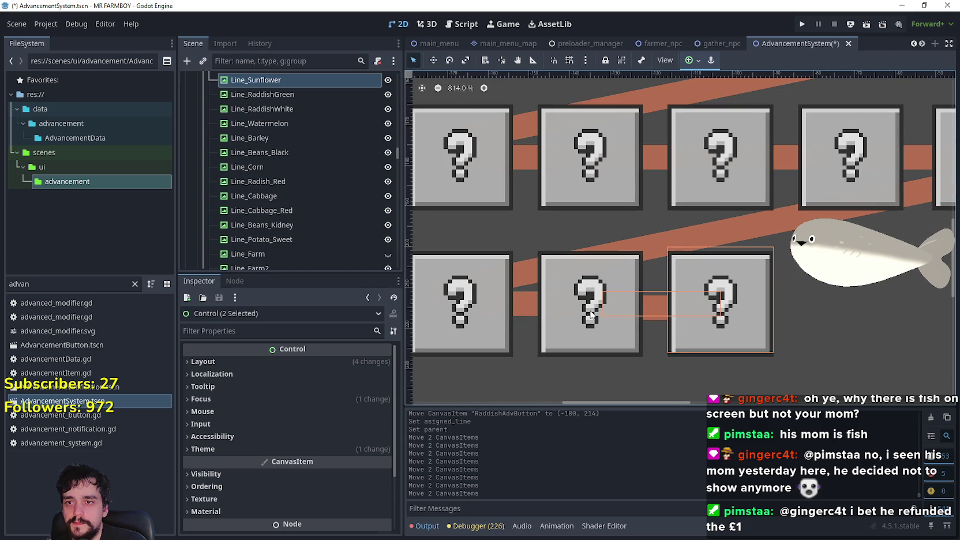
Set SunflowerAdvButton's parent to PotatoeAdvButton and save the scene
{"action": "left_click", "coordinate": [575, 337]}
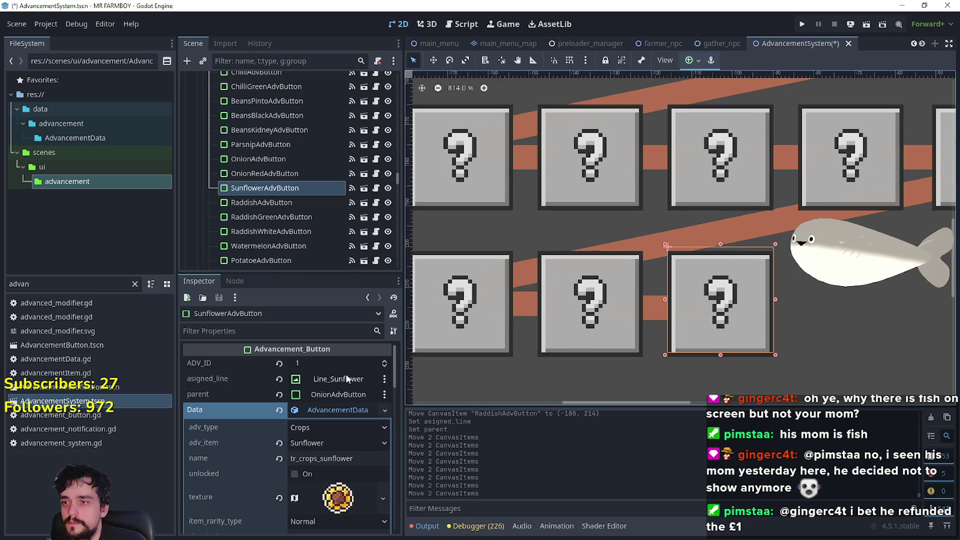
{"action": "left_click", "coordinate": [342, 394]}
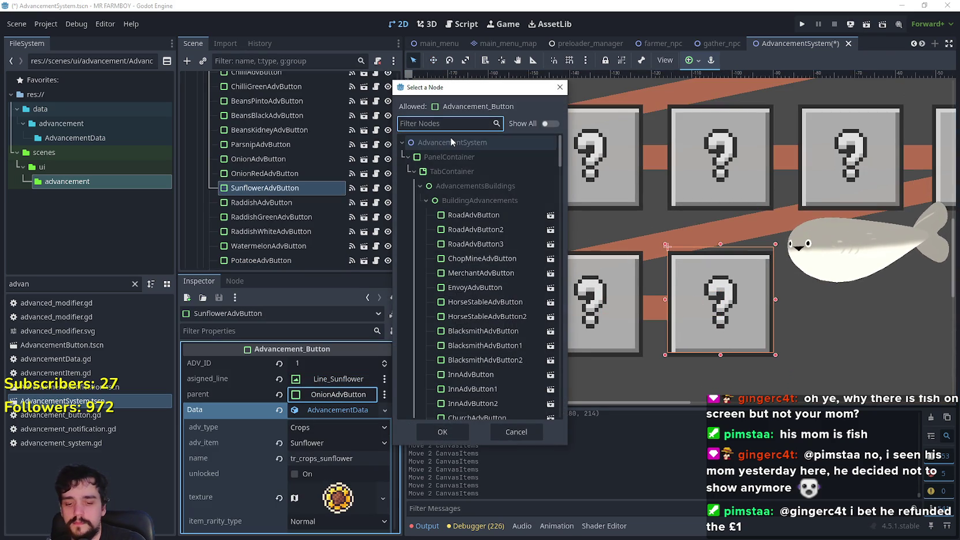
{"action": "type", "text": "pota"}
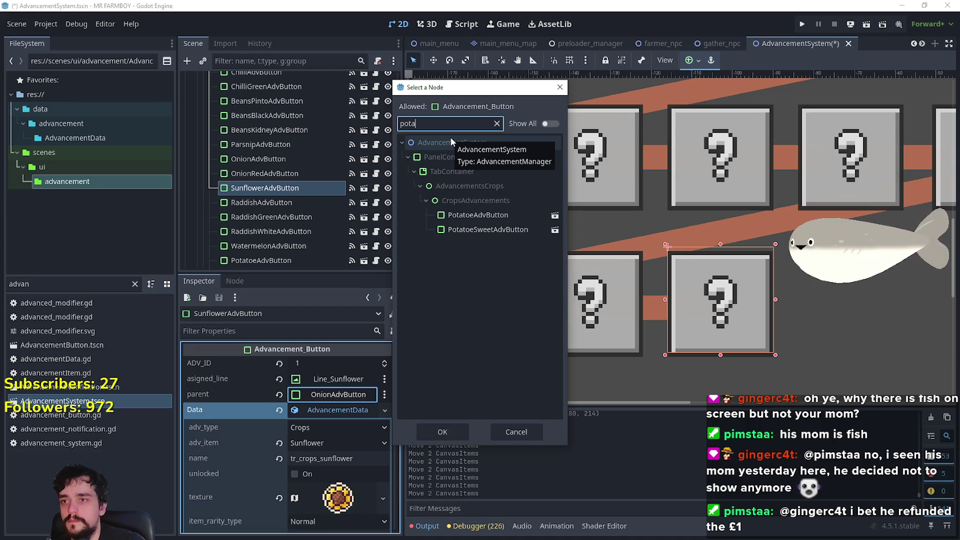
{"action": "left_click", "coordinate": [467, 217]}
{"action": "left_click", "coordinate": [460, 431]}
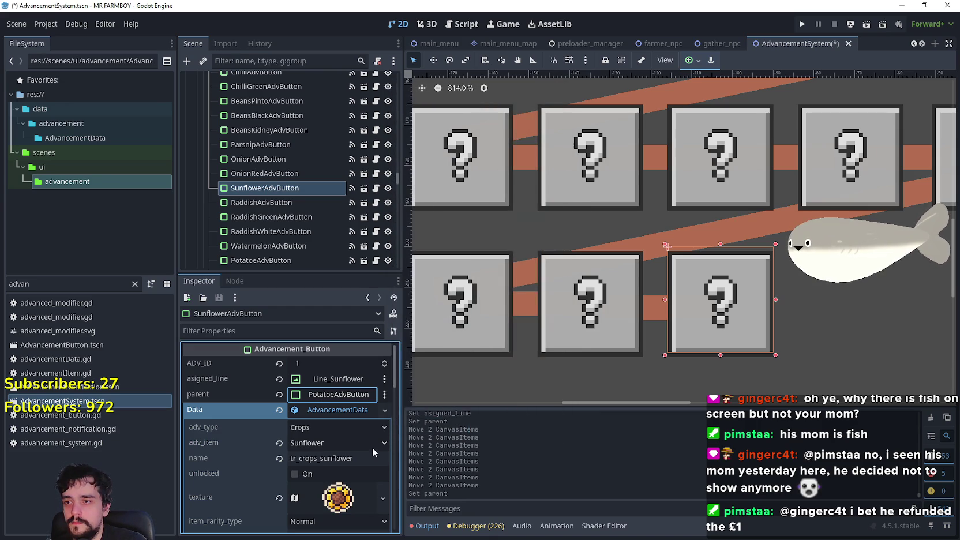
{"action": "key", "text": "ctrl+s"}
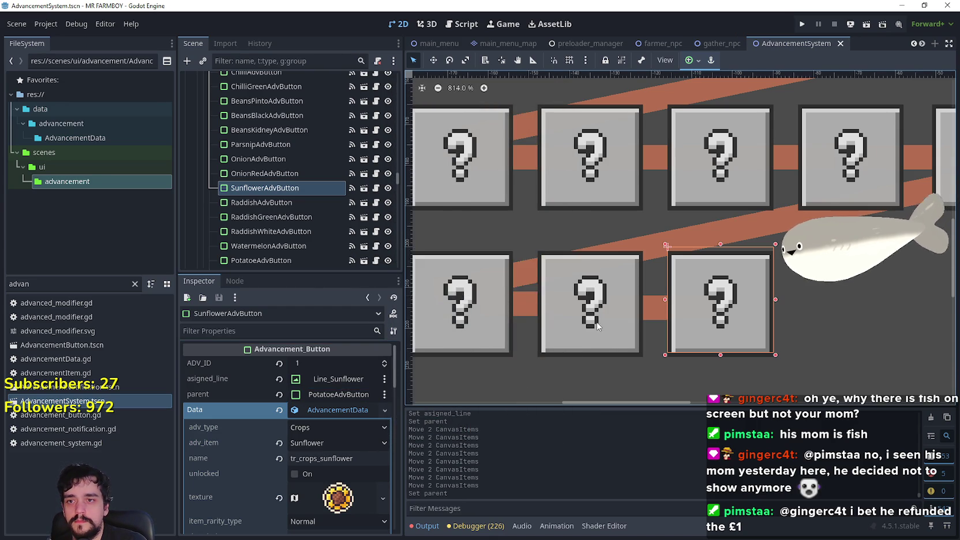
{"action": "scroll", "coordinate": [662, 330], "scroll_direction": "down", "scroll_amount": 5}
{"action": "scroll", "coordinate": [662, 330], "scroll_direction": "down", "scroll_amount": 1}
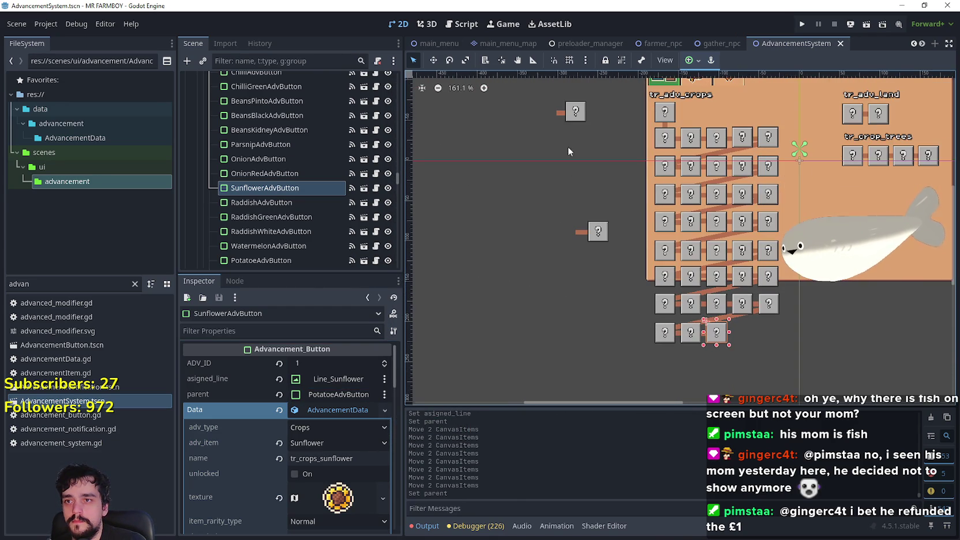
Select the Chilli and Watermelon buttons, then the watermelon connecting line
{"action": "left_click", "coordinate": [576, 114]}
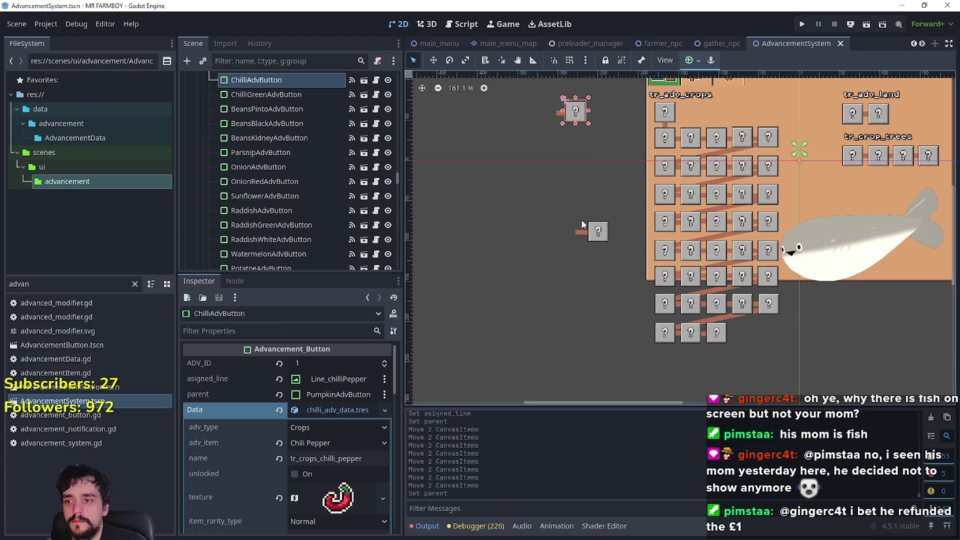
{"action": "left_click", "coordinate": [598, 231]}
{"action": "scroll", "coordinate": [582, 295], "scroll_direction": "up", "scroll_amount": 1}
{"action": "left_click", "coordinate": [577, 199]}
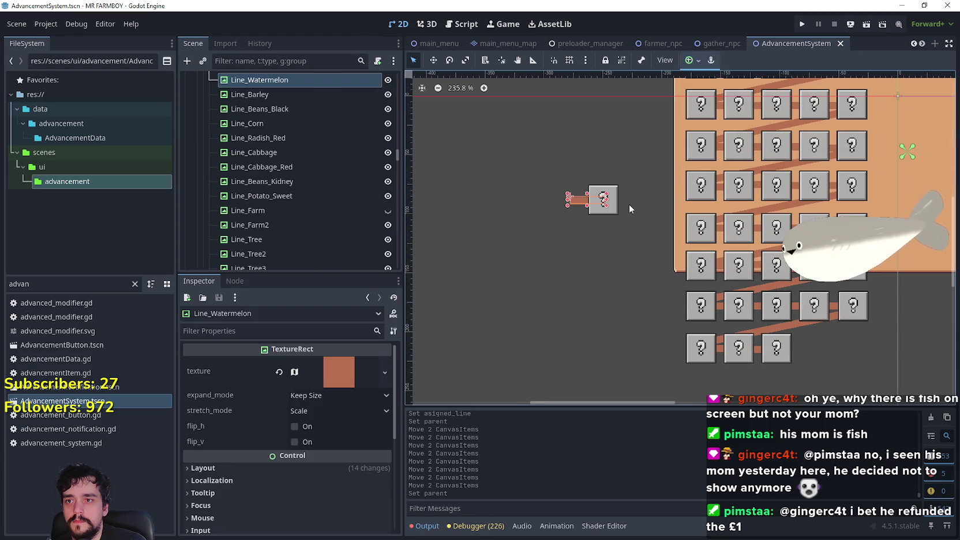
Move WatermelonAdvButton and Line_Watermelon into the bottom row right beside Sunflower
{"action": "left_click_drag", "start_coordinate": [546, 238], "coordinate": [623, 166]}
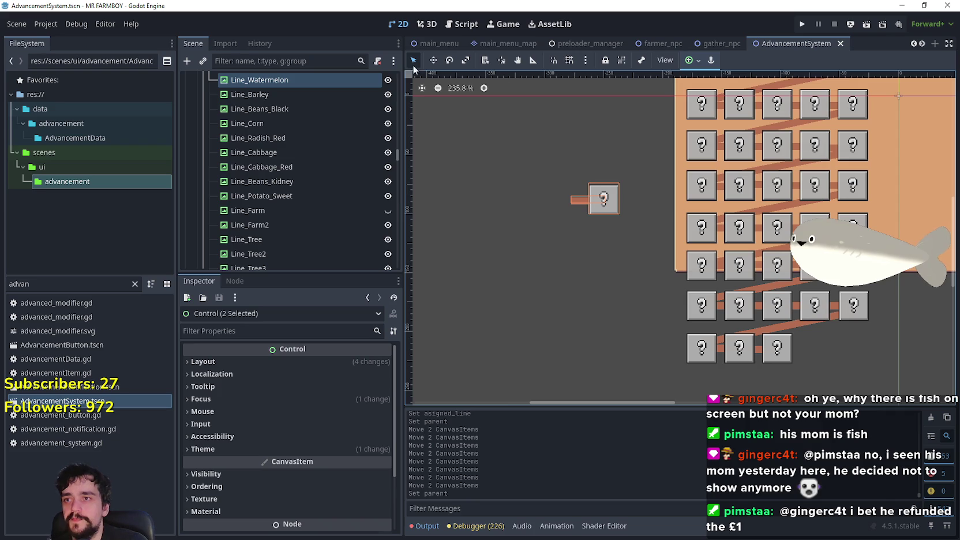
{"action": "scroll", "coordinate": [577, 185], "scroll_direction": "down", "scroll_amount": 2}
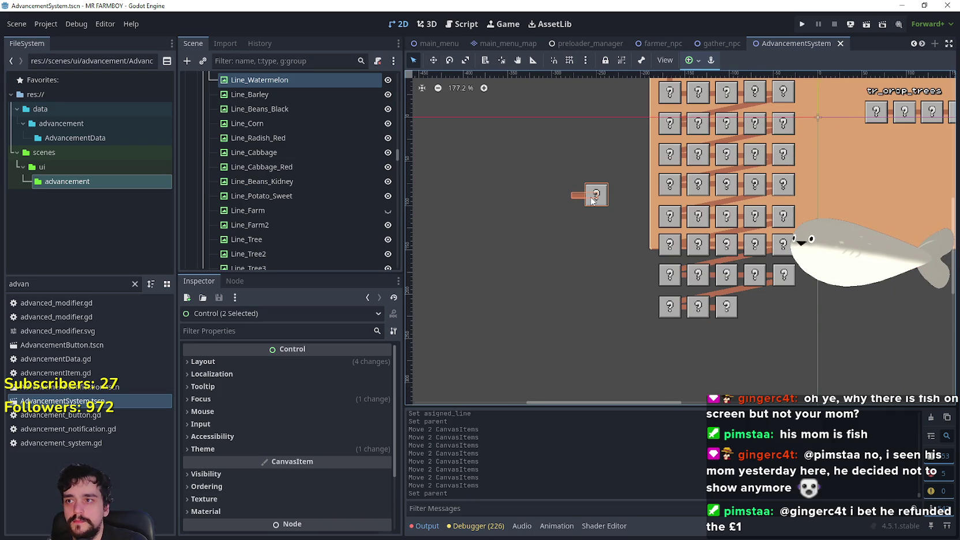
{"action": "scroll", "coordinate": [540, 136], "scroll_direction": "up", "scroll_amount": 2}
{"action": "left_click", "coordinate": [433, 60]}
{"action": "mouse_move", "coordinate": [636, 248]}
{"action": "left_mouse_down"}
{"action": "mouse_move", "coordinate": [530, 173]}
{"action": "mouse_move", "coordinate": [700, 292]}
{"action": "mouse_move", "coordinate": [710, 289]}
{"action": "mouse_move", "coordinate": [700, 276]}
{"action": "mouse_move", "coordinate": [718, 279]}
{"action": "left_mouse_up"}
{"action": "scroll", "coordinate": [701, 292], "scroll_direction": "up", "scroll_amount": 10}
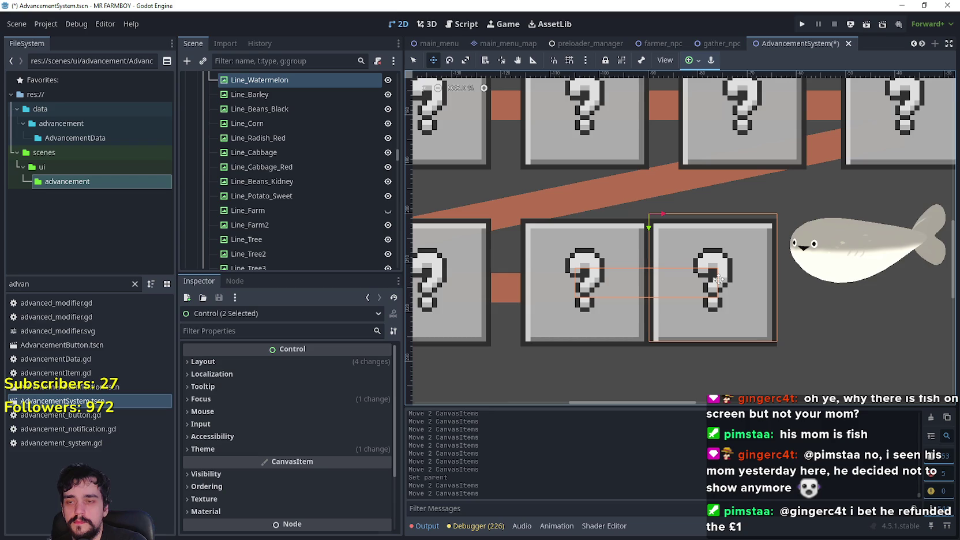
{"action": "key", "text": "Right"}
{"action": "key", "text": "Right"}
{"action": "key", "text": "Right"}
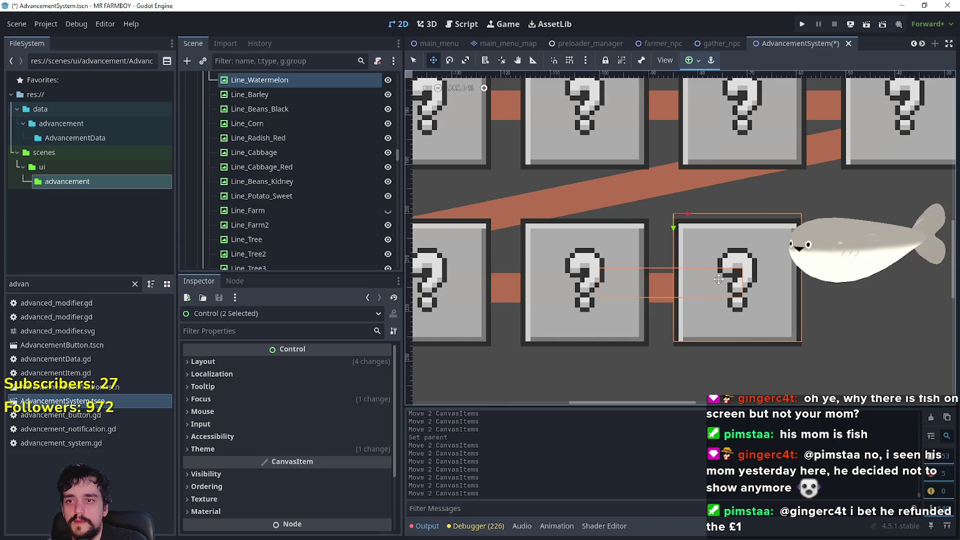
{"action": "scroll", "coordinate": [718, 279], "scroll_direction": "down", "scroll_amount": 4}
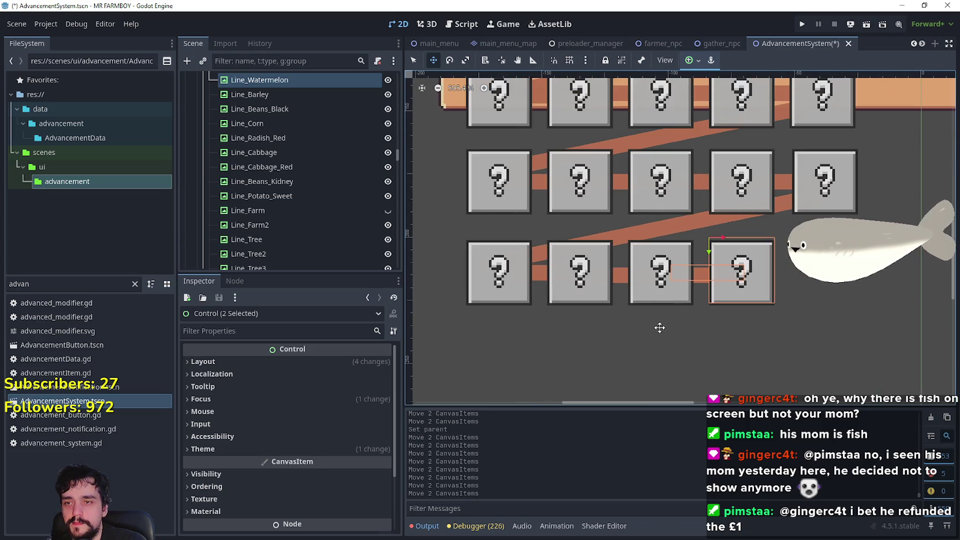
{"action": "scroll", "coordinate": [667, 299], "scroll_direction": "up", "scroll_amount": 1}
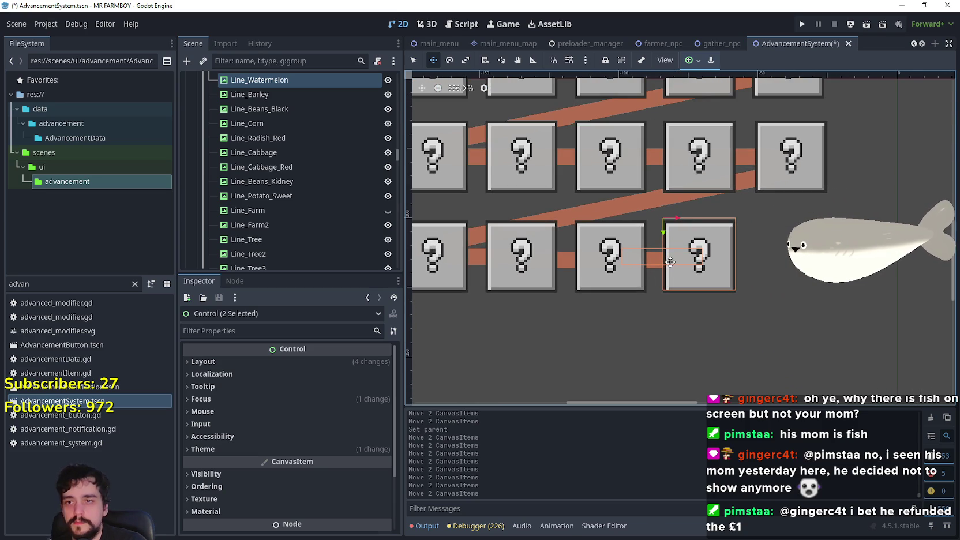
Set SunflowerAdvButton as the Watermelon button's parent and save the scene
{"action": "key", "text": "q"}
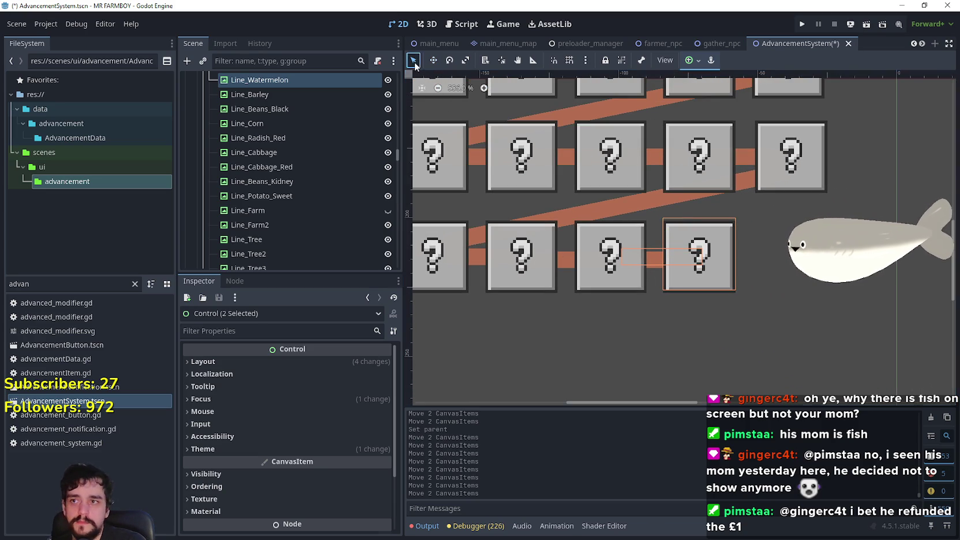
{"action": "left_click", "coordinate": [598, 280]}
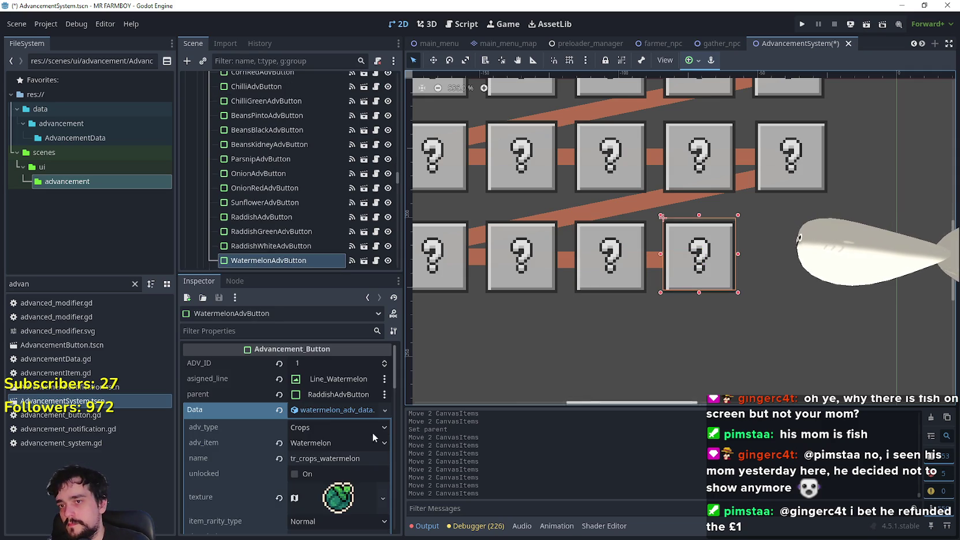
{"action": "left_click", "coordinate": [361, 396]}
{"action": "type", "text": "sunf"}
{"action": "left_click", "coordinate": [436, 215]}
{"action": "left_click", "coordinate": [455, 432]}
{"action": "key", "text": "ctrl+s"}
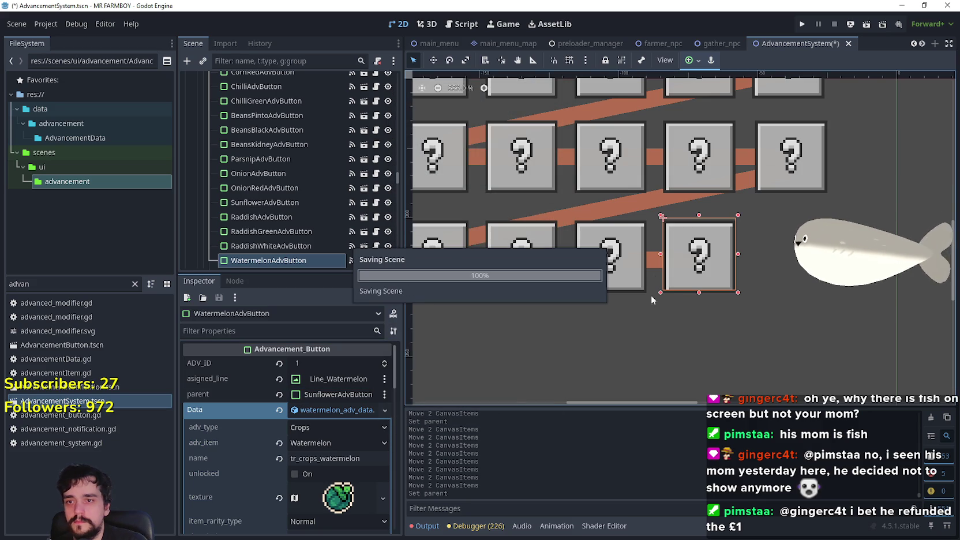
{"action": "left_click", "coordinate": [650, 266]}
{"action": "scroll", "coordinate": [661, 277], "scroll_direction": "up", "scroll_amount": 2}
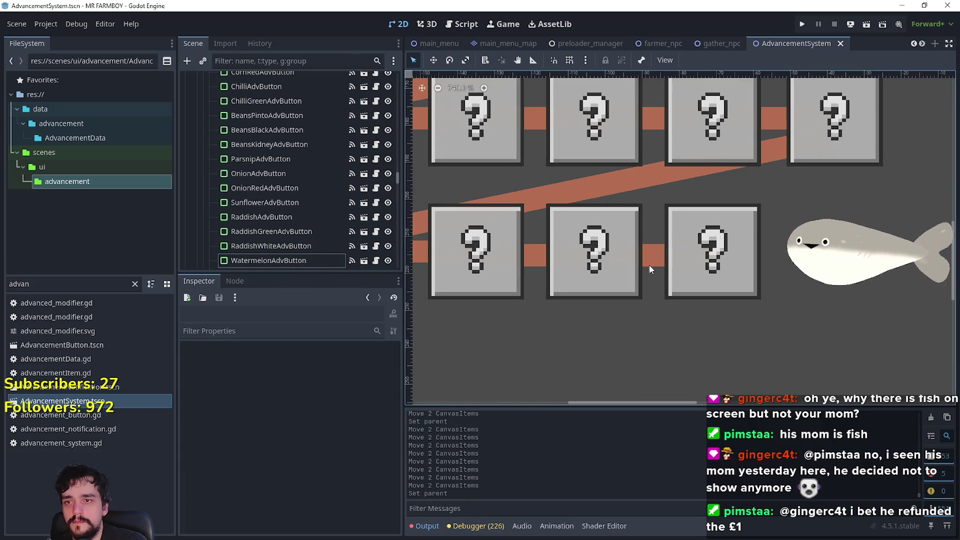
Nudge Line_Watermelon and Line_Sunflower up into alignment at y 183 and save
{"action": "left_click", "coordinate": [658, 263]}
{"action": "left_click_drag", "start_coordinate": [660, 266], "coordinate": [656, 261]}
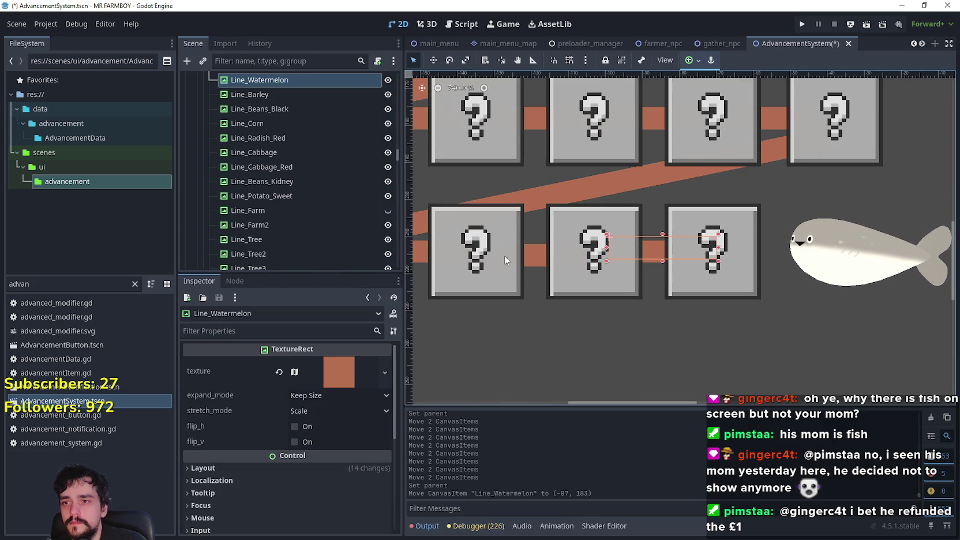
{"action": "left_click", "coordinate": [529, 260]}
{"action": "left_click_drag", "start_coordinate": [569, 269], "coordinate": [567, 265]}
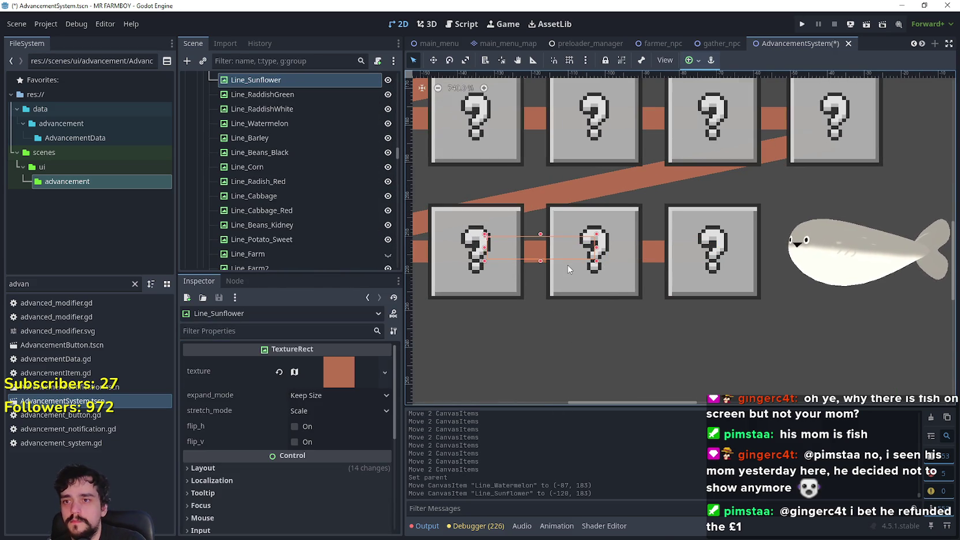
{"action": "key", "text": "ctrl+s"}
Drag the Chilli button and its connector line down into the bottom crop row
{"action": "scroll", "coordinate": [634, 200], "scroll_direction": "down", "scroll_amount": 3}
{"action": "scroll", "coordinate": [634, 199], "scroll_direction": "down", "scroll_amount": 12}
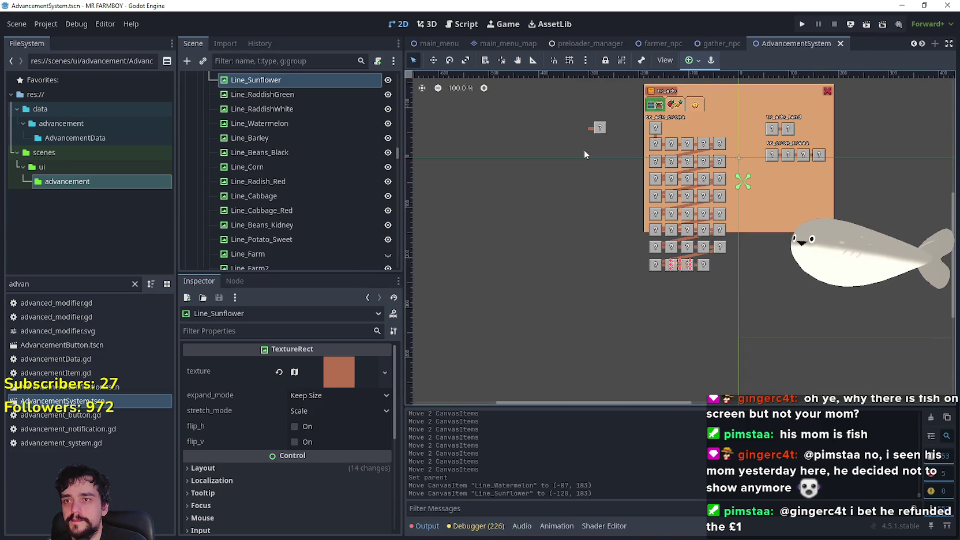
{"action": "left_click", "coordinate": [605, 110]}
{"action": "scroll", "coordinate": [602, 132], "scroll_direction": "up", "scroll_amount": 1}
{"action": "mouse_move", "coordinate": [595, 136]}
{"action": "left_mouse_down"}
{"action": "mouse_move", "coordinate": [590, 196]}
{"action": "mouse_move", "coordinate": [775, 328]}
{"action": "mouse_move", "coordinate": [715, 297]}
{"action": "left_mouse_up"}
{"action": "scroll", "coordinate": [772, 322], "scroll_direction": "up", "scroll_amount": 13}
{"action": "scroll", "coordinate": [770, 307], "scroll_direction": "up", "scroll_amount": 3}
{"action": "scroll", "coordinate": [715, 297], "scroll_direction": "up", "scroll_amount": 3}
Nudge the Chilli button into place and shift Line_chilliPepper up one unit
{"action": "key", "text": "Up"}
{"action": "key", "text": "Right"}
{"action": "key", "text": "Right"}
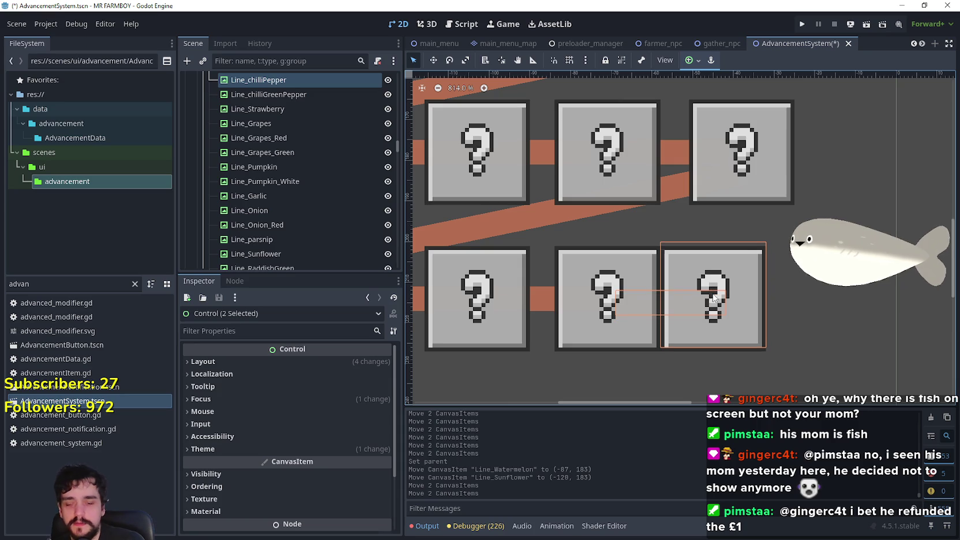
{"action": "key", "text": "Left"}
{"action": "key", "text": "Left"}
{"action": "key", "text": "Right"}
{"action": "key", "text": "Right"}
{"action": "key", "text": "Right"}
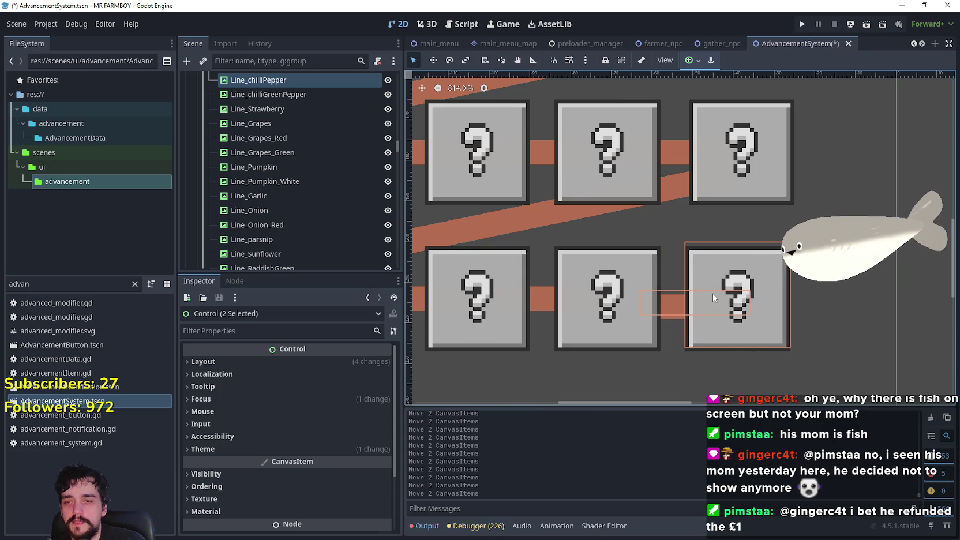
{"action": "left_click", "coordinate": [667, 349]}
{"action": "left_click", "coordinate": [696, 298]}
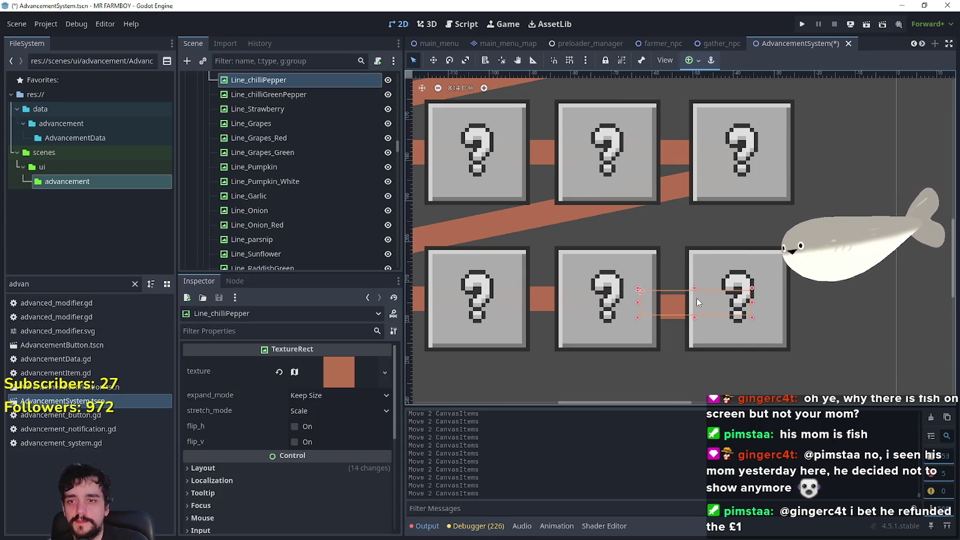
{"action": "key", "text": "Up"}
{"action": "key", "text": "Up"}
Make WatermelonAdvButton the parent of ChilliAdvButton and save the scene
{"action": "left_click", "coordinate": [768, 329]}
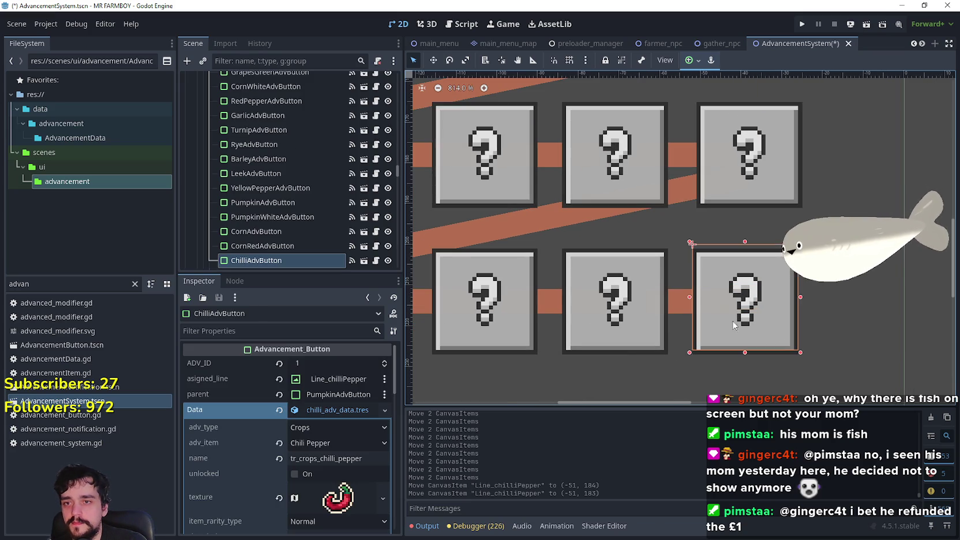
{"action": "left_click", "coordinate": [338, 379]}
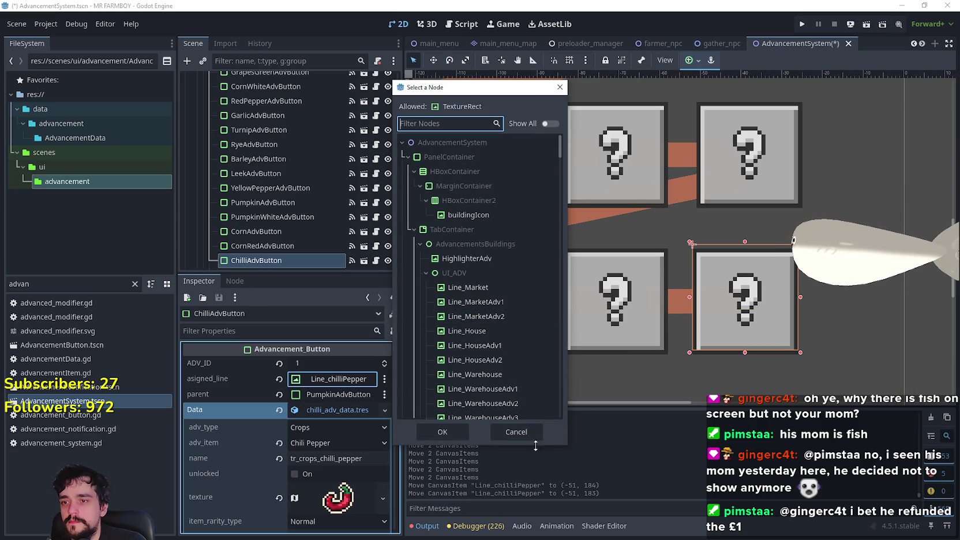
{"action": "left_click", "coordinate": [516, 431]}
{"action": "left_click", "coordinate": [295, 395]}
{"action": "type", "text": "Water"}
{"action": "left_click", "coordinate": [471, 216]}
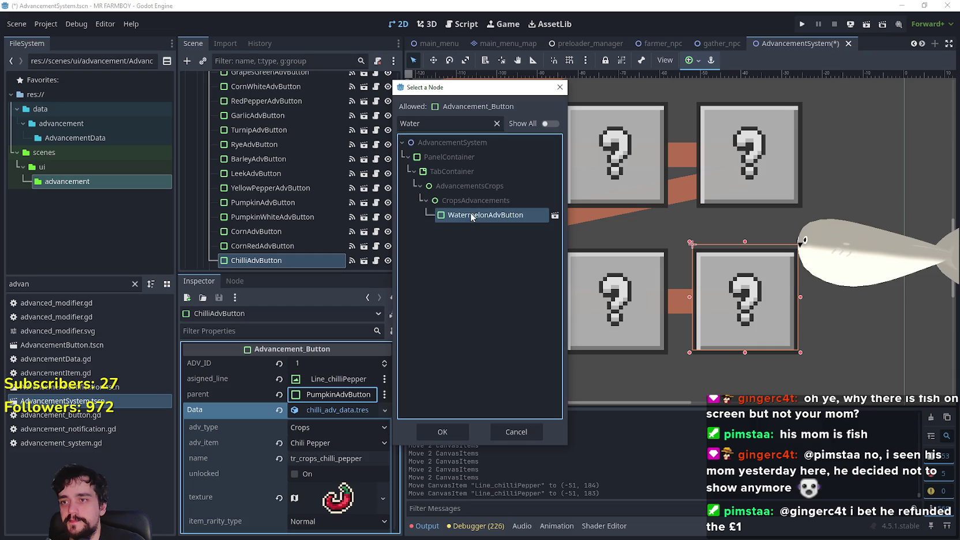
{"action": "left_click", "coordinate": [442, 432]}
{"action": "scroll", "coordinate": [649, 376], "scroll_direction": "down", "scroll_amount": 5}
{"action": "key", "text": "ctrl+s"}
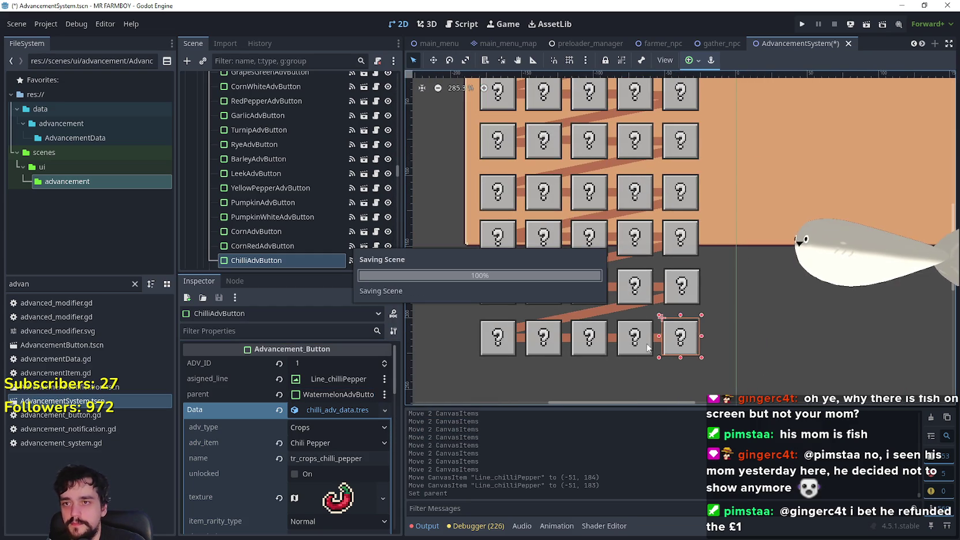
{"action": "scroll", "coordinate": [780, 255], "scroll_direction": "down", "scroll_amount": 4}
{"action": "scroll", "coordinate": [778, 259], "scroll_direction": "up", "scroll_amount": 1}
{"action": "mouse_move", "coordinate": [760, 275]}
{"action": "left_mouse_down"}
{"action": "mouse_move", "coordinate": [628, 294]}
{"action": "mouse_move", "coordinate": [690, 263]}
{"action": "left_mouse_up"}
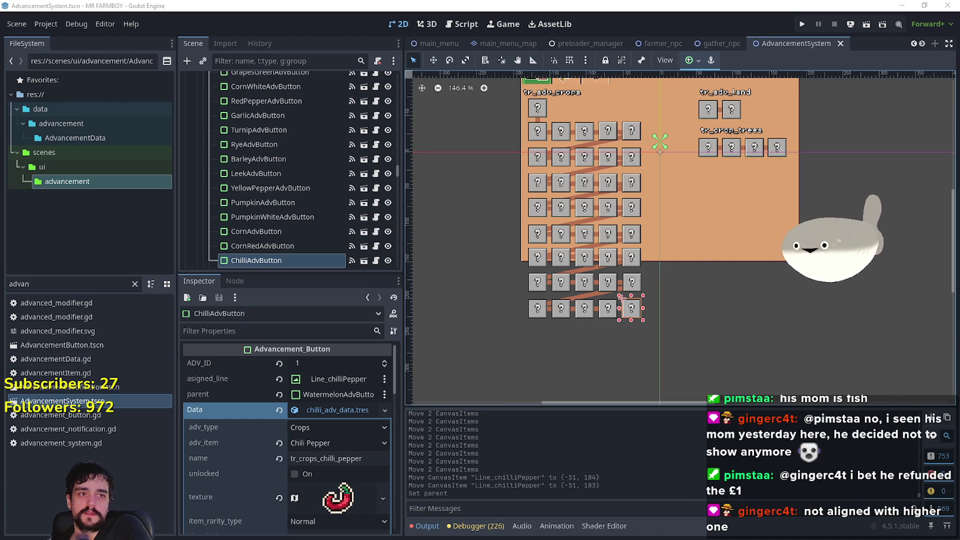
Bring the CropsChart.aseprite window forward and narrow it so Godot shows beside it
{"action": "mouse_move", "coordinate": [959, 346]}
{"action": "left_mouse_down"}
{"action": "mouse_move", "coordinate": [618, 150]}
{"action": "mouse_move", "coordinate": [288, 23]}
{"action": "left_mouse_up"}
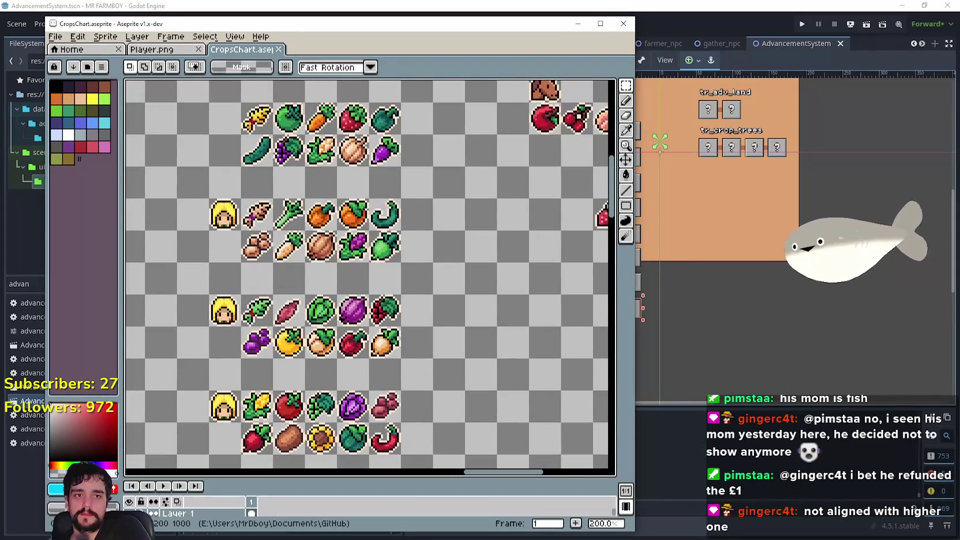
{"action": "left_click_drag", "start_coordinate": [635, 287], "coordinate": [489, 287]}
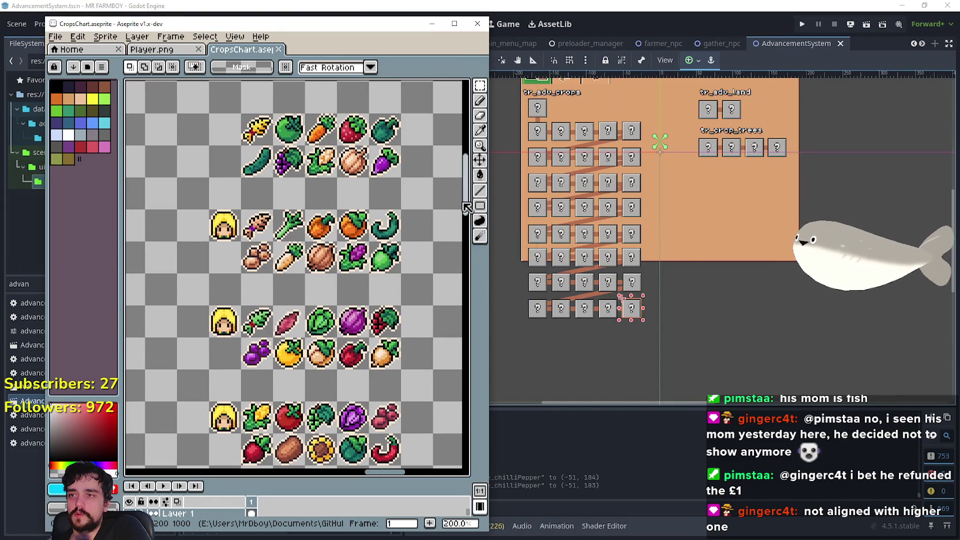
{"action": "left_click_drag", "start_coordinate": [466, 208], "coordinate": [466, 211]}
{"action": "left_click_drag", "start_coordinate": [379, 479], "coordinate": [391, 476]}
{"action": "left_click_drag", "start_coordinate": [490, 302], "coordinate": [370, 293]}
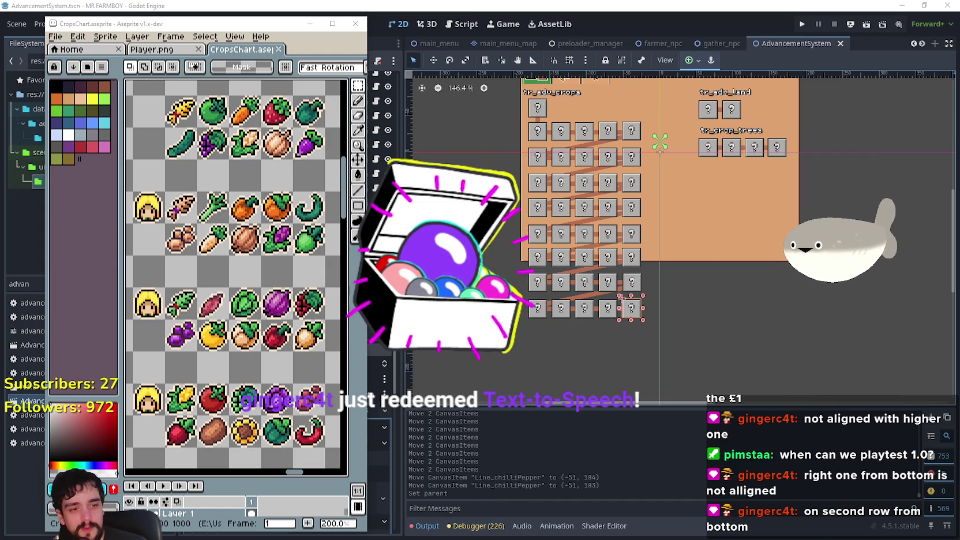
Swap the avatar's fish mascot for the Fleur De Lys Workshop model and close the browser
{"action": "right_click", "coordinate": [813, 267]}
{"action": "left_click", "coordinate": [866, 341]}
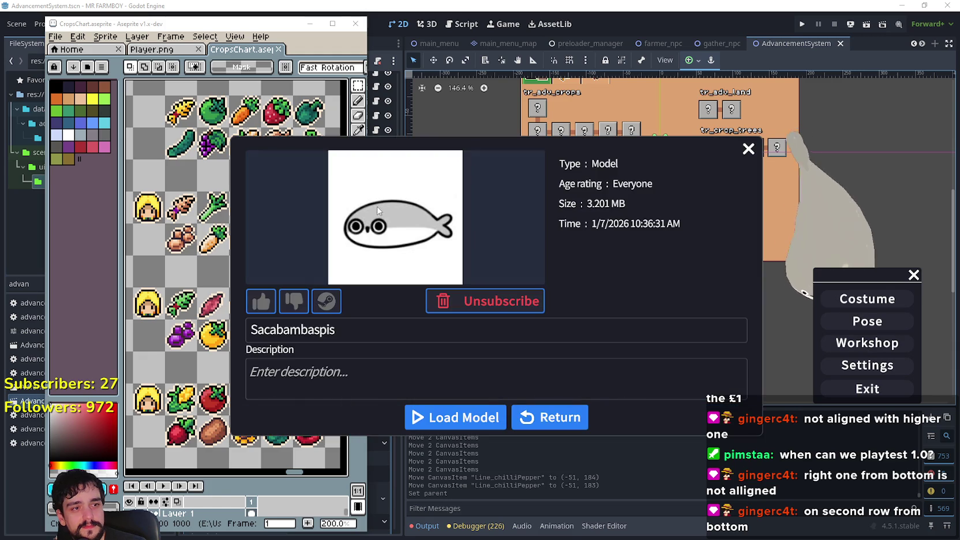
{"action": "left_click", "coordinate": [553, 422]}
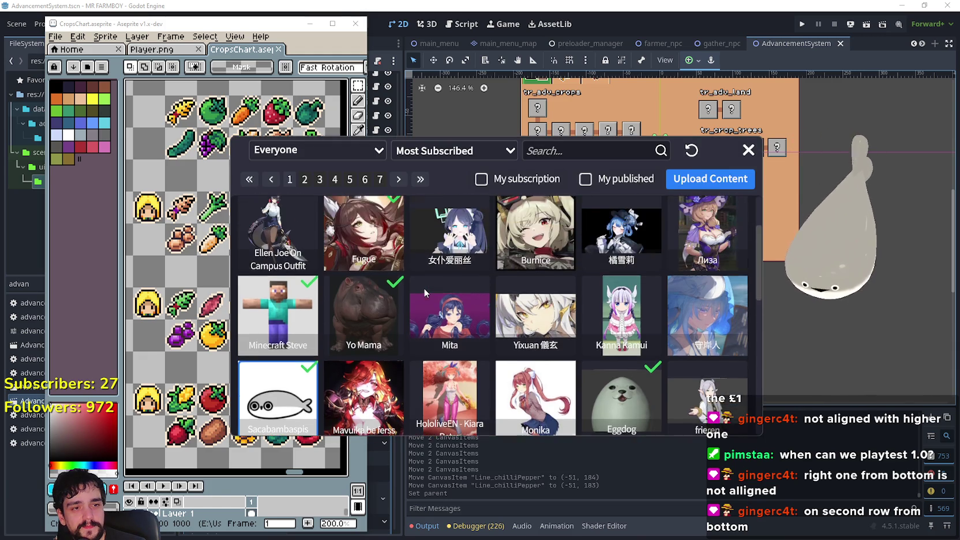
{"action": "left_click", "coordinate": [456, 232]}
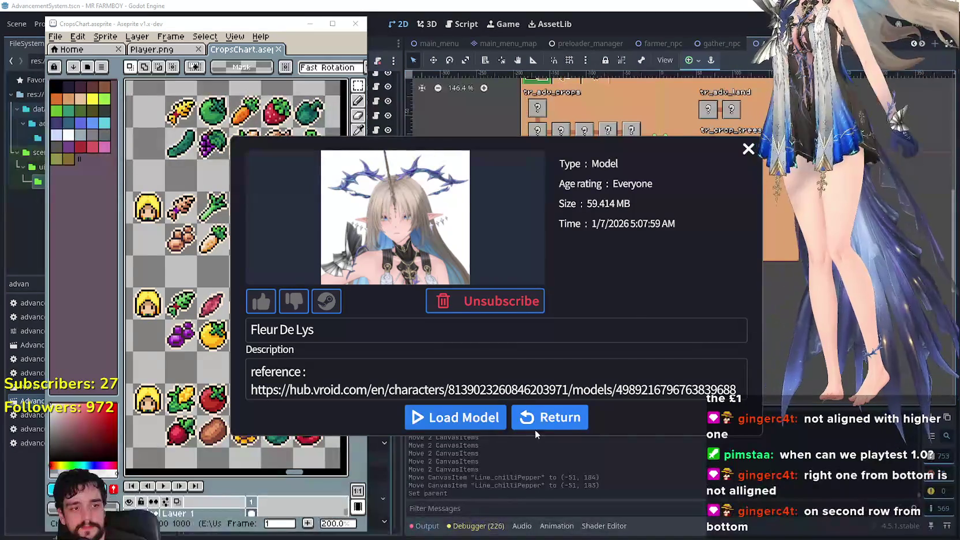
{"action": "left_click", "coordinate": [562, 418]}
{"action": "left_click", "coordinate": [749, 150]}
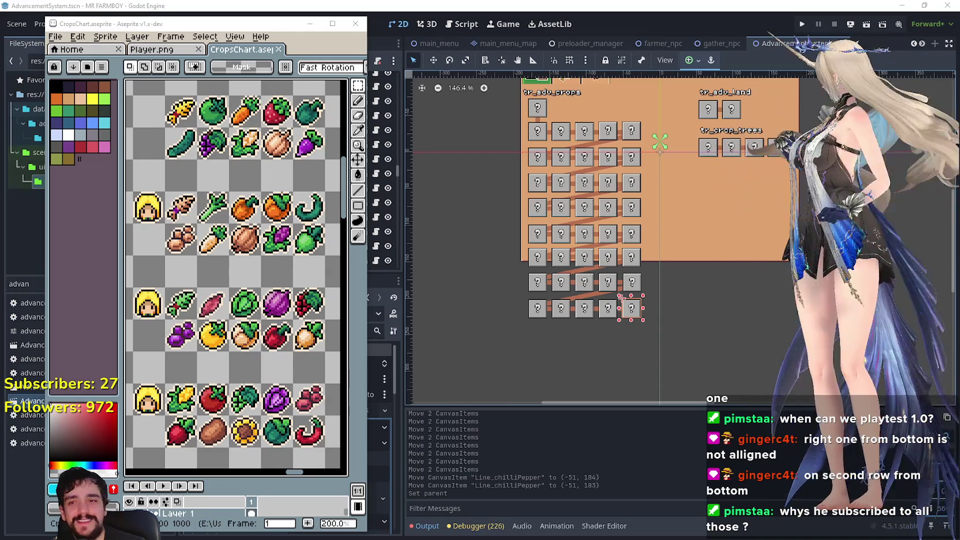
{"action": "scroll", "coordinate": [573, 299], "scroll_direction": "up", "scroll_amount": 4}
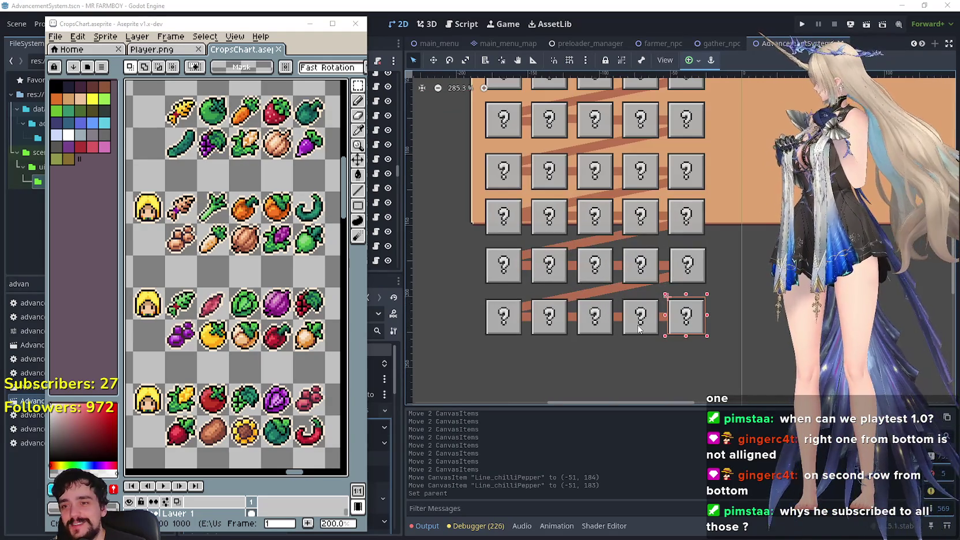
Select the bottom-row buttons, including SunflowerAdvButton, and zoom to check their alignment
{"action": "left_click", "coordinate": [638, 329]}
{"action": "scroll", "coordinate": [638, 329], "scroll_direction": "down", "scroll_amount": 1}
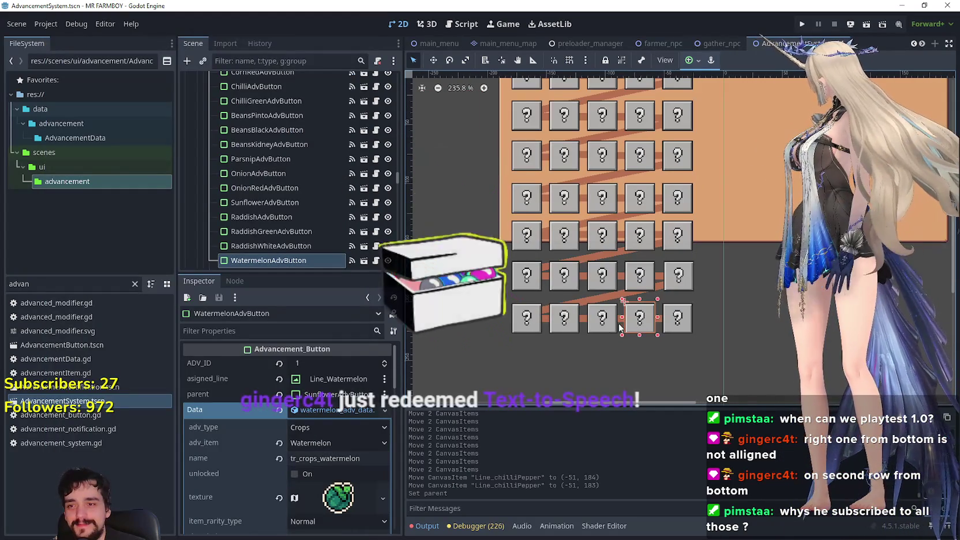
{"action": "left_click", "coordinate": [602, 317]}
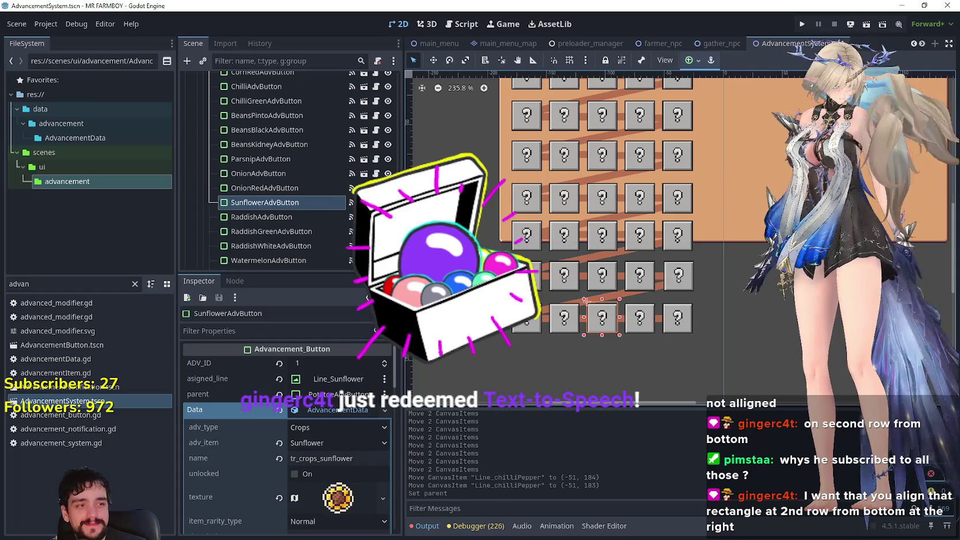
{"action": "scroll", "coordinate": [634, 340], "scroll_direction": "up", "scroll_amount": 5}
{"action": "scroll", "coordinate": [546, 318], "scroll_direction": "down", "scroll_amount": 4}
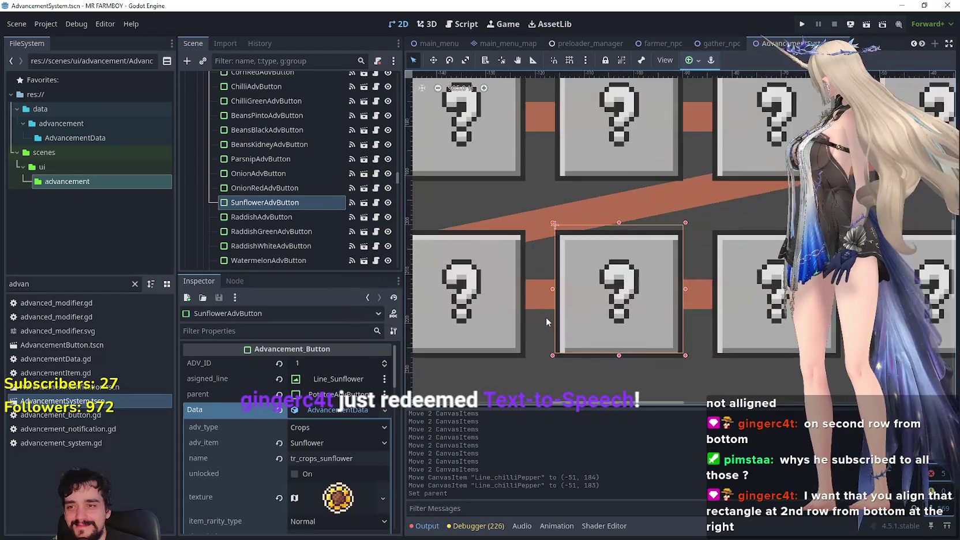
{"action": "scroll", "coordinate": [463, 213], "scroll_direction": "up", "scroll_amount": 1}
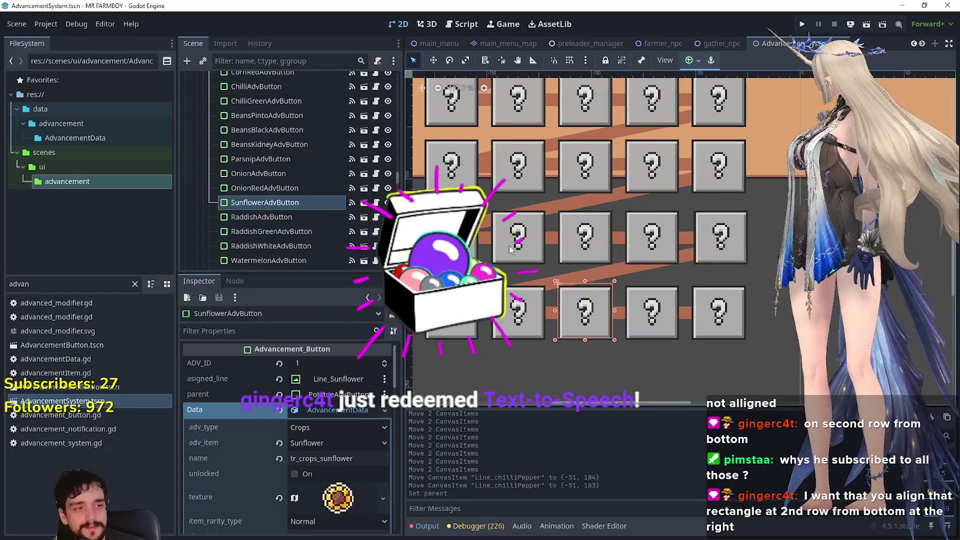